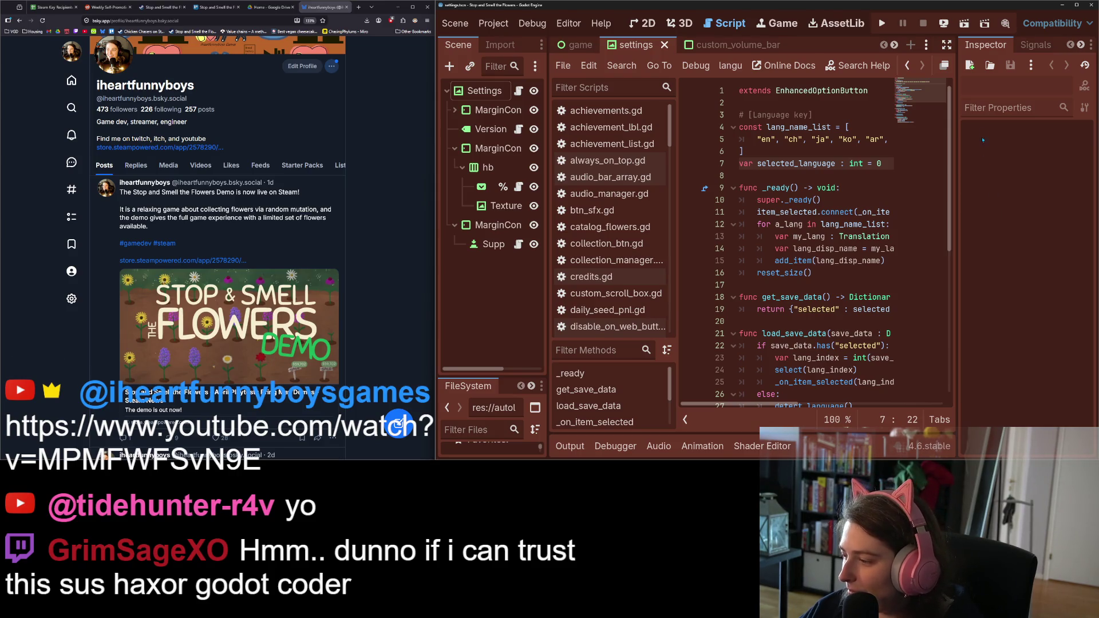
- Run the Stop and Smell the Flowers project from the Godot editor toolbar
click(882, 23)
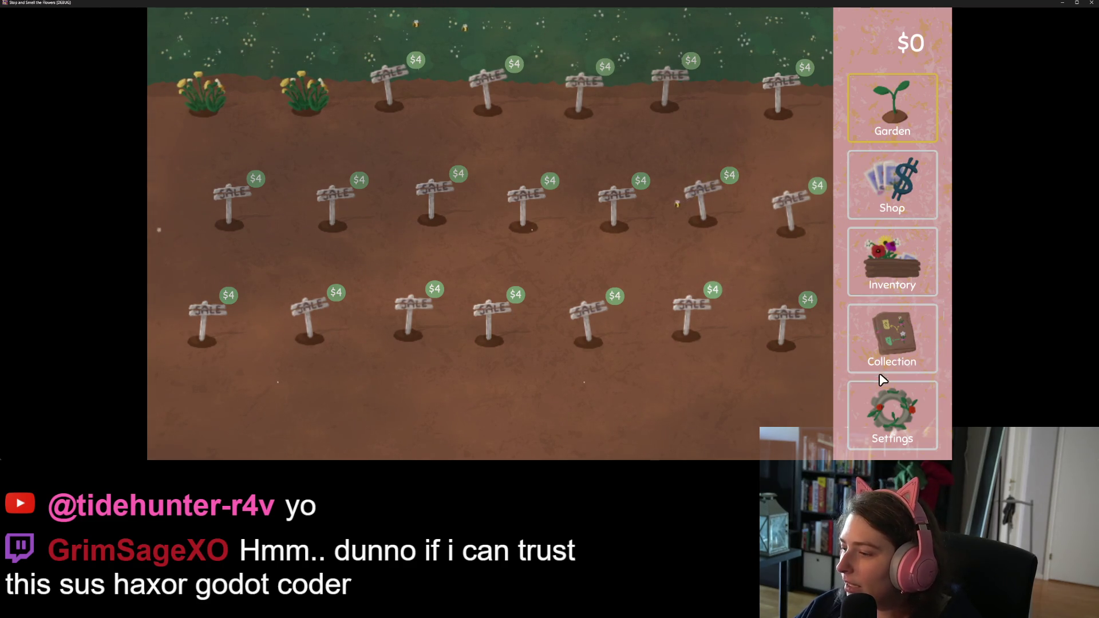
click(894, 391)
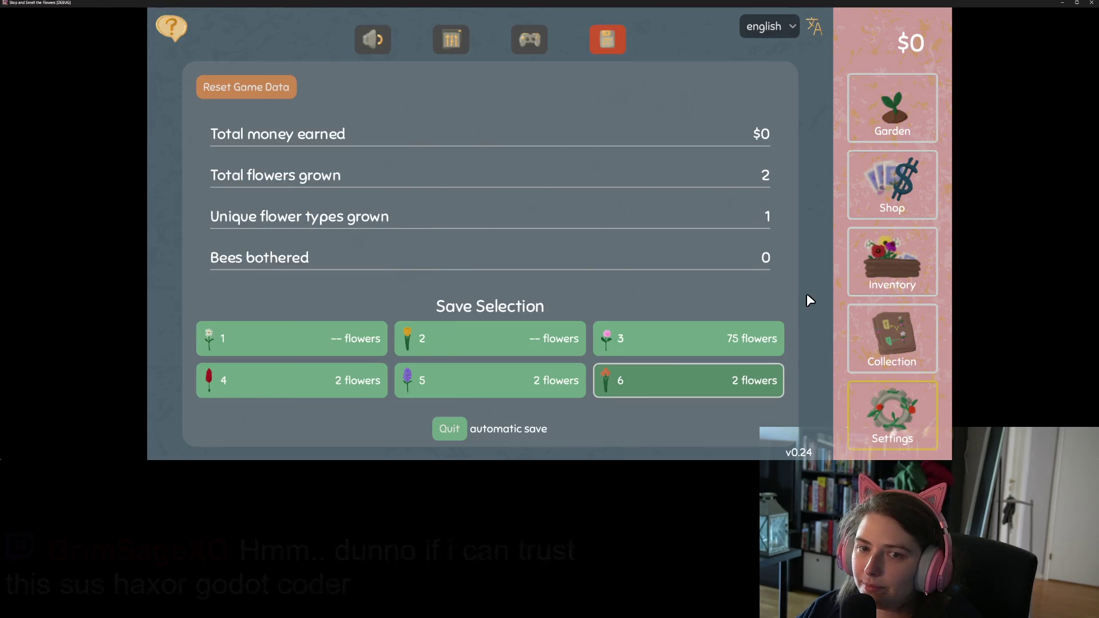
click(926, 107)
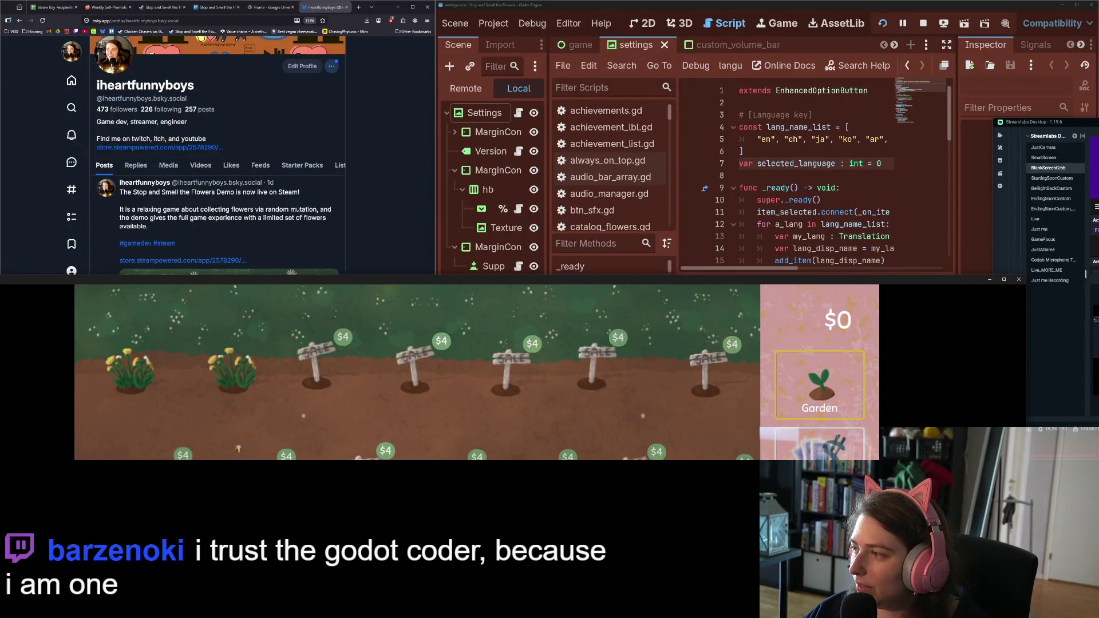
- Move the Streamlabs window aside and minimize it, then maximize the game window
drag(1060, 122, 569, 103)
click(976, 96)
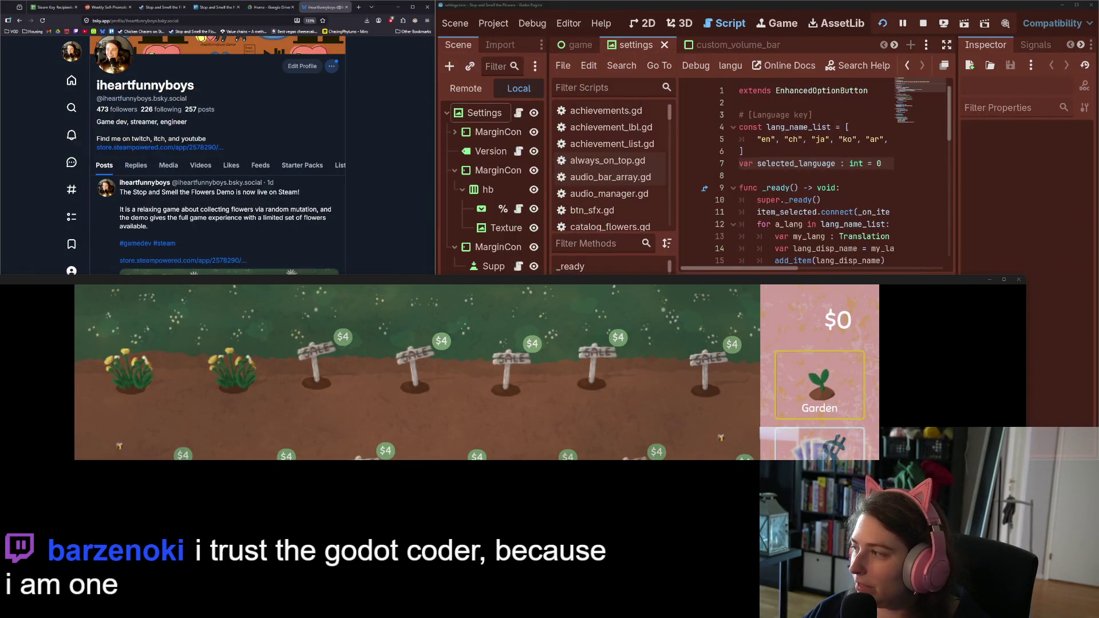
drag(813, 282, 834, 5)
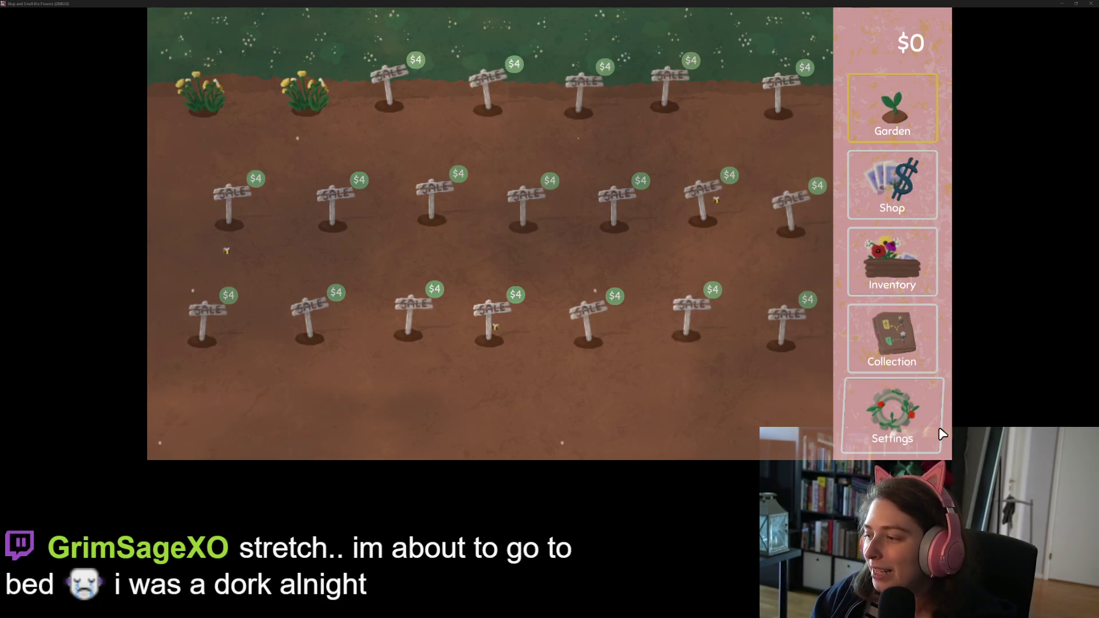
- Change the game's Screen Setting from Windowed to Full Screen in the display settings
click(941, 434)
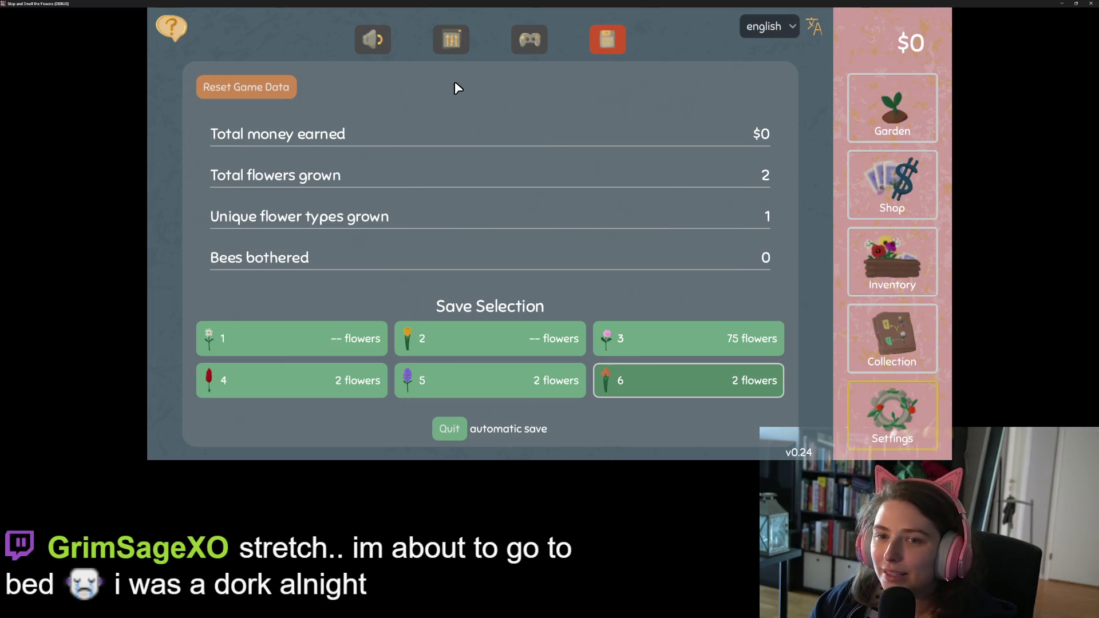
click(461, 43)
click(524, 88)
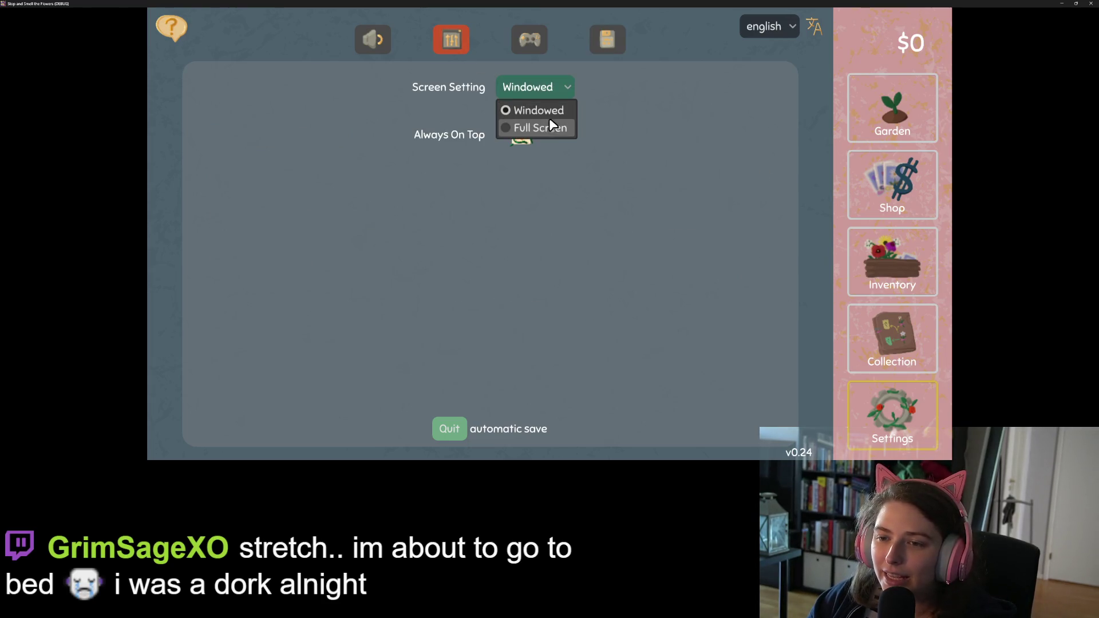
click(551, 125)
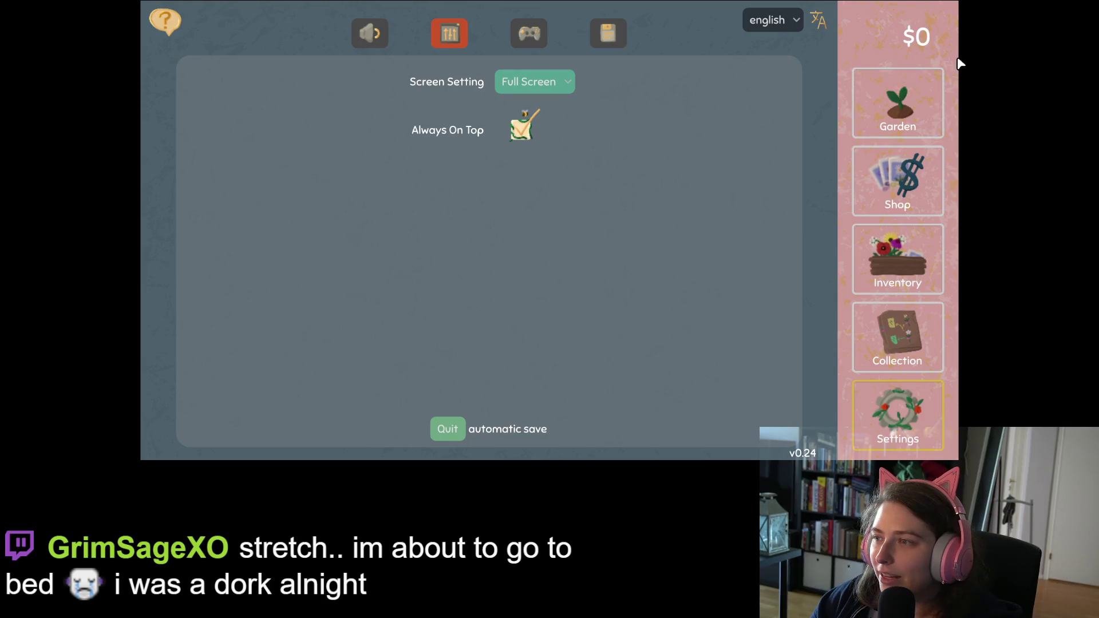
click(898, 106)
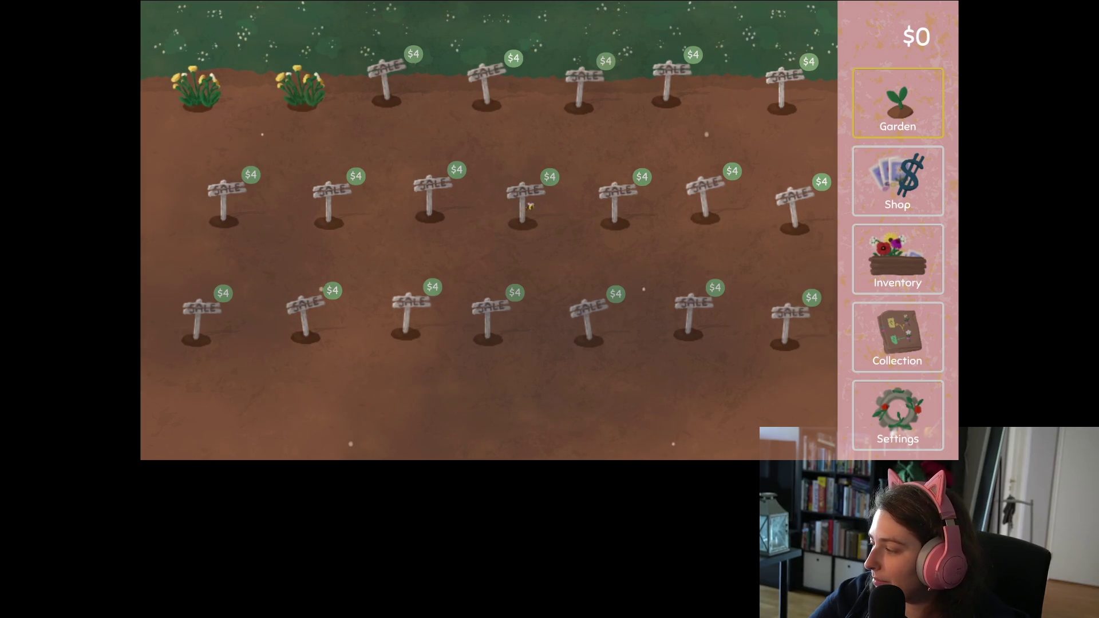
click(897, 415)
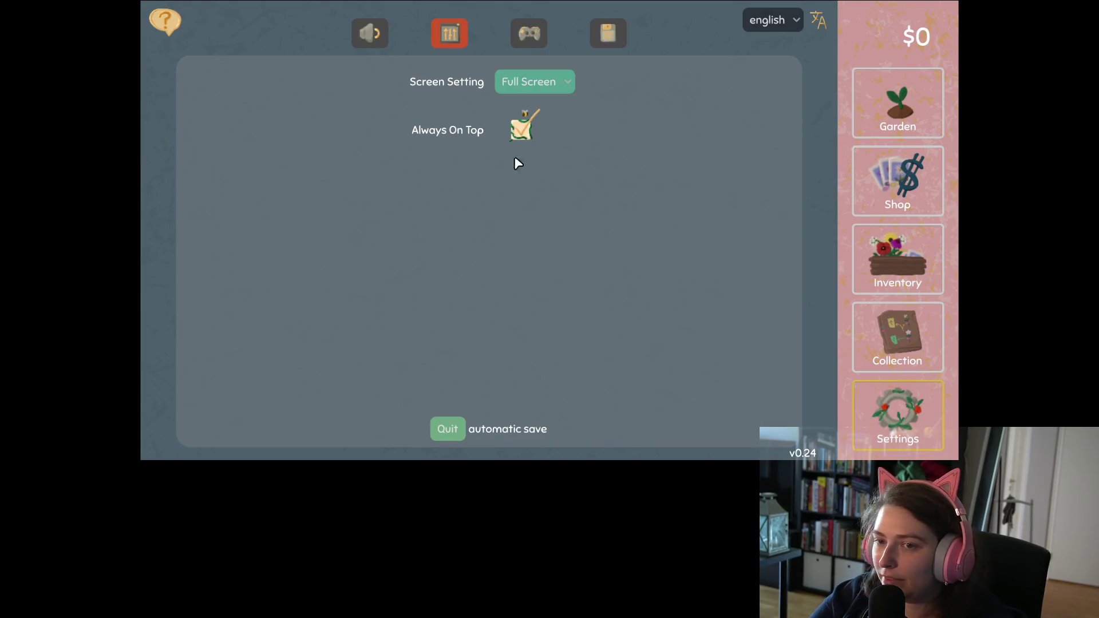
- Lower the Music volume slider in the audio settings and return to the garden
click(383, 36)
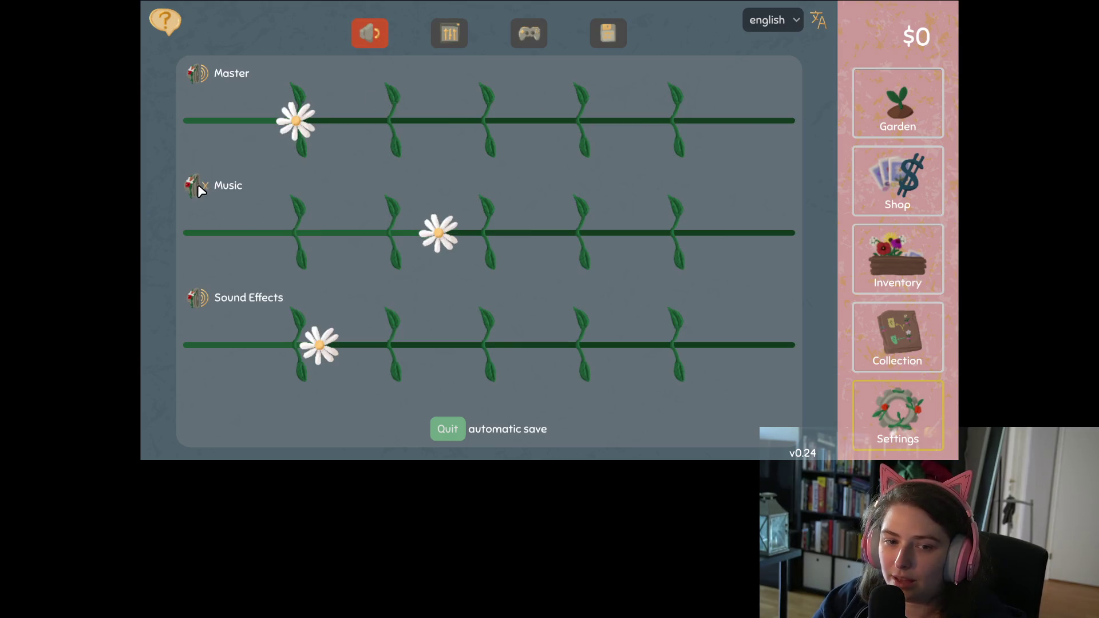
drag(436, 236, 394, 236)
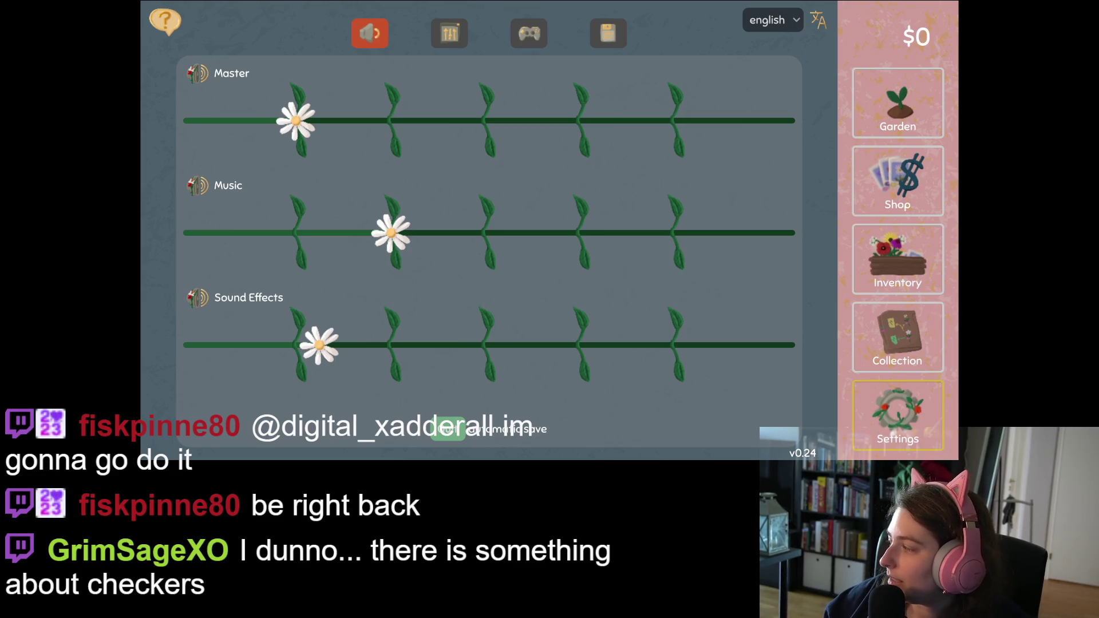
click(894, 103)
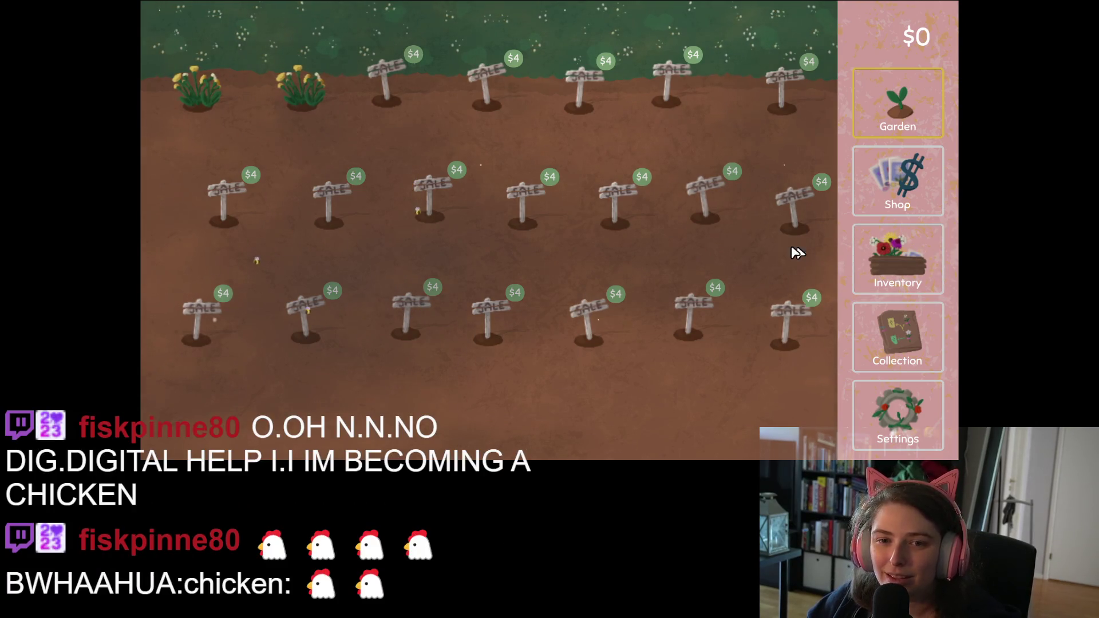
- Harvest both dandelions, turn one into seeds and sell another for $1
click(313, 101)
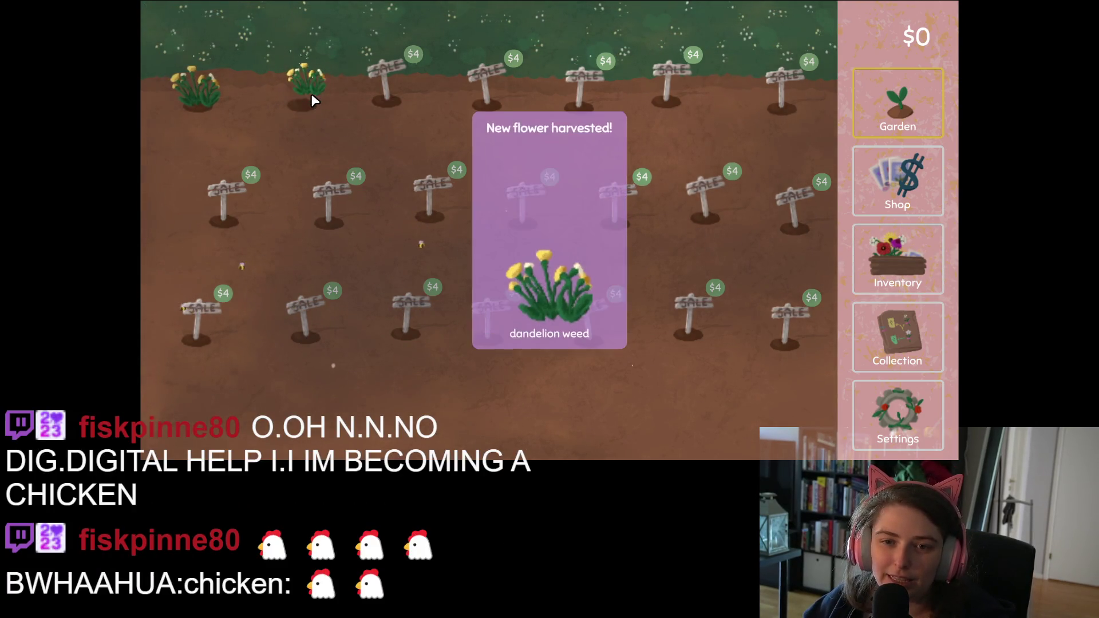
click(207, 87)
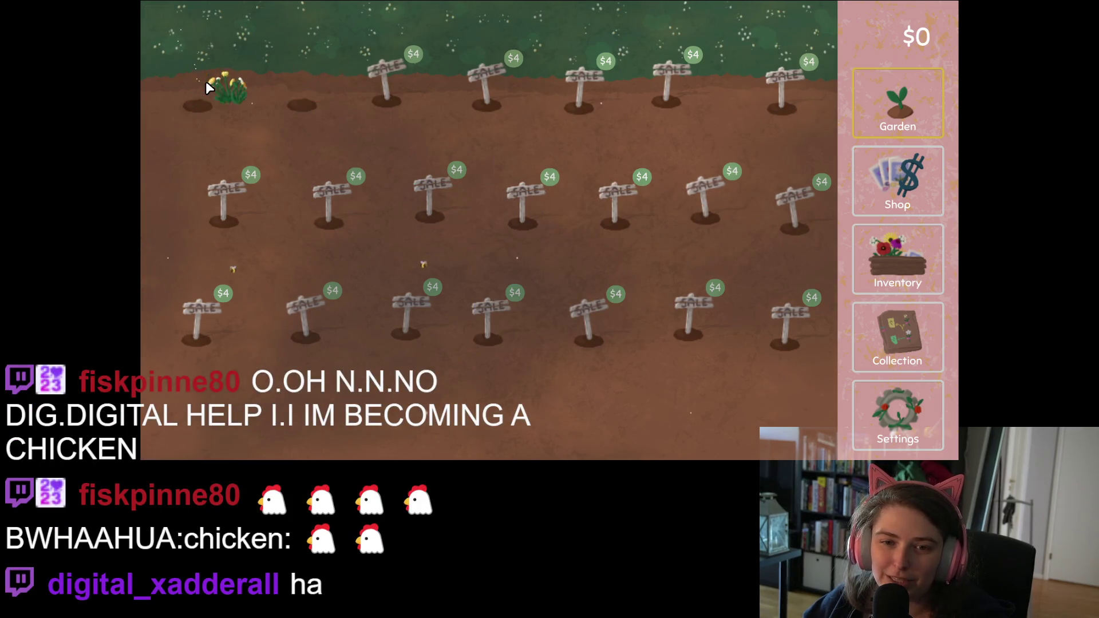
click(912, 246)
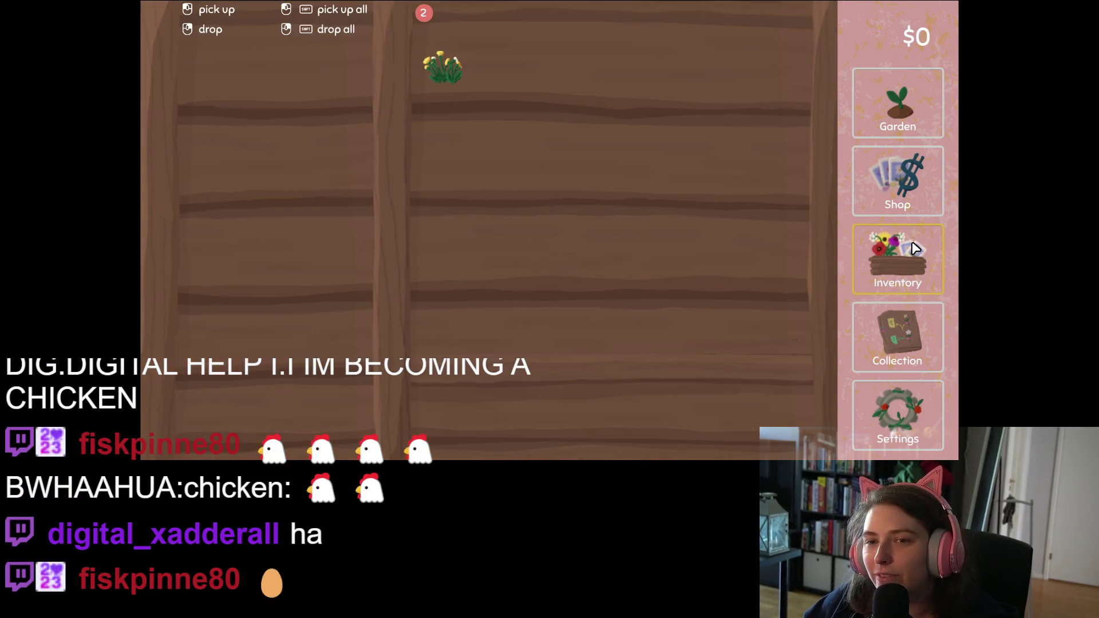
click(445, 61)
click(275, 85)
click(443, 59)
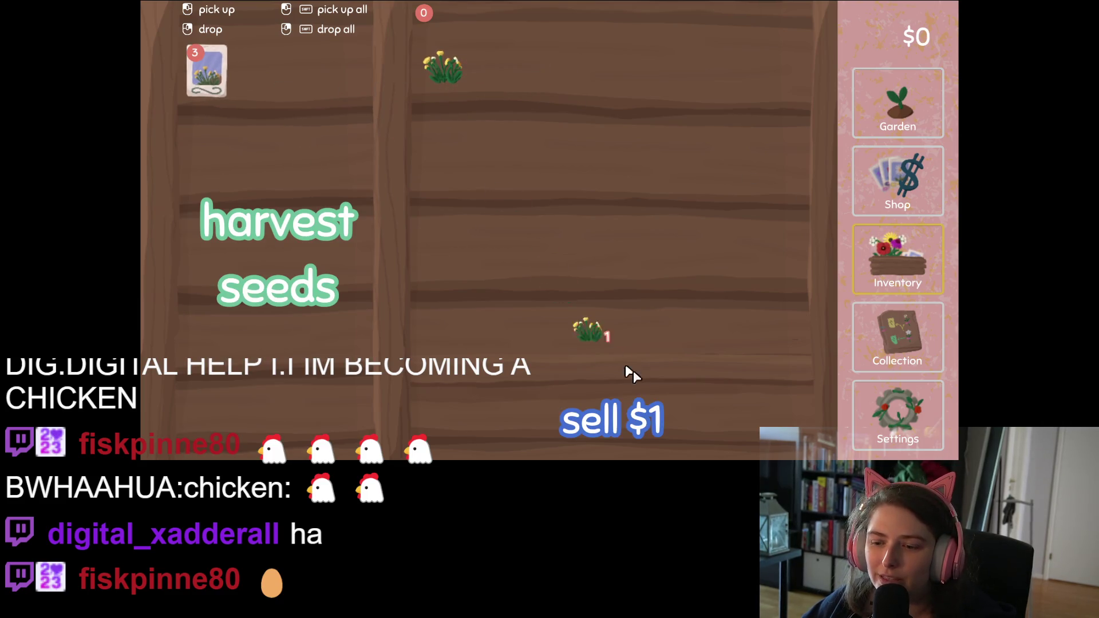
click(651, 407)
- Plant a dandelion seed, buy a $1 daisy seed packet, and plant daisies top-left
click(925, 116)
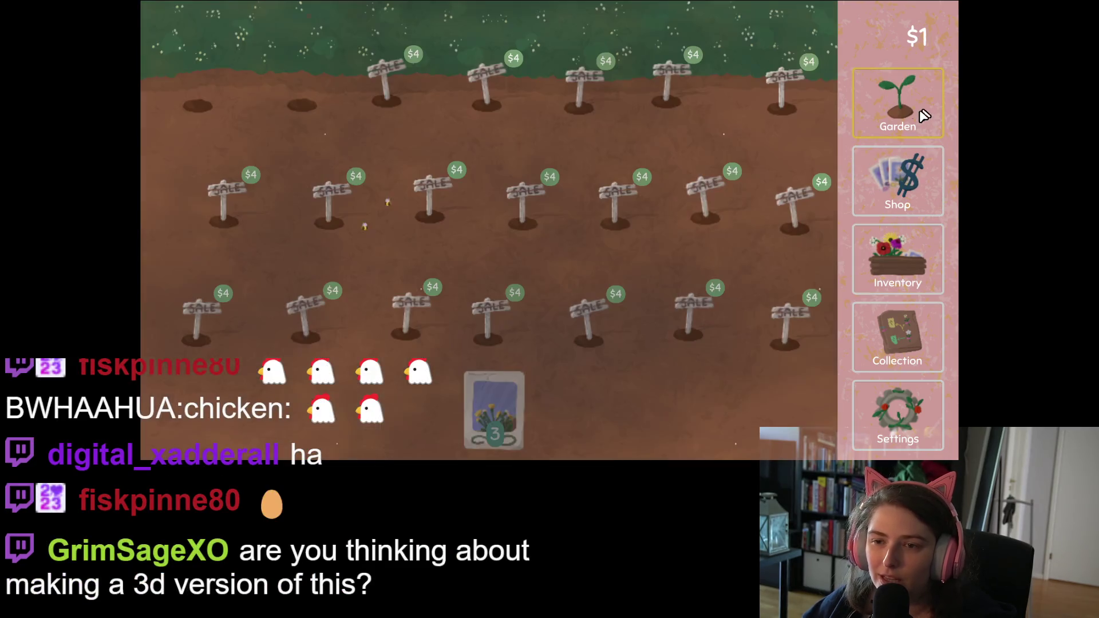
click(495, 418)
click(301, 102)
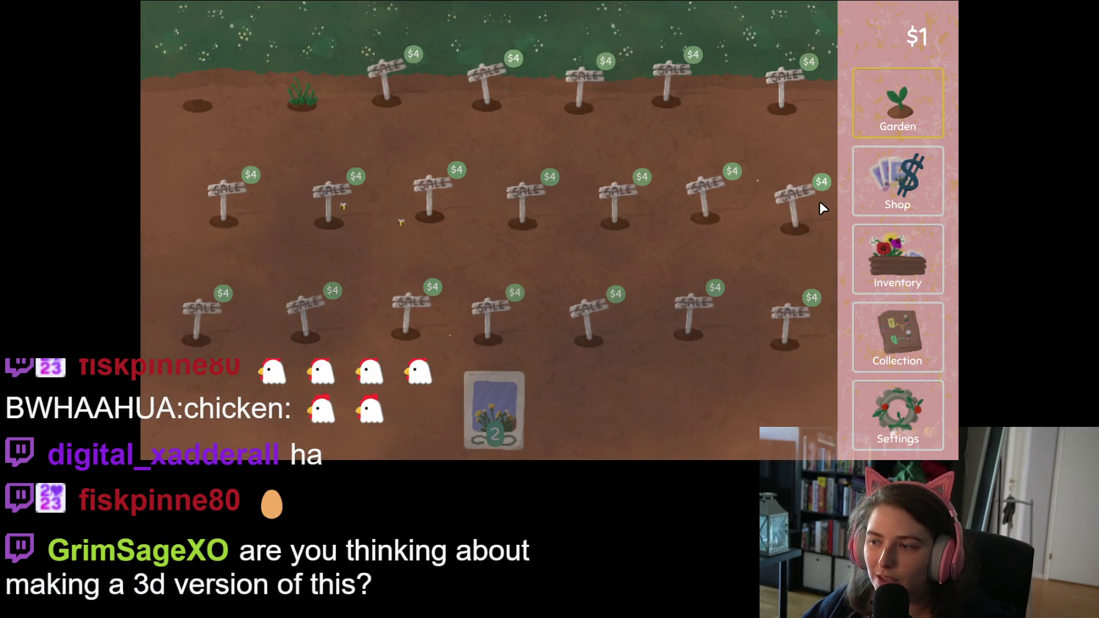
click(898, 181)
click(299, 106)
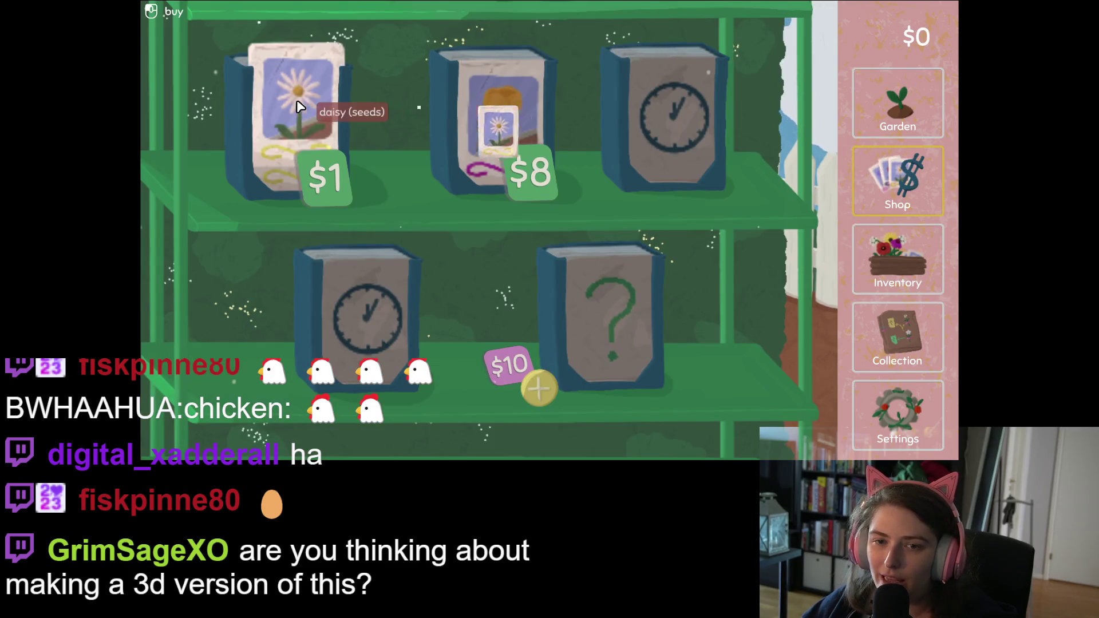
click(897, 103)
click(504, 401)
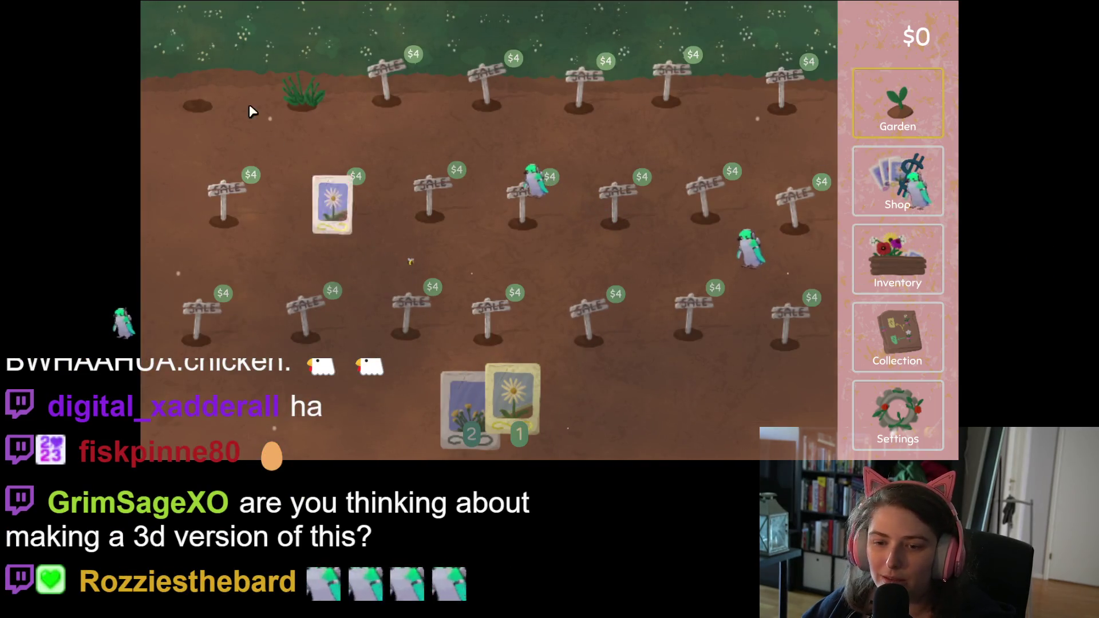
click(197, 104)
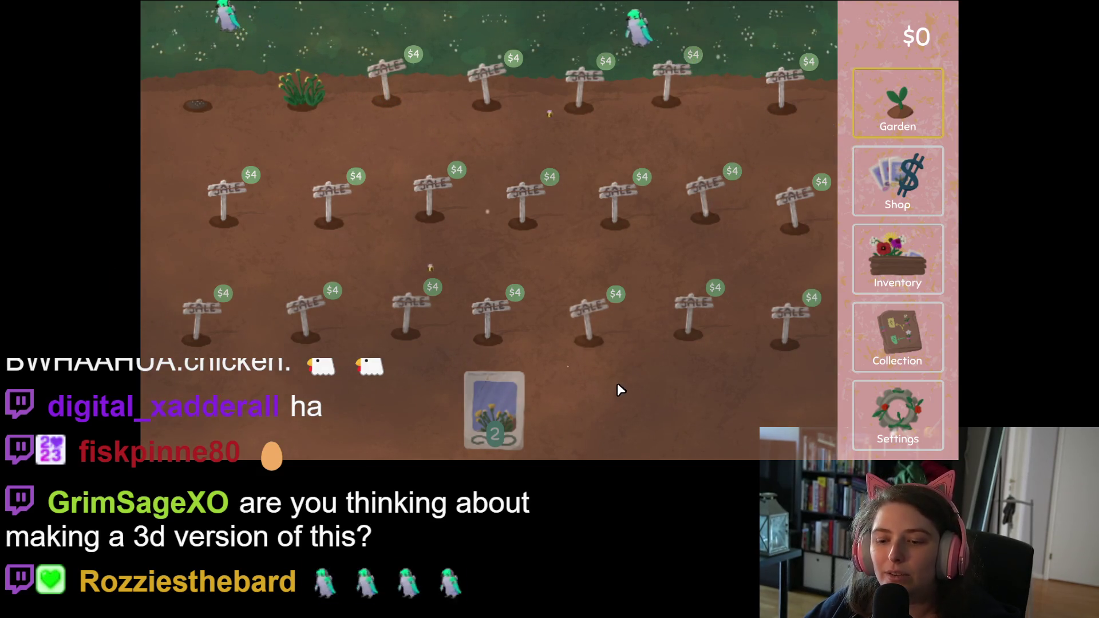
- Replant dandelion seeds in the second plot and harvest the fully grown daisy
click(491, 400)
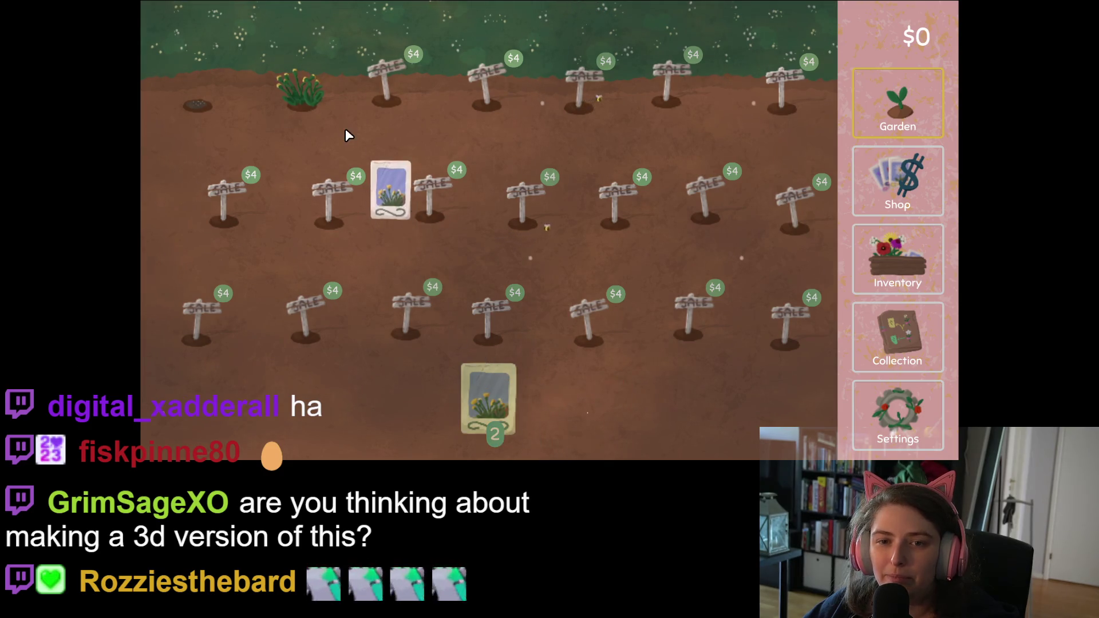
click(307, 101)
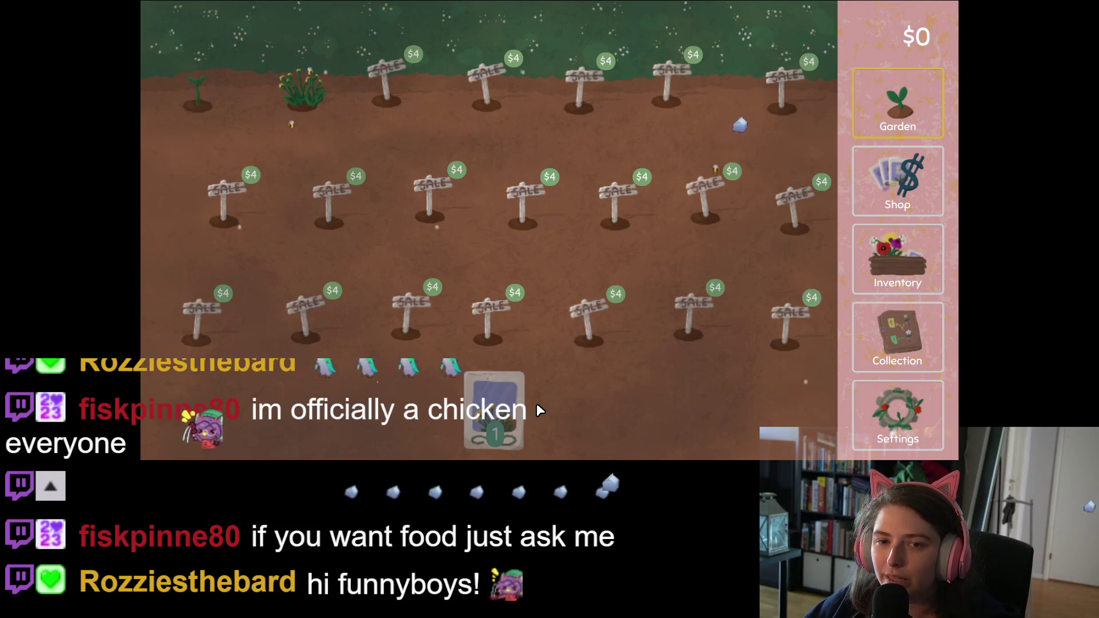
mouse_move(528, 414)
mouse_down()
mouse_move(516, 423)
mouse_move(314, 102)
mouse_up()
drag(308, 90, 308, 90)
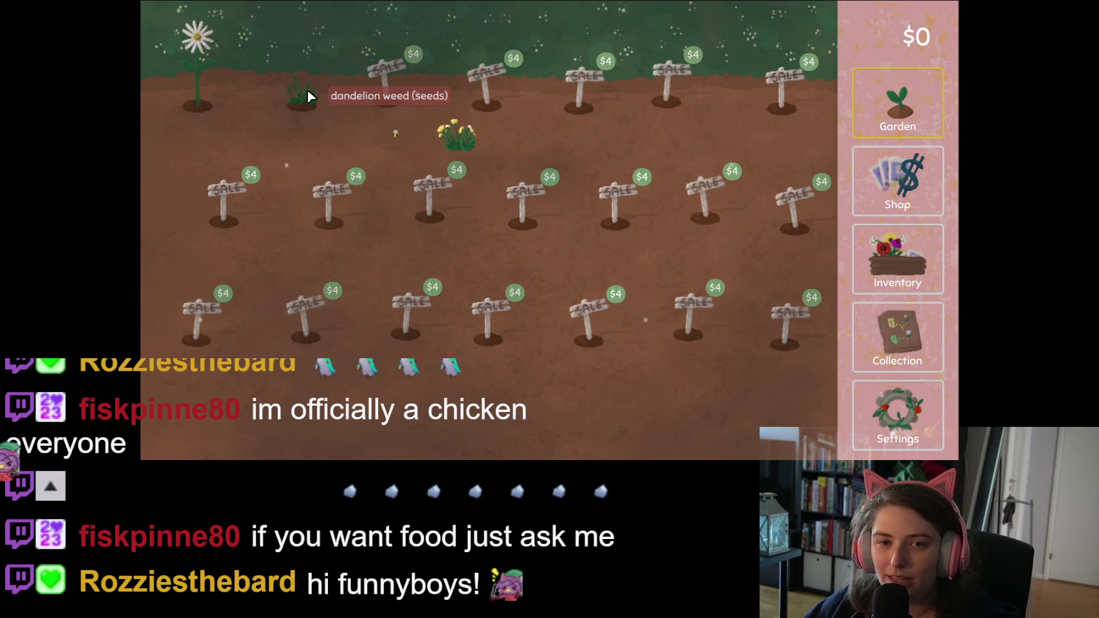
click(198, 103)
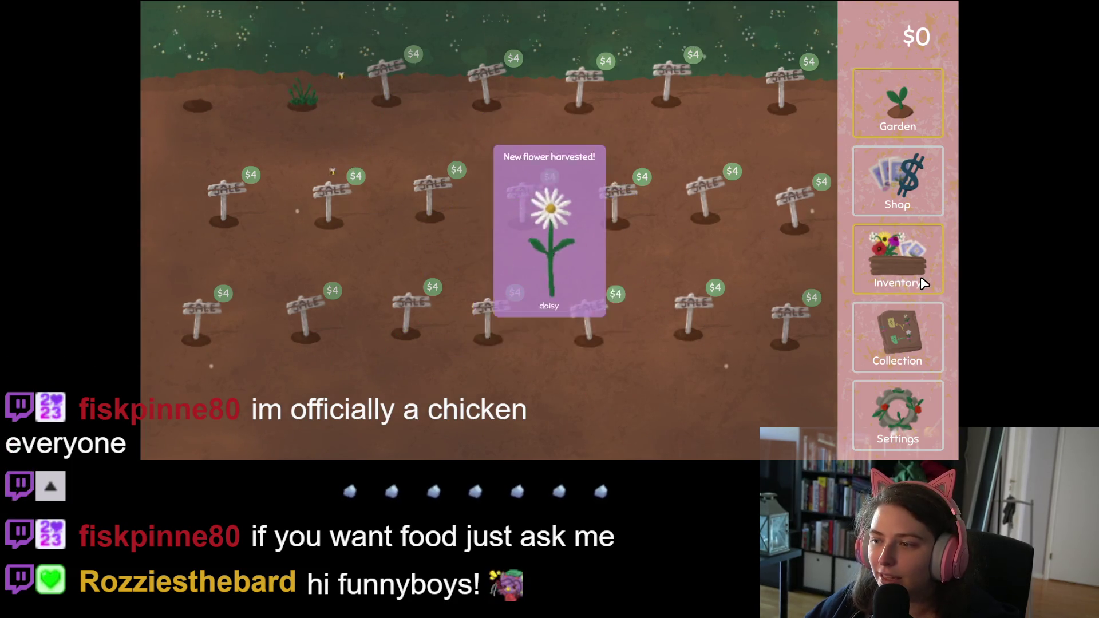
- Turn the harvested daisy into seeds and plant daisies in the left and second plots
click(916, 275)
click(504, 31)
click(313, 127)
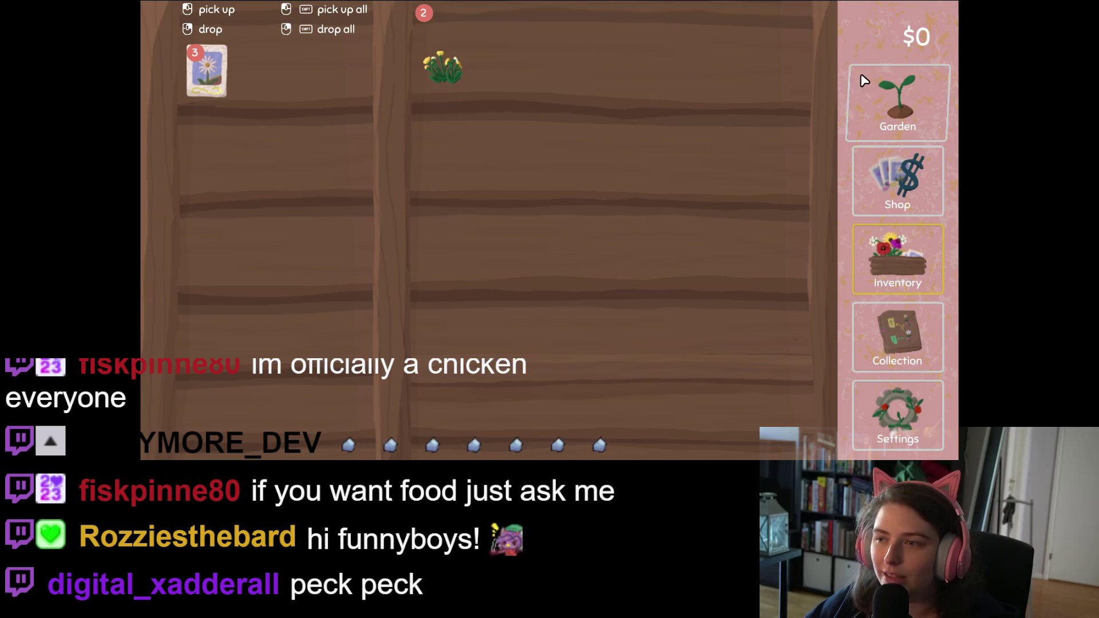
click(864, 83)
click(489, 401)
click(210, 105)
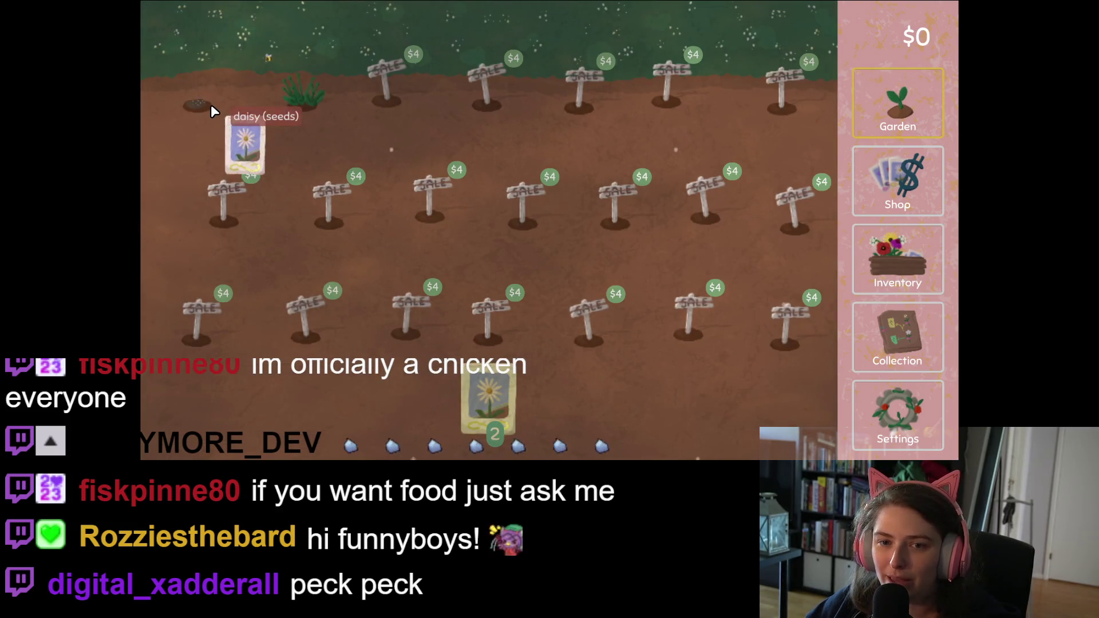
click(306, 106)
- Sell the dandelions from the inventory shelf, bringing the money to $3
click(906, 254)
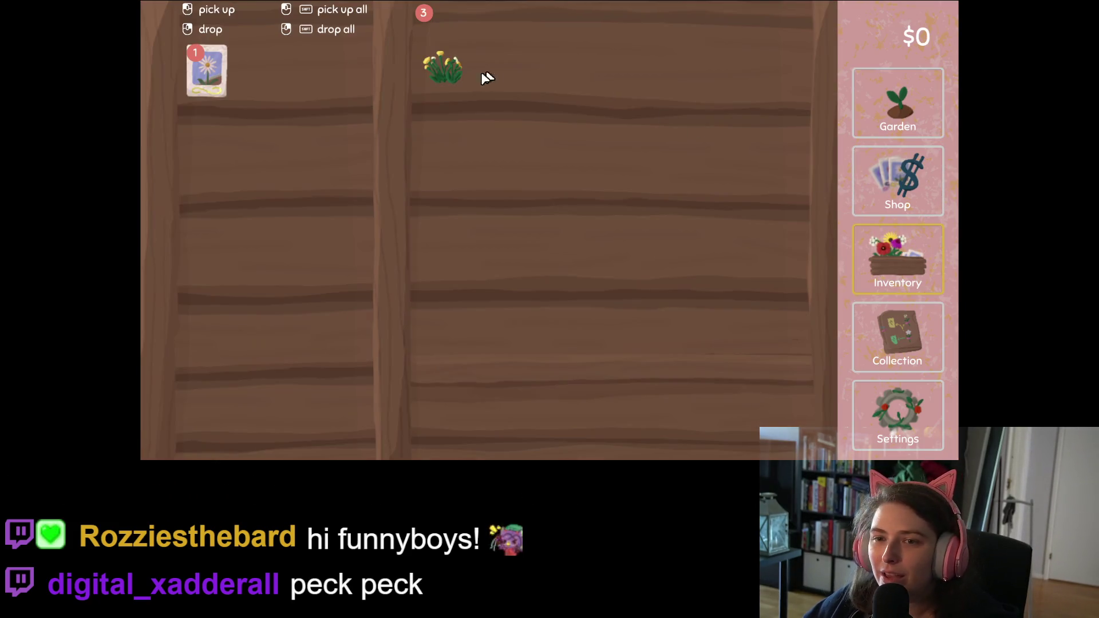
click(446, 67)
click(677, 413)
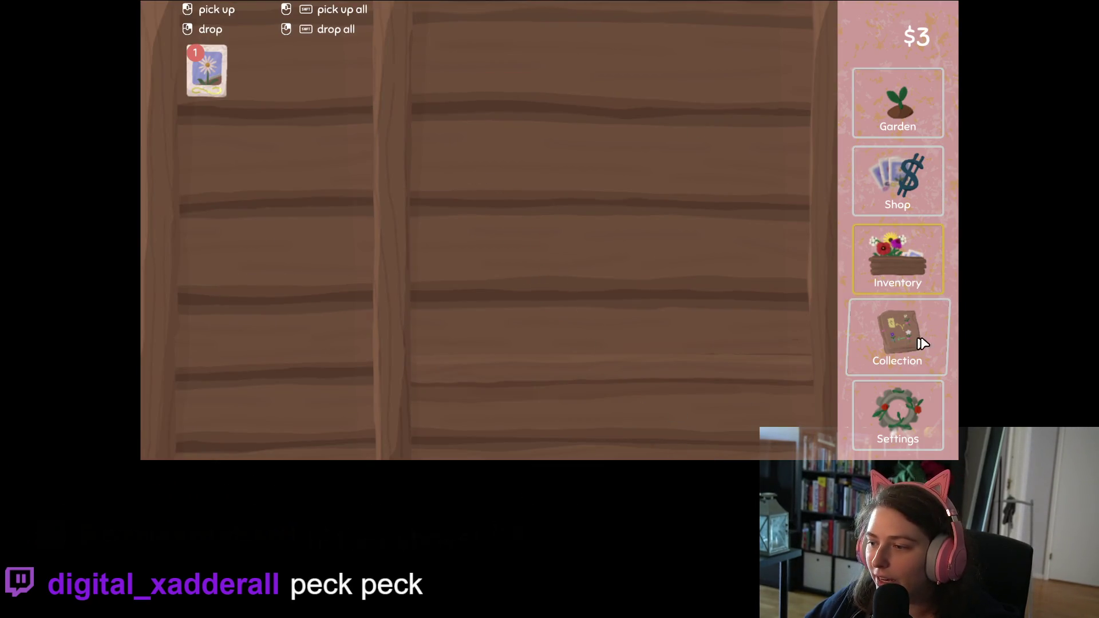
click(912, 342)
- Harvest the grown paperwhite and turn a daisy from the inventory into seeds
key(Left)
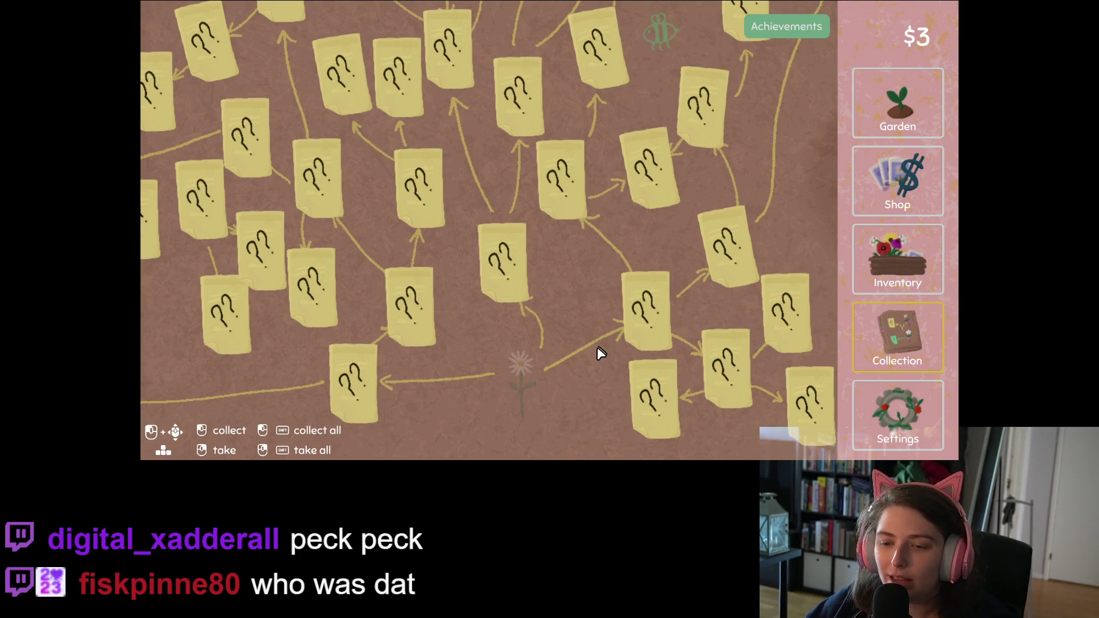
click(912, 101)
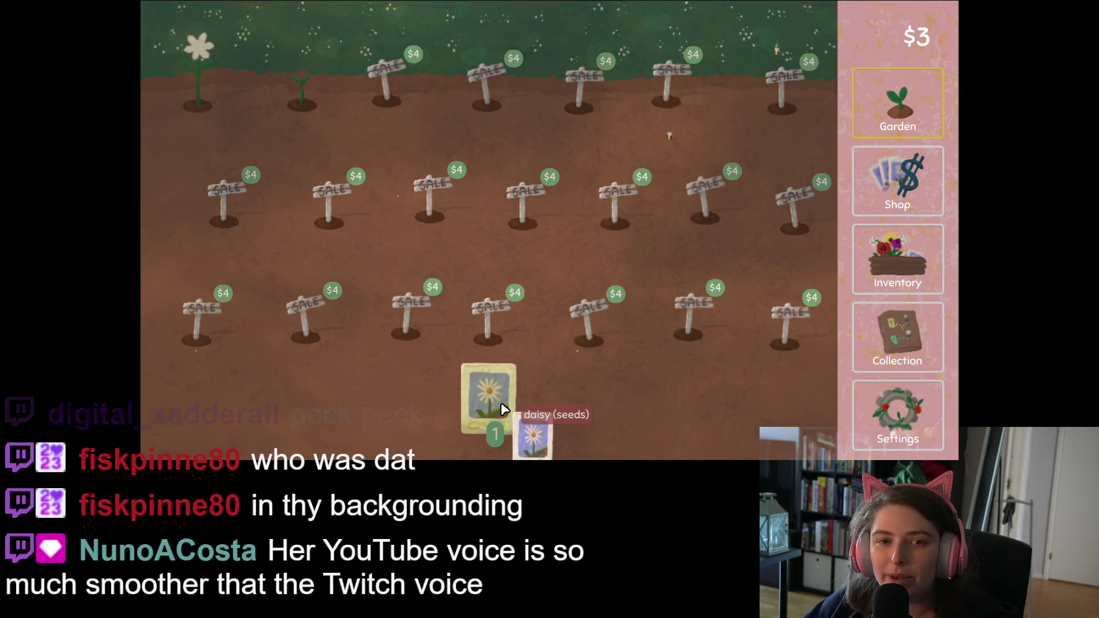
mouse_move(503, 409)
mouse_down()
mouse_move(412, 378)
mouse_move(192, 119)
mouse_move(192, 101)
mouse_up()
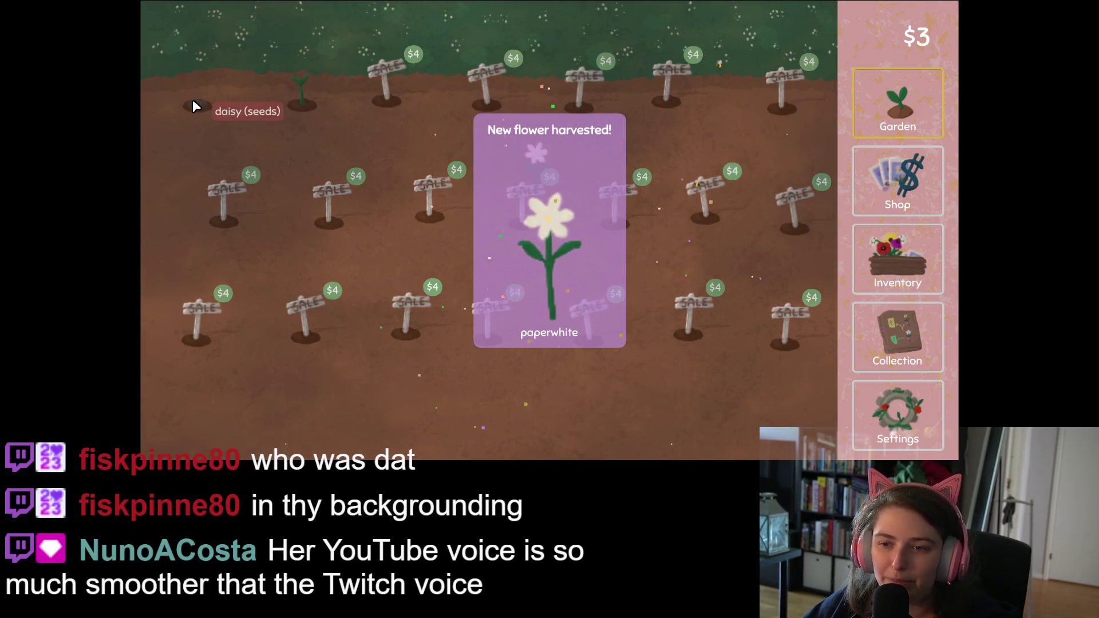
click(300, 106)
click(909, 246)
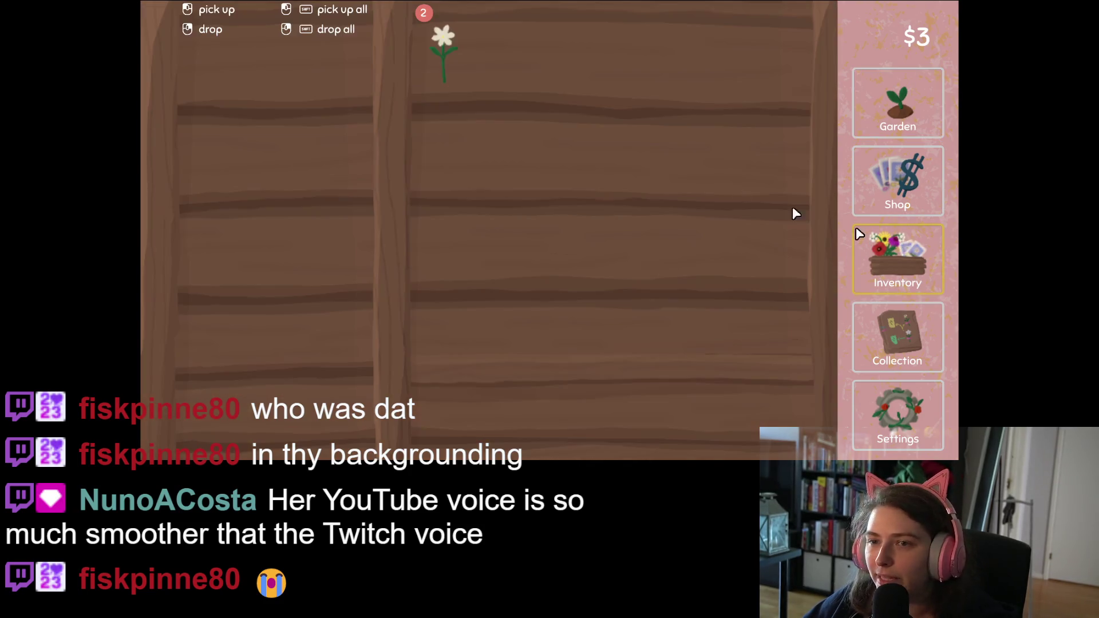
click(452, 40)
click(275, 85)
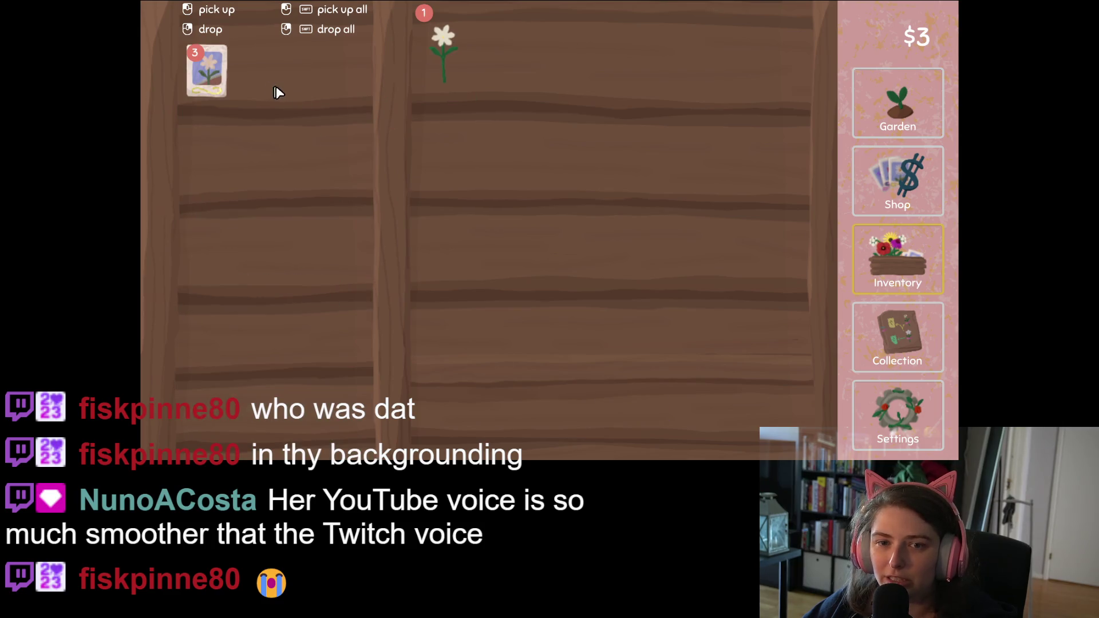
- Buy a $1 daisy seed pack, plant it, and collect the new white flower
click(897, 181)
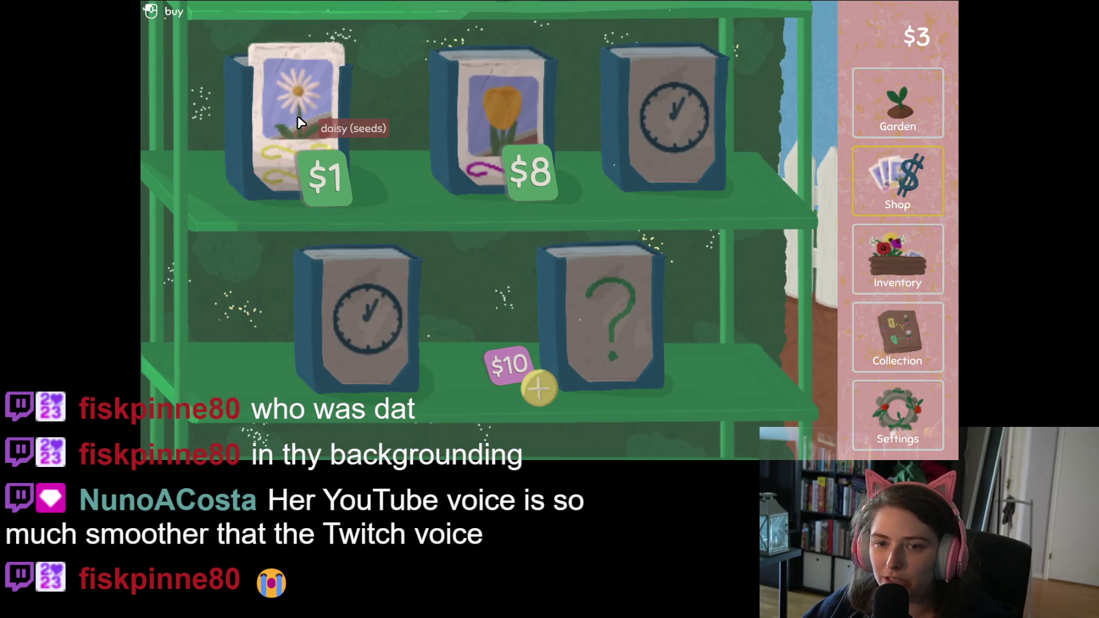
click(298, 123)
click(916, 100)
click(465, 398)
click(321, 85)
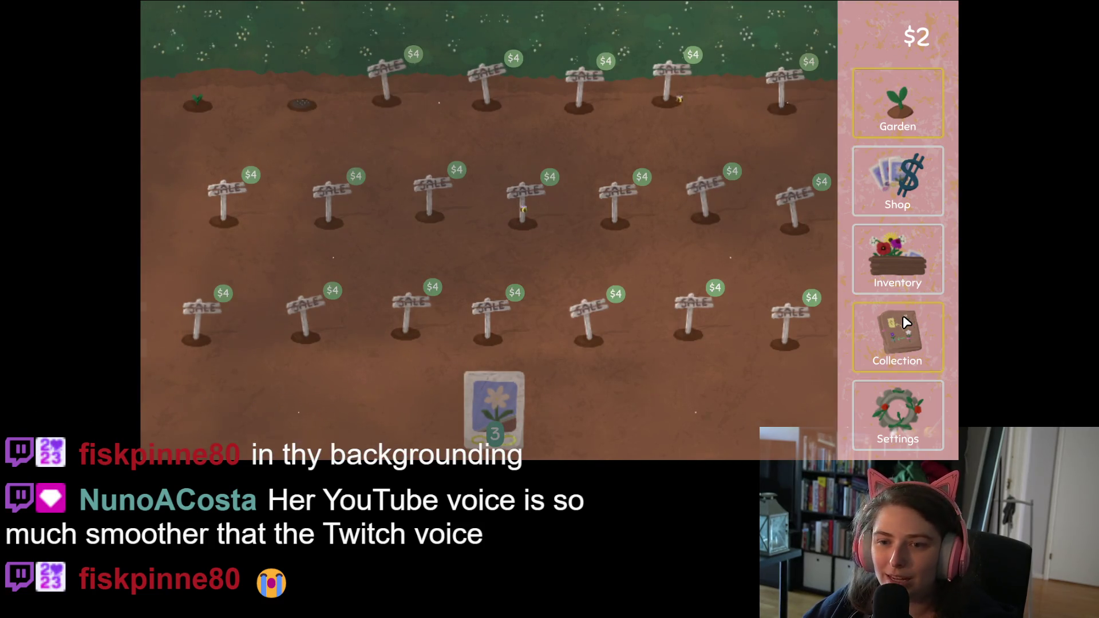
click(905, 323)
click(645, 326)
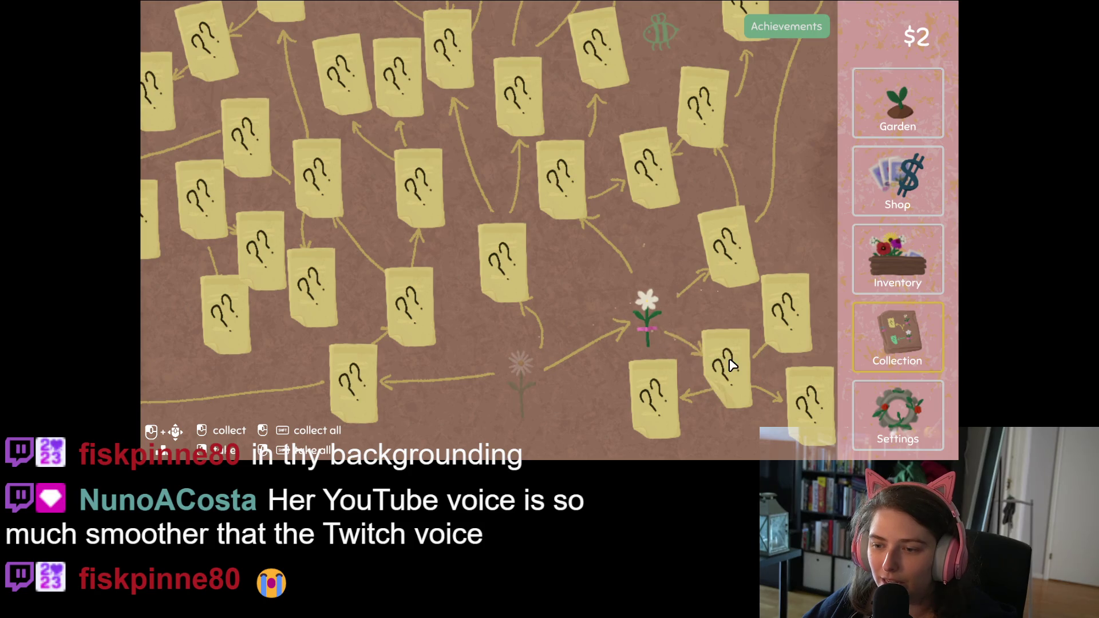
- Harvest the pink vinca, replant its plot, and turn the vinca into seeds
drag(561, 393, 549, 389)
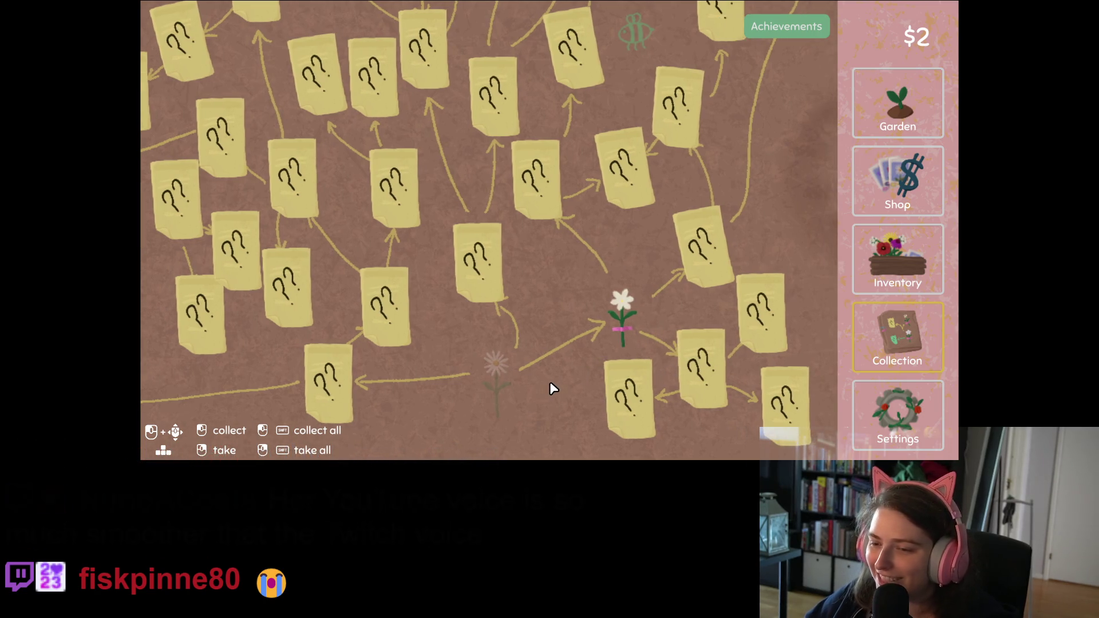
click(905, 123)
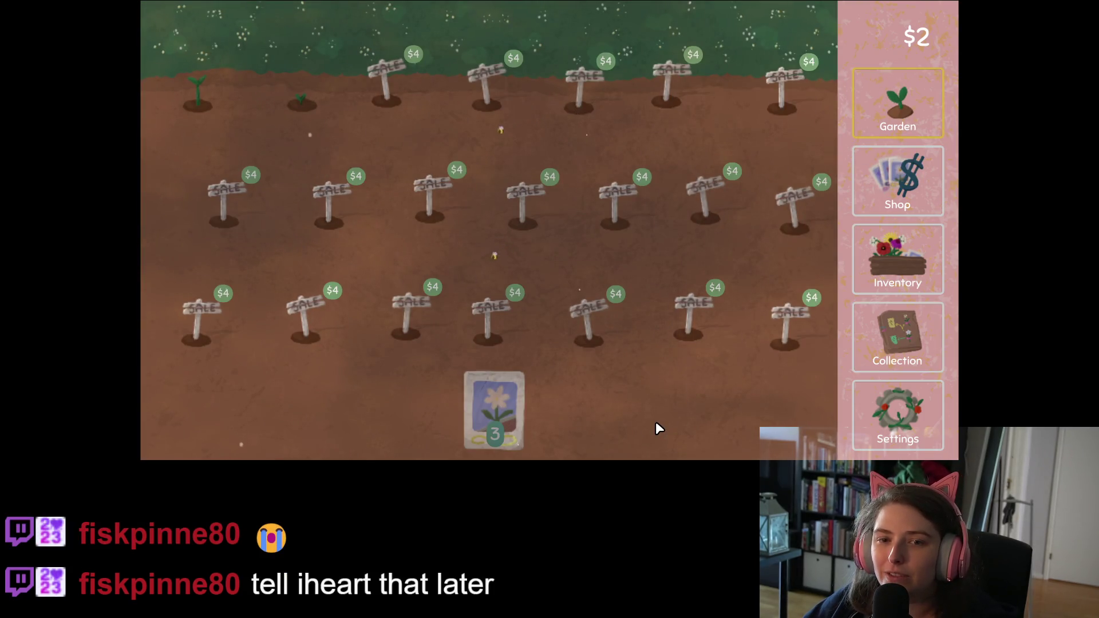
click(497, 427)
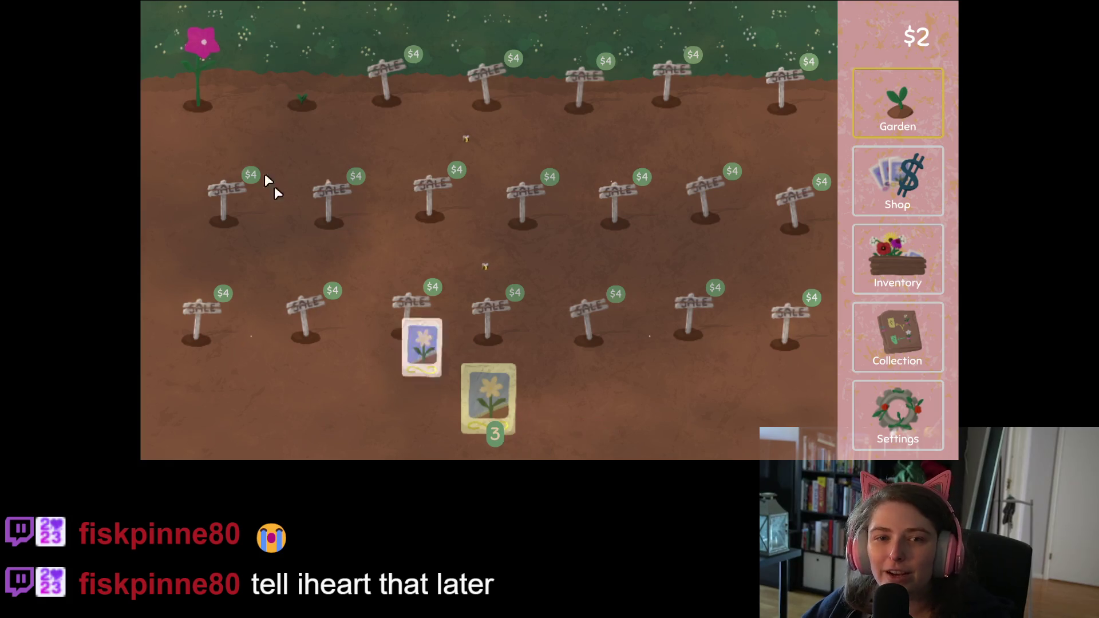
click(207, 84)
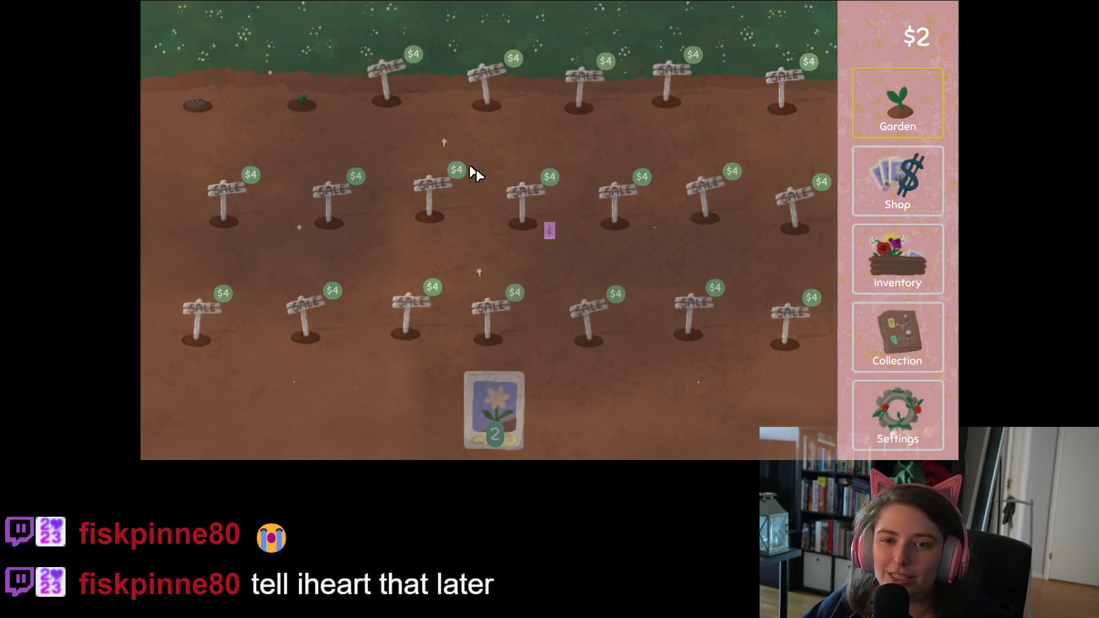
click(897, 260)
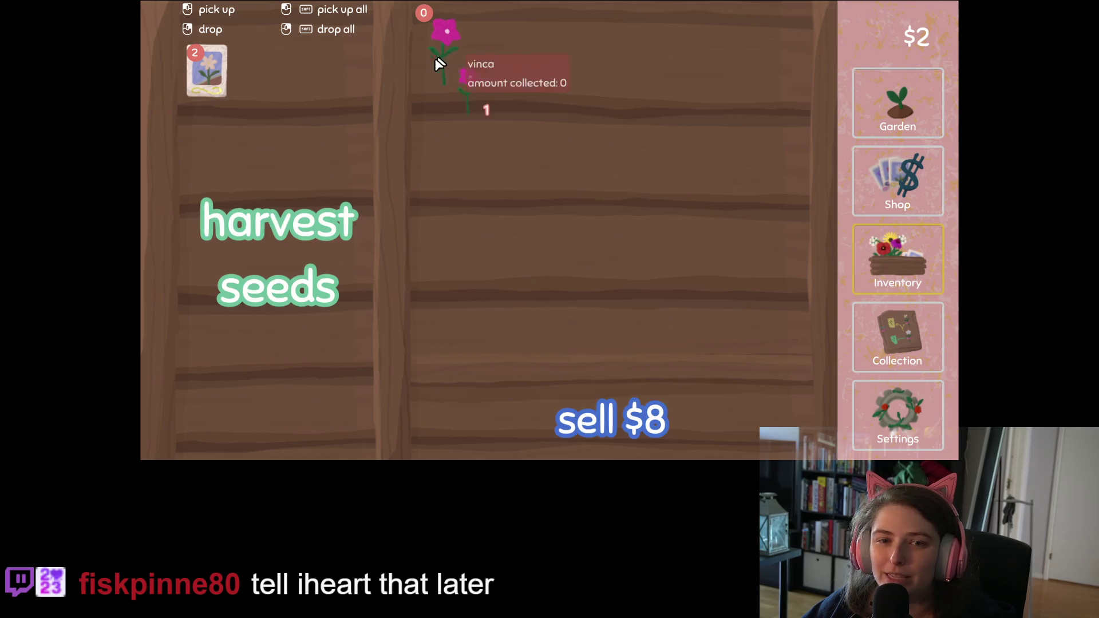
click(332, 130)
click(923, 103)
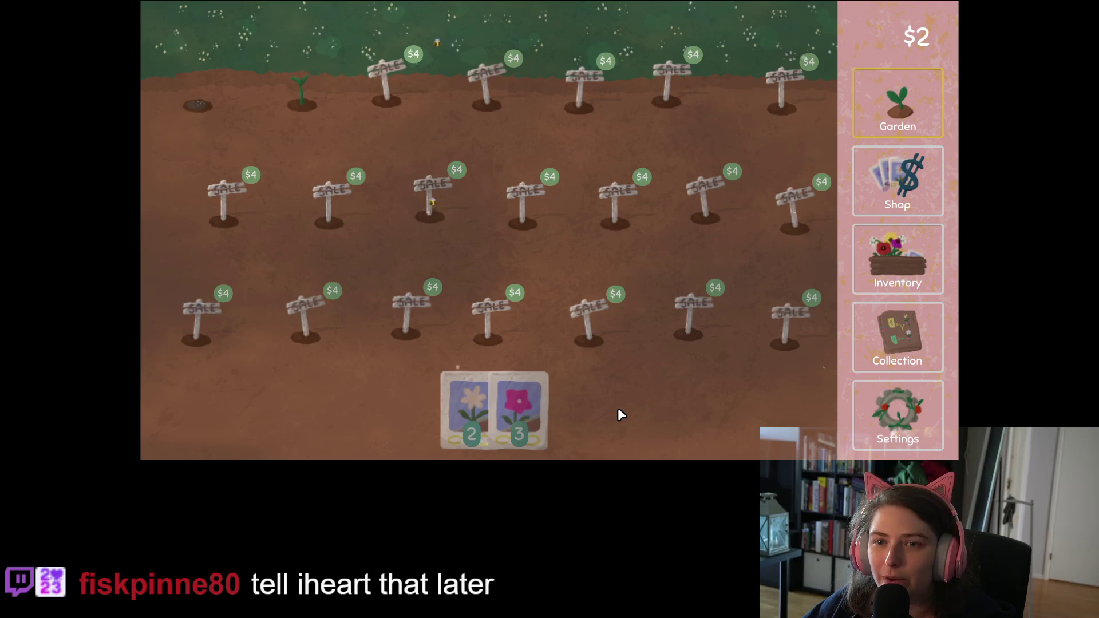
- Harvest the daisy, plant vinca seeds there, and plant daisy seeds on the crocosmia plot
click(310, 104)
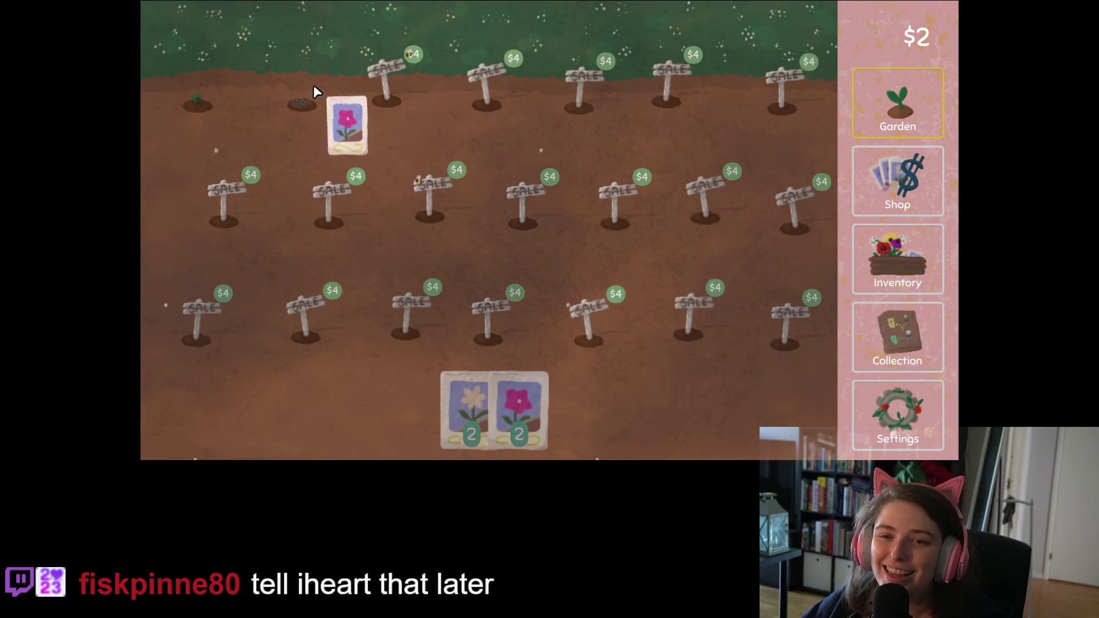
click(898, 260)
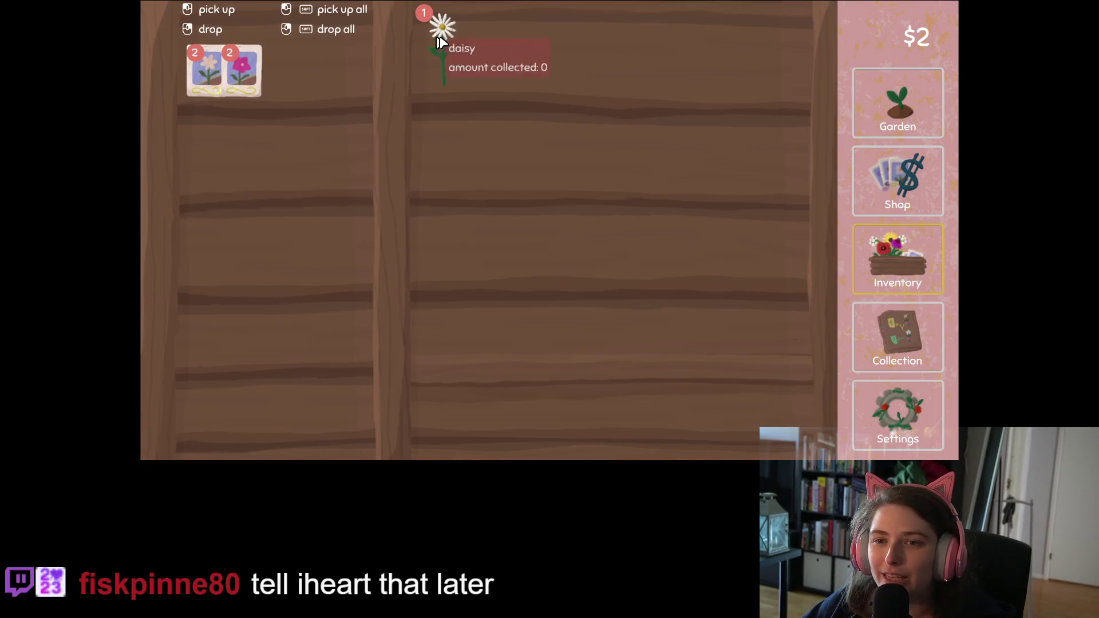
click(283, 181)
click(939, 100)
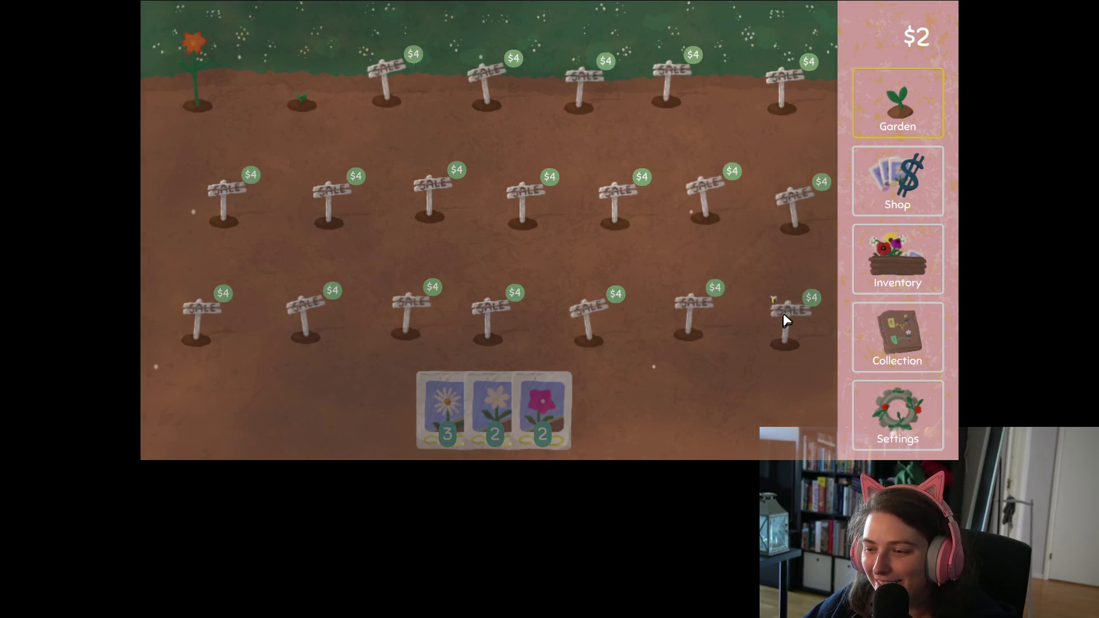
drag(448, 393, 201, 90)
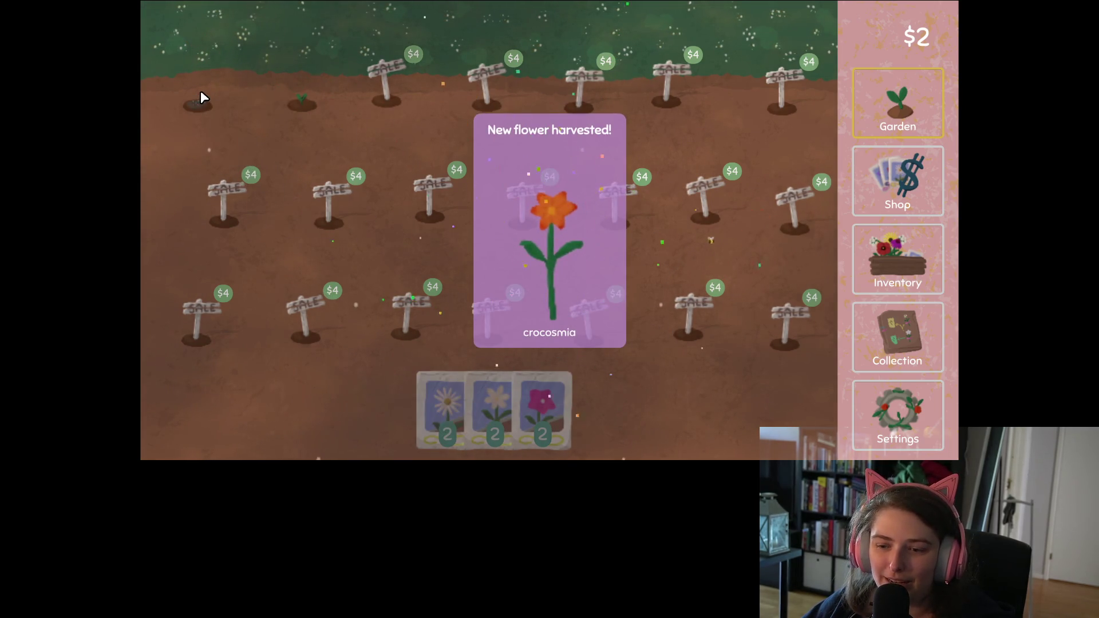
- Turn the harvested crocosmia into seeds and check the seed shop
click(888, 327)
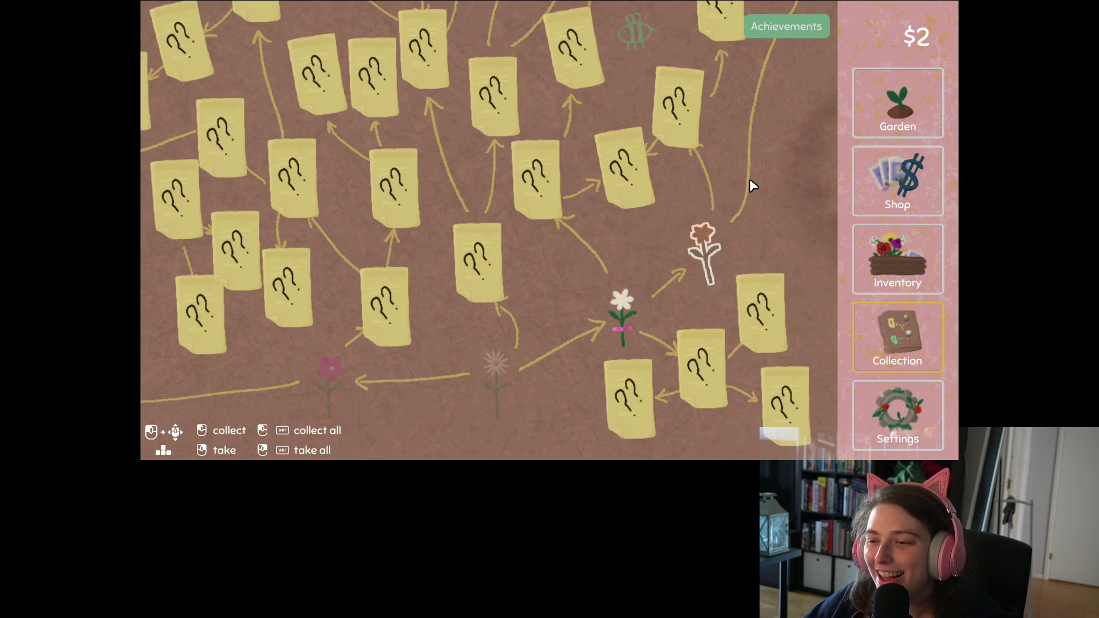
click(882, 260)
click(444, 38)
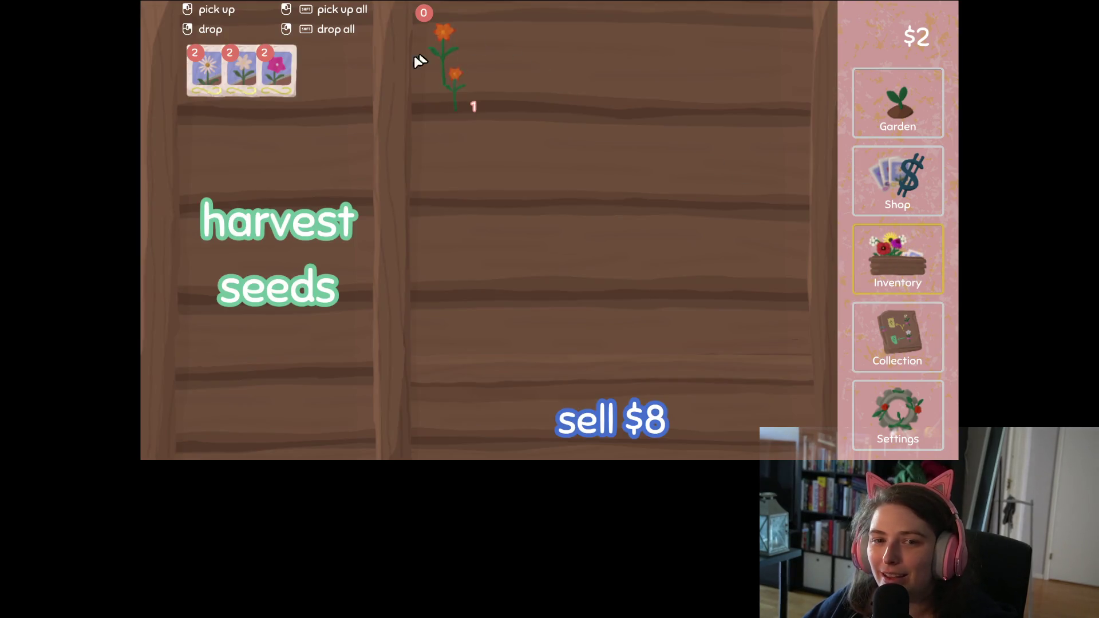
click(288, 138)
click(881, 194)
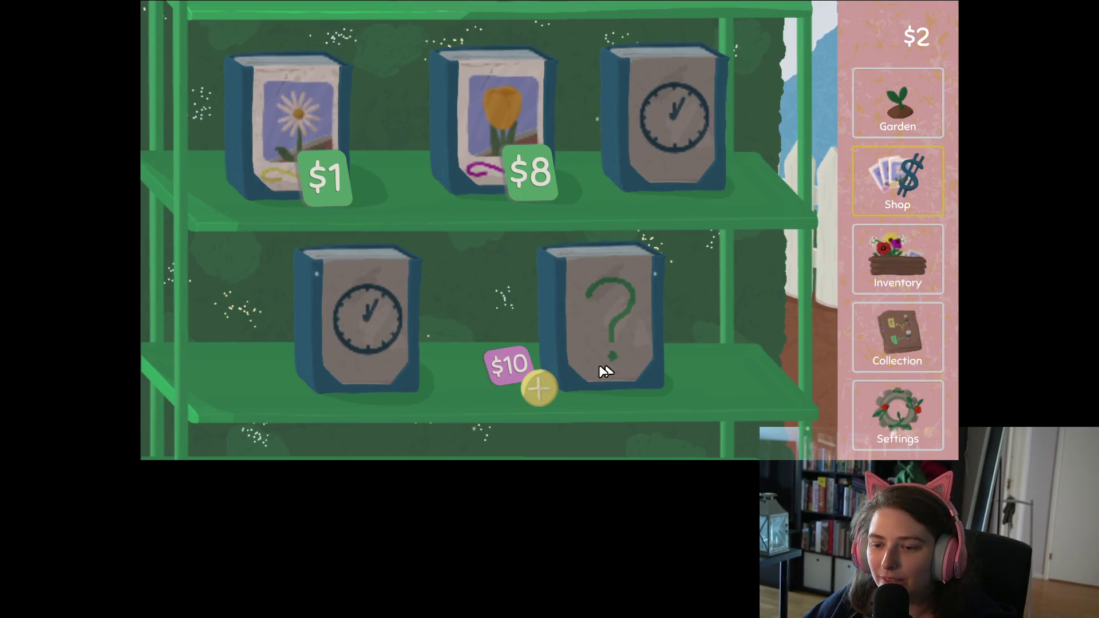
click(897, 106)
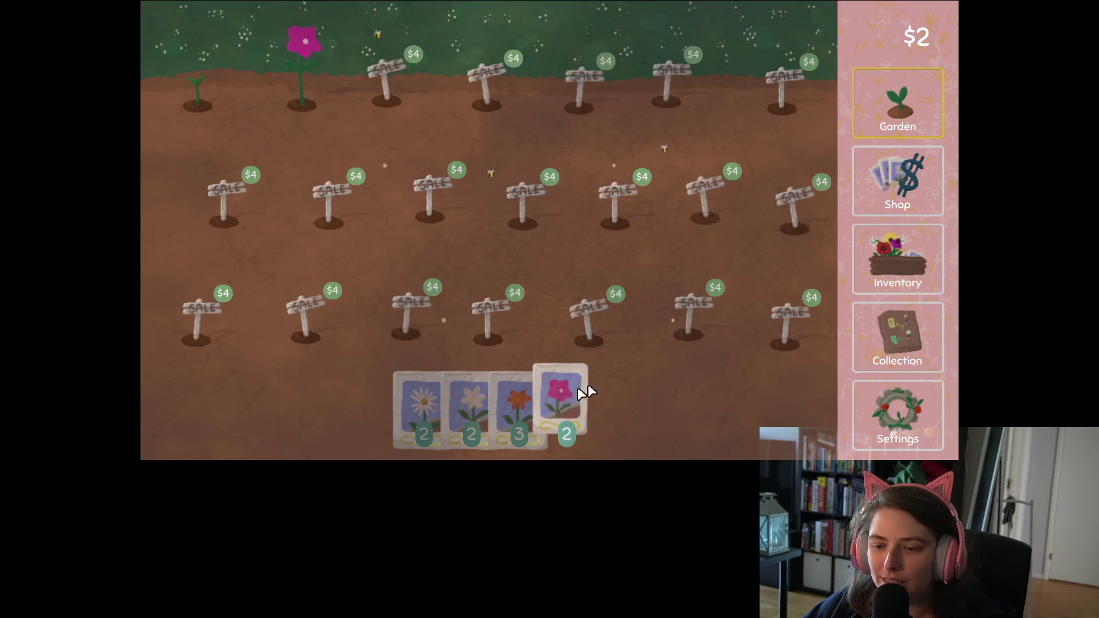
- Plant daisy seeds on the pink flower's plot and the top-left plot, and turn a daisy into seeds
mouse_move(435, 407)
mouse_down()
mouse_move(314, 101)
mouse_move(285, 86)
mouse_up()
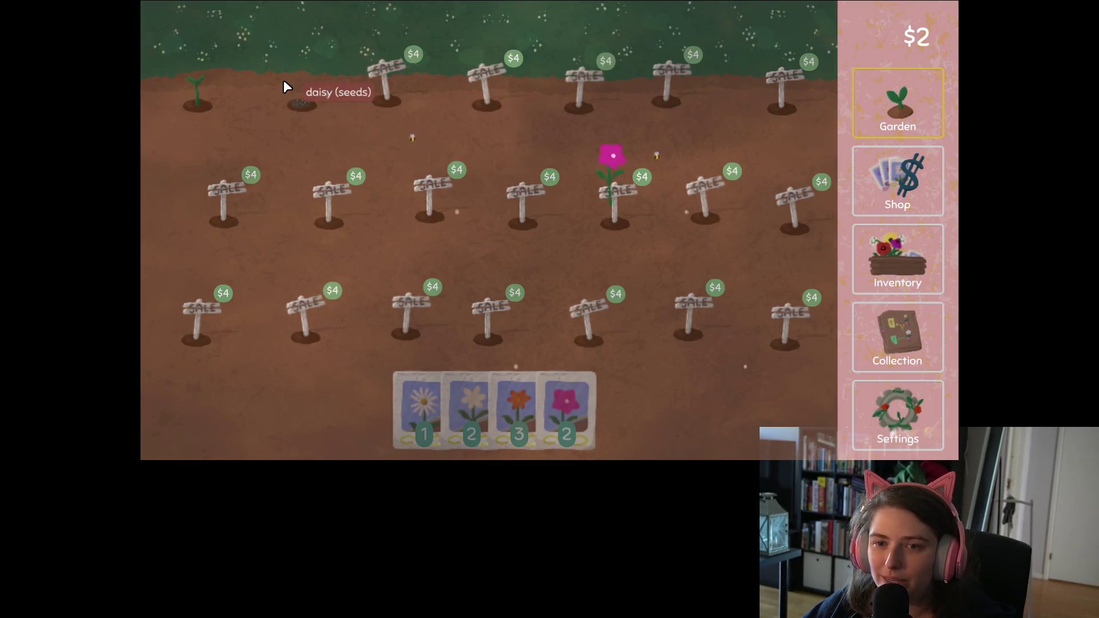
click(871, 346)
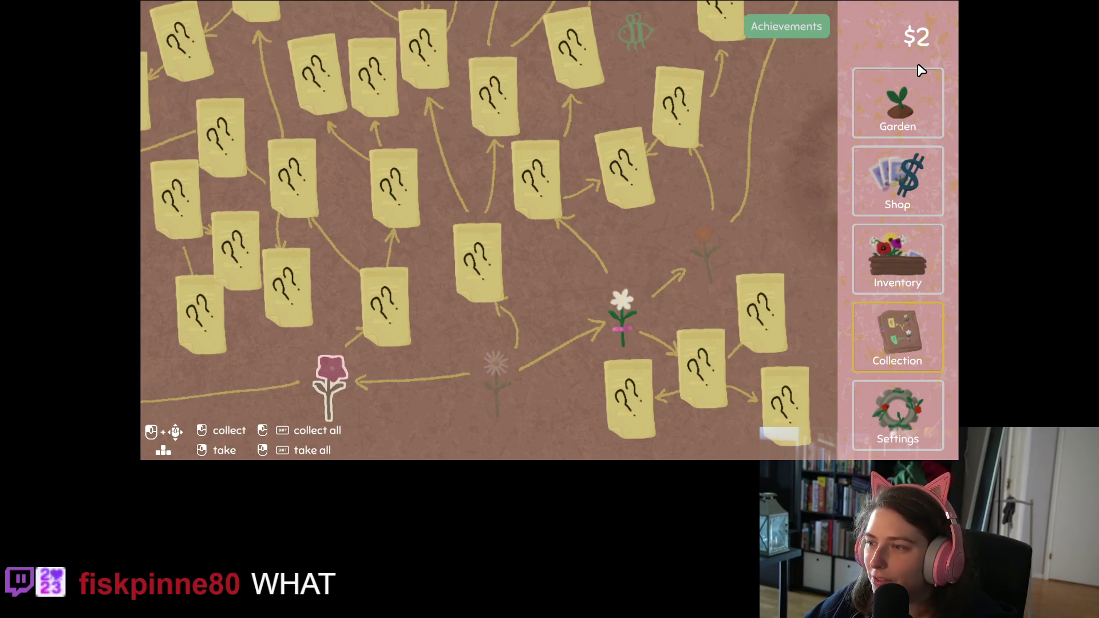
click(897, 102)
mouse_move(423, 409)
mouse_down()
mouse_move(233, 152)
mouse_move(201, 87)
mouse_up()
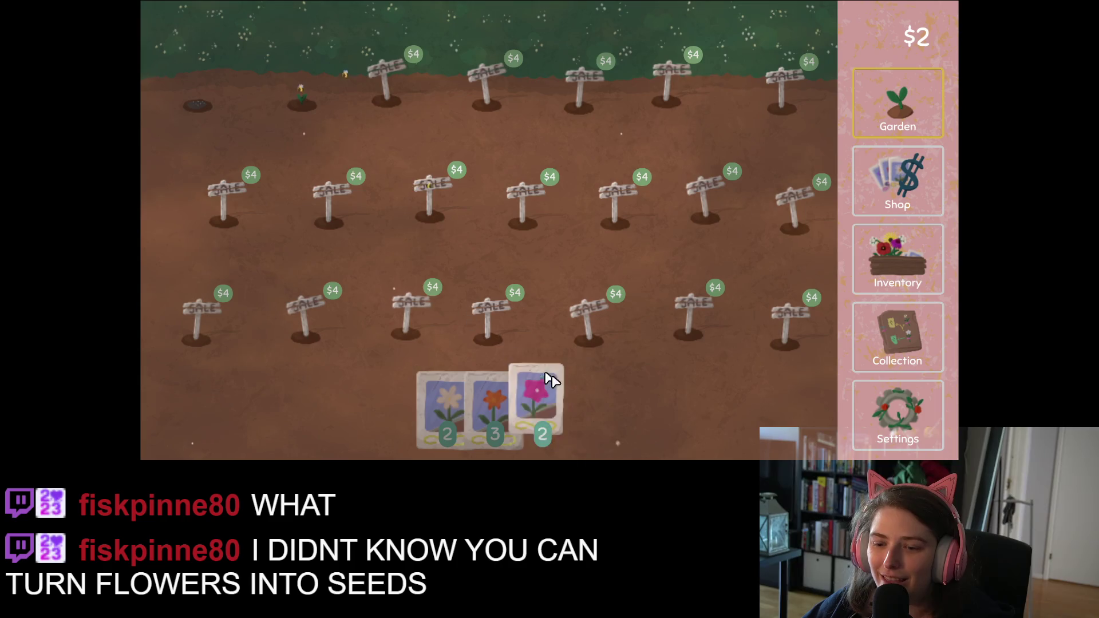
click(896, 261)
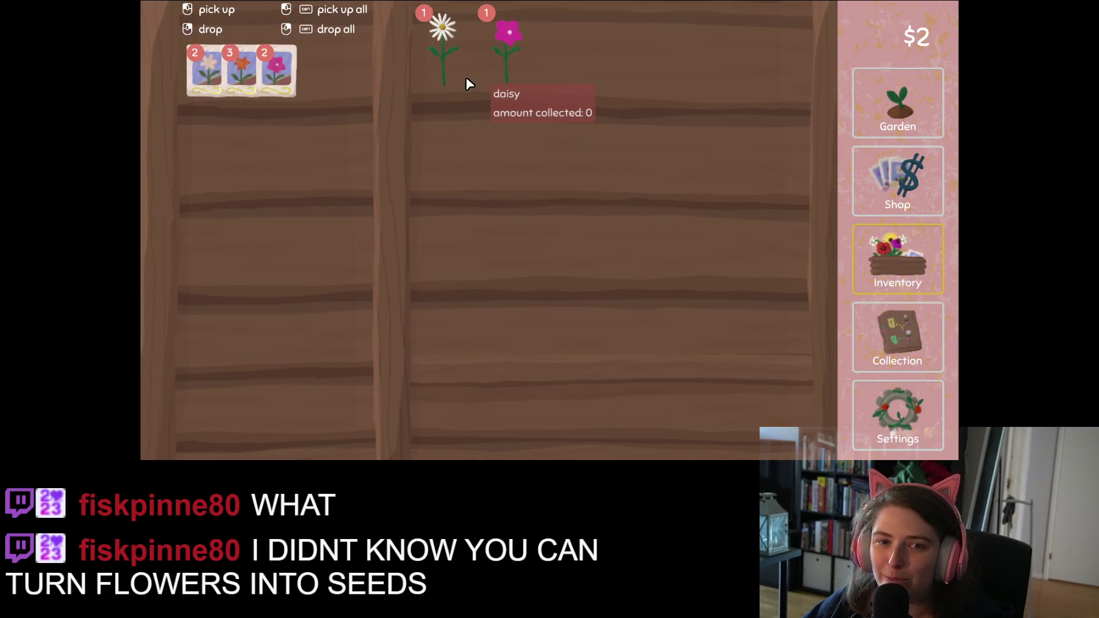
mouse_move(446, 40)
mouse_down()
mouse_move(307, 186)
mouse_move(369, 196)
mouse_up()
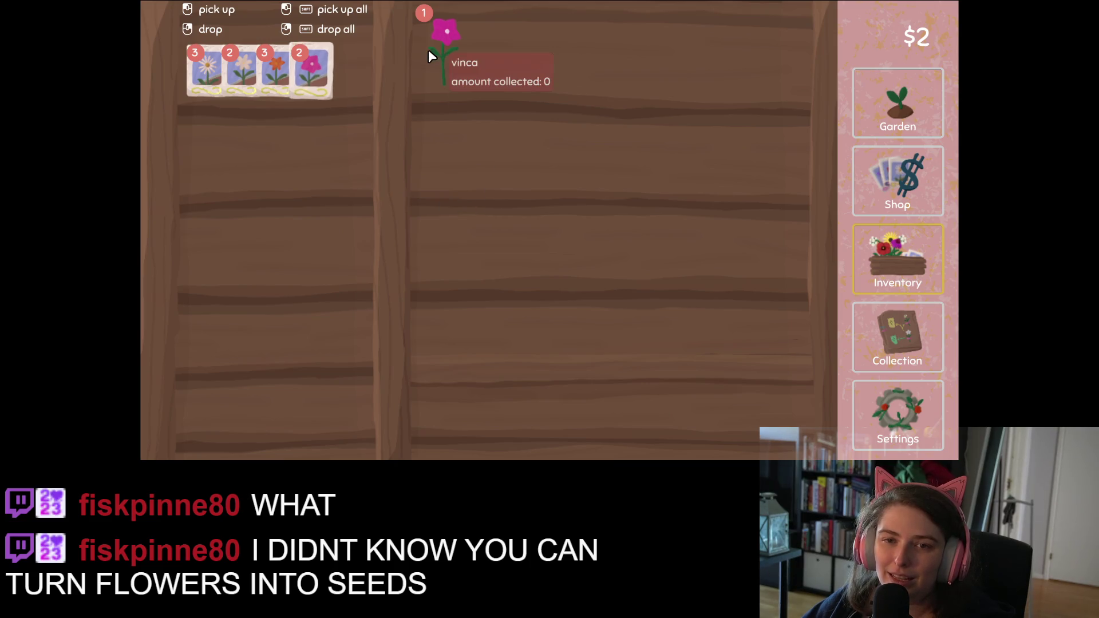
- Plant daisy seeds in a top-row plot and in the top-left plot
click(886, 351)
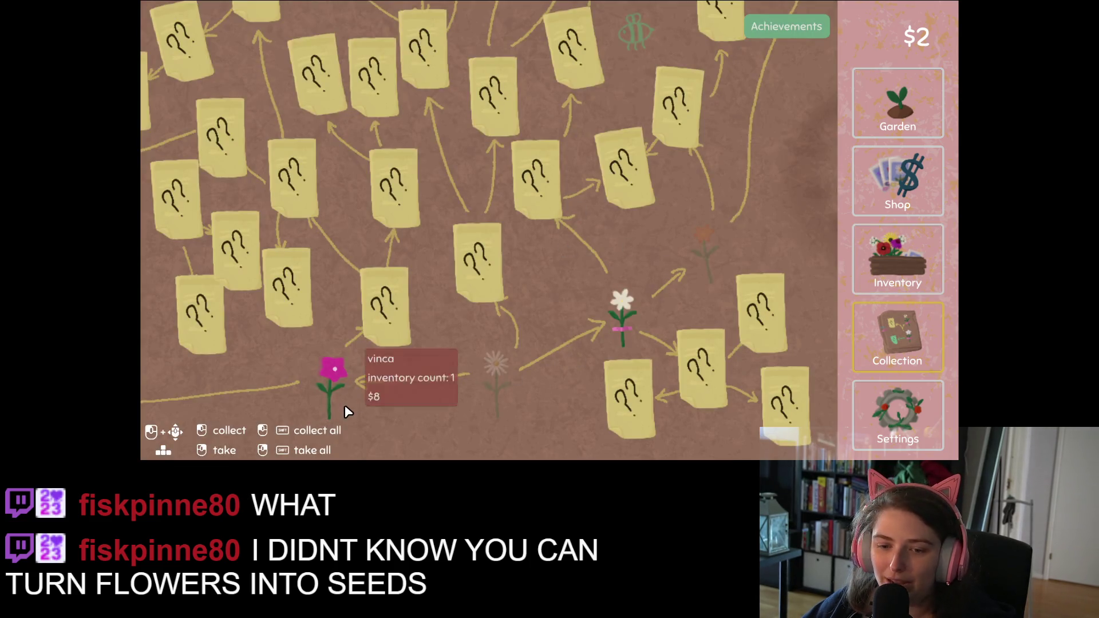
click(900, 107)
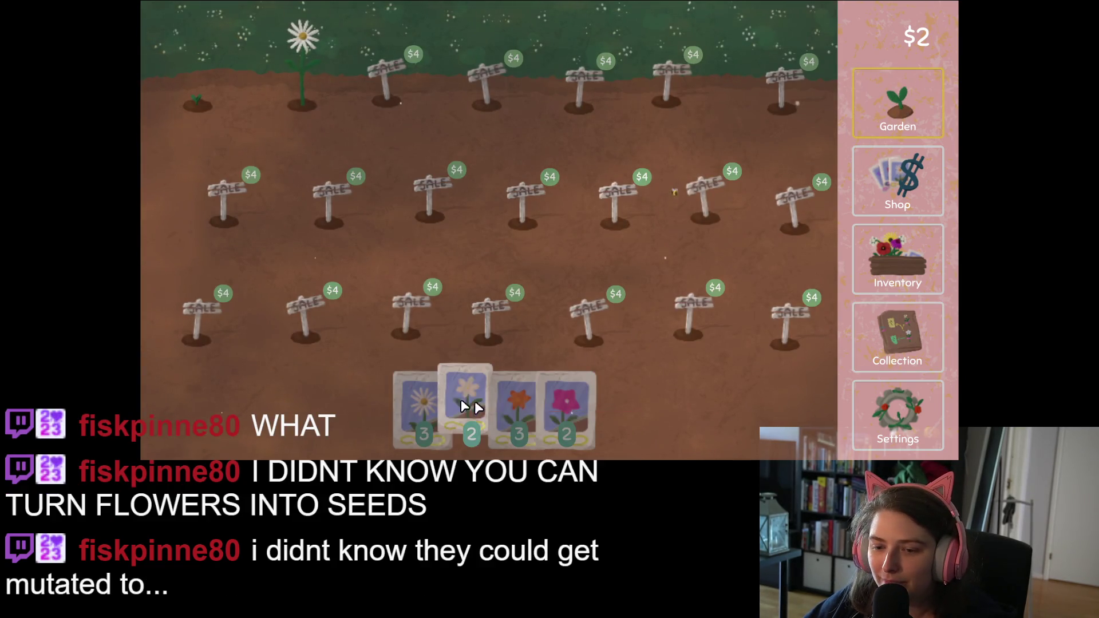
click(418, 403)
click(307, 70)
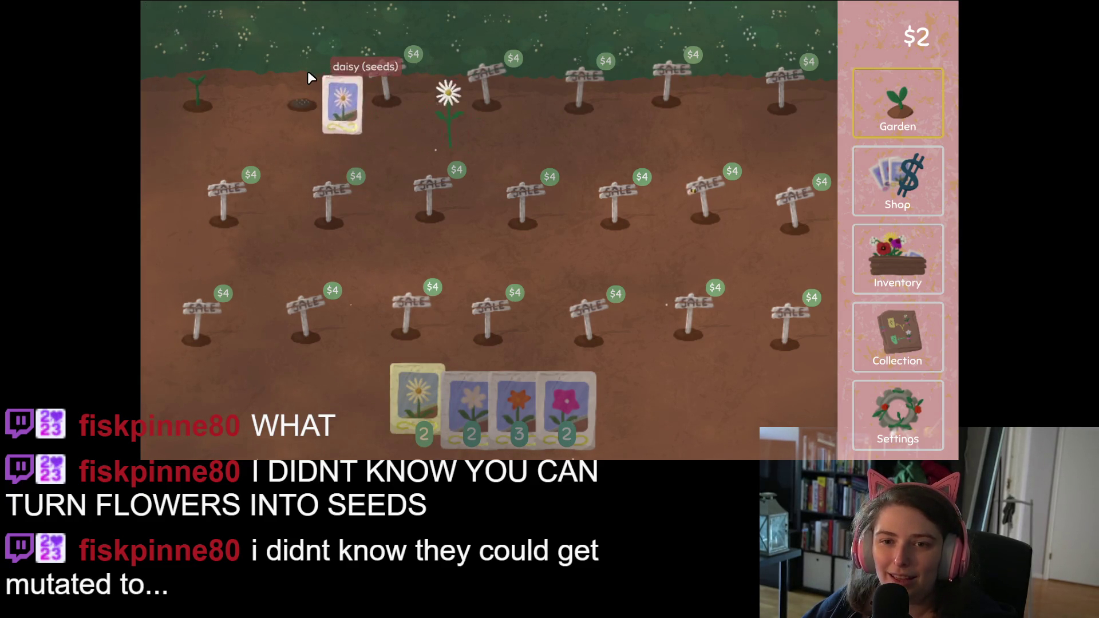
click(927, 328)
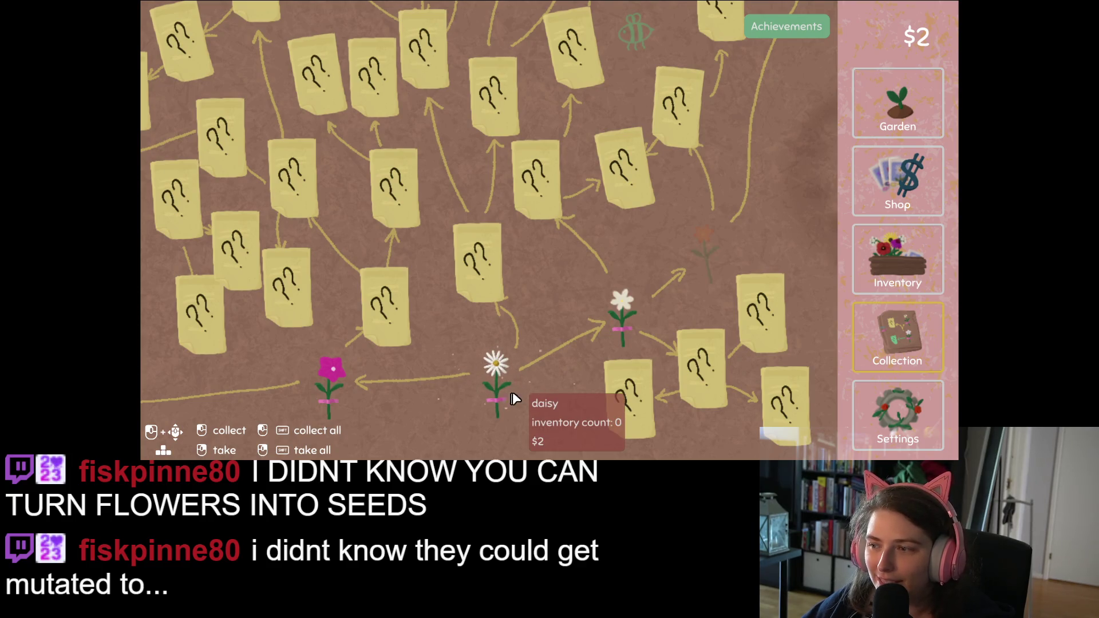
click(928, 112)
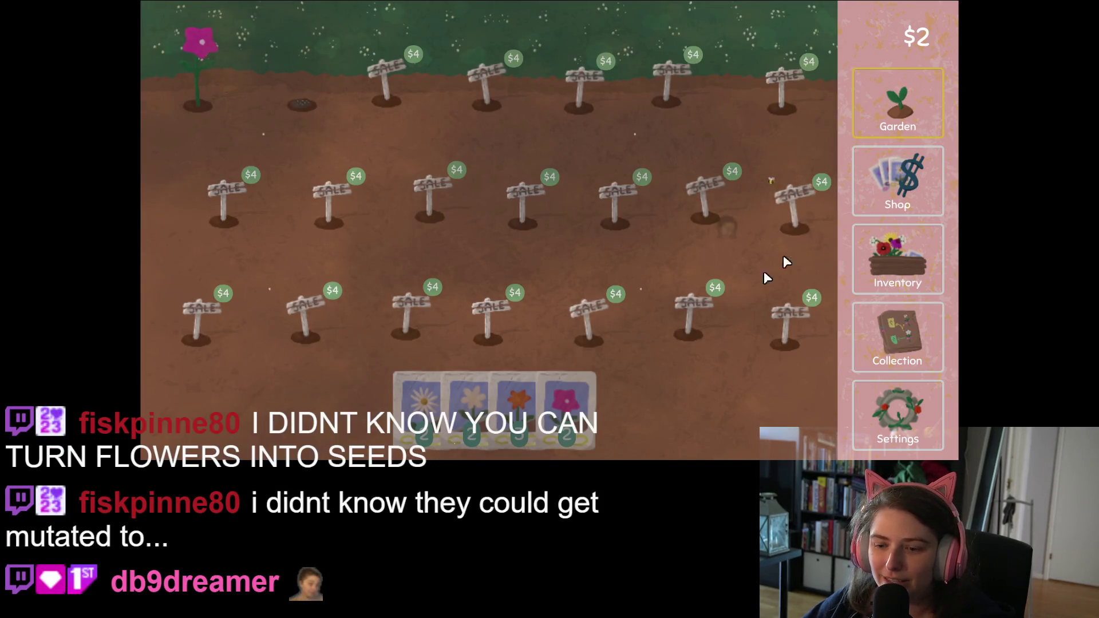
click(423, 404)
click(205, 78)
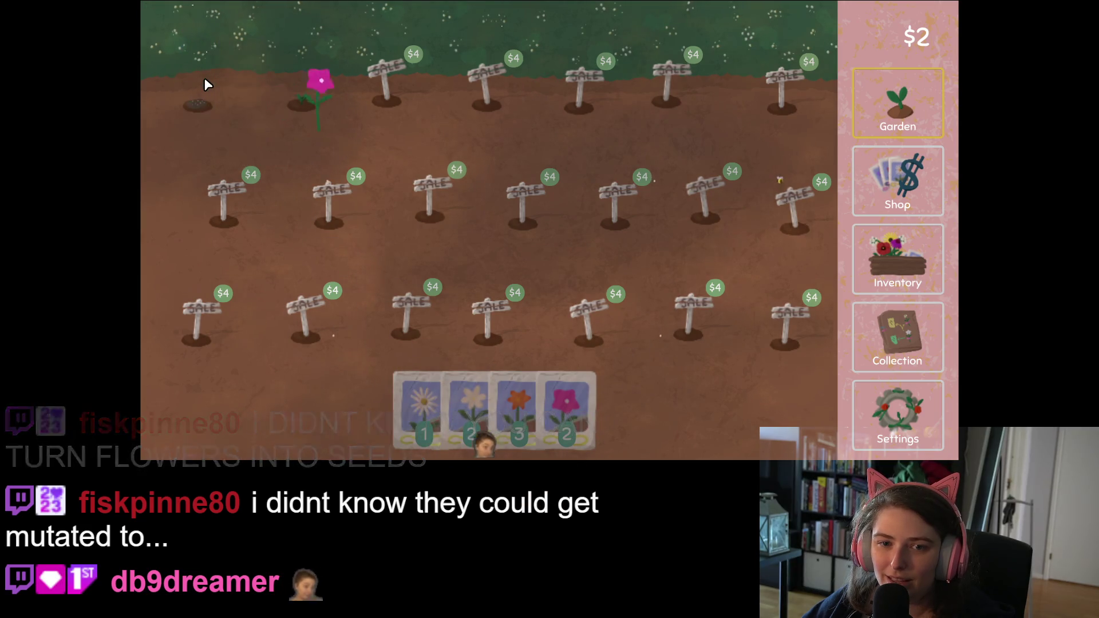
- Sell the vinca from the inventory for $8
click(898, 259)
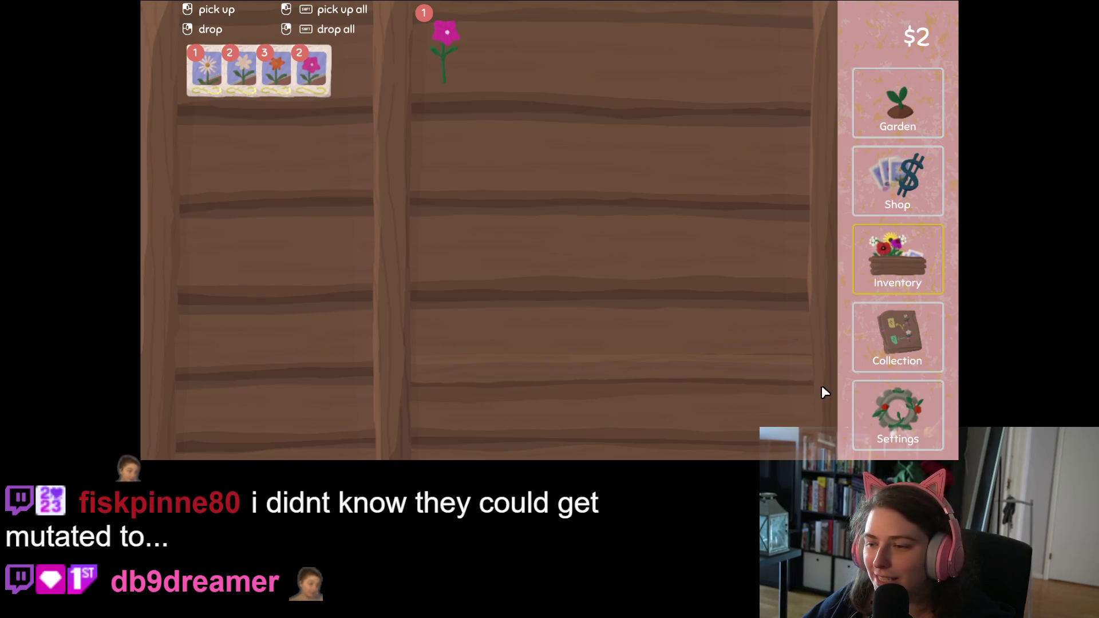
click(856, 351)
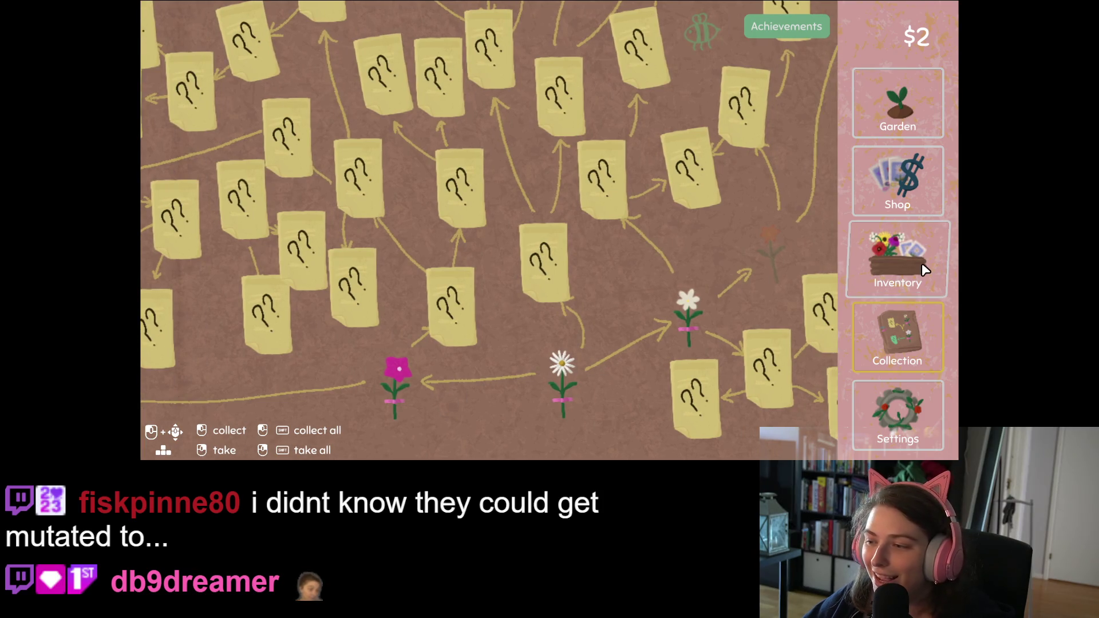
click(916, 264)
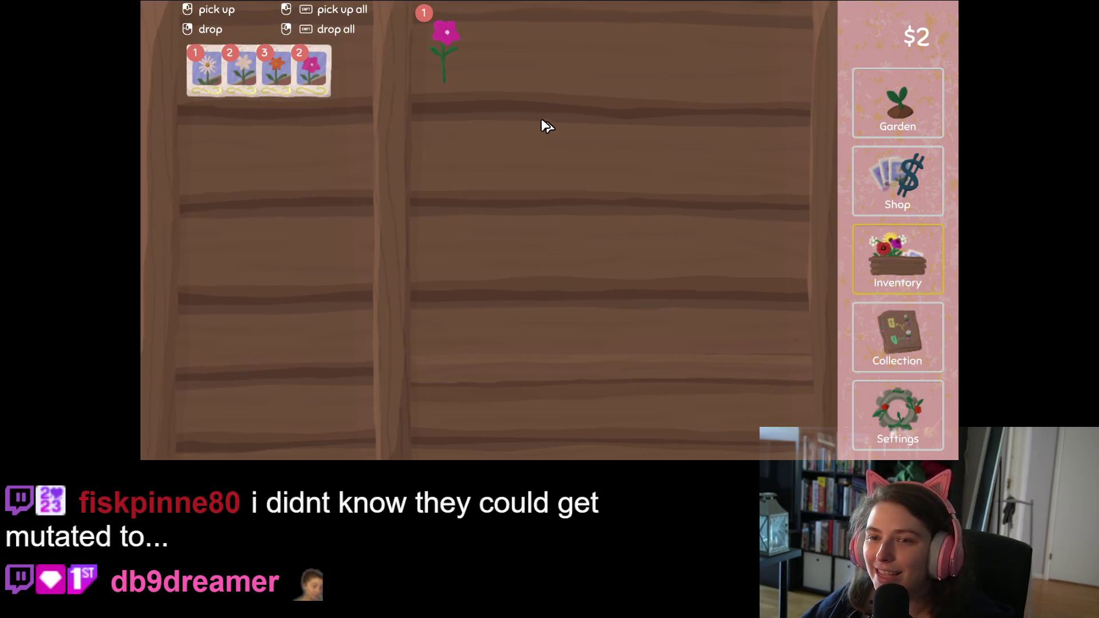
click(448, 39)
click(599, 390)
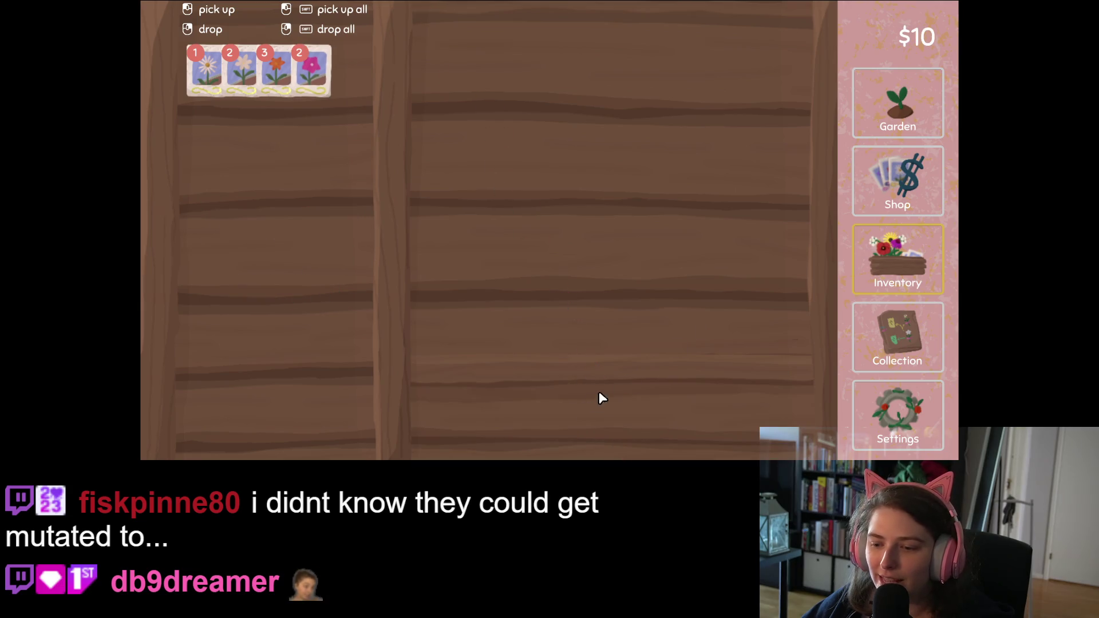
click(902, 95)
- Plant daisy seeds, buy a $4 plot, and plant paperwhite seeds in it
drag(425, 399, 301, 102)
click(386, 86)
drag(440, 417, 387, 80)
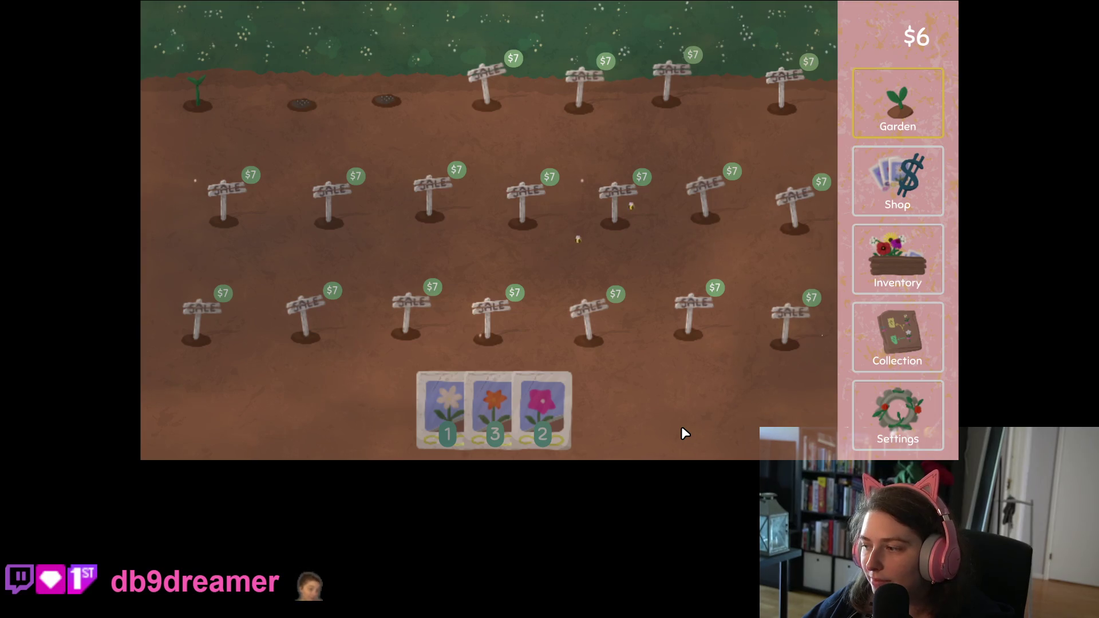
mouse_move(559, 437)
mouse_down()
mouse_move(241, 98)
mouse_move(190, 77)
mouse_move(224, 101)
mouse_up()
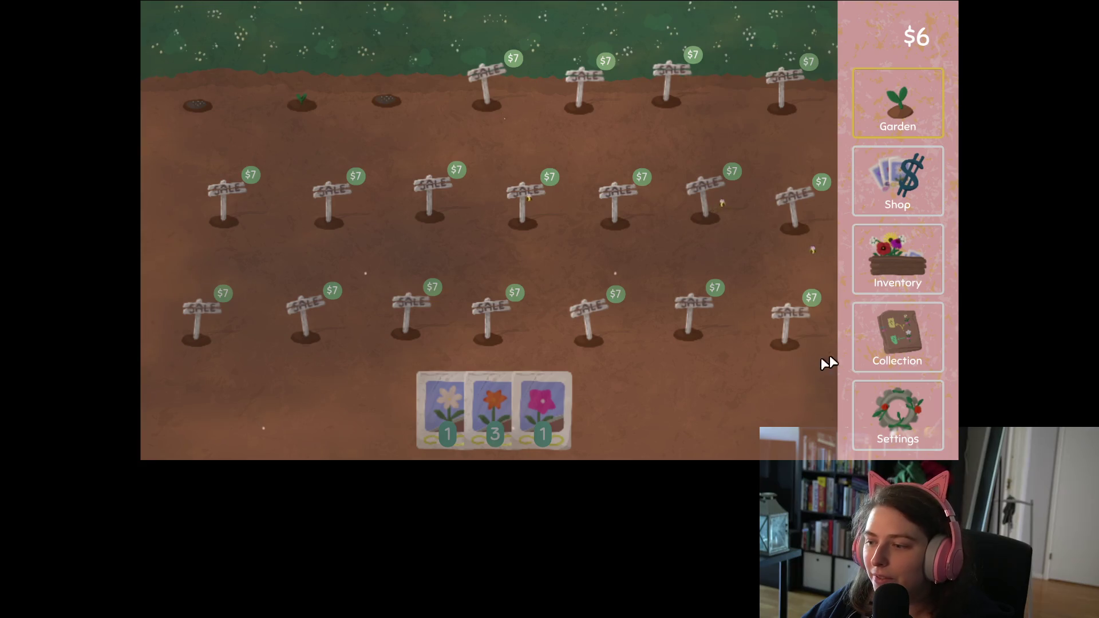
click(891, 353)
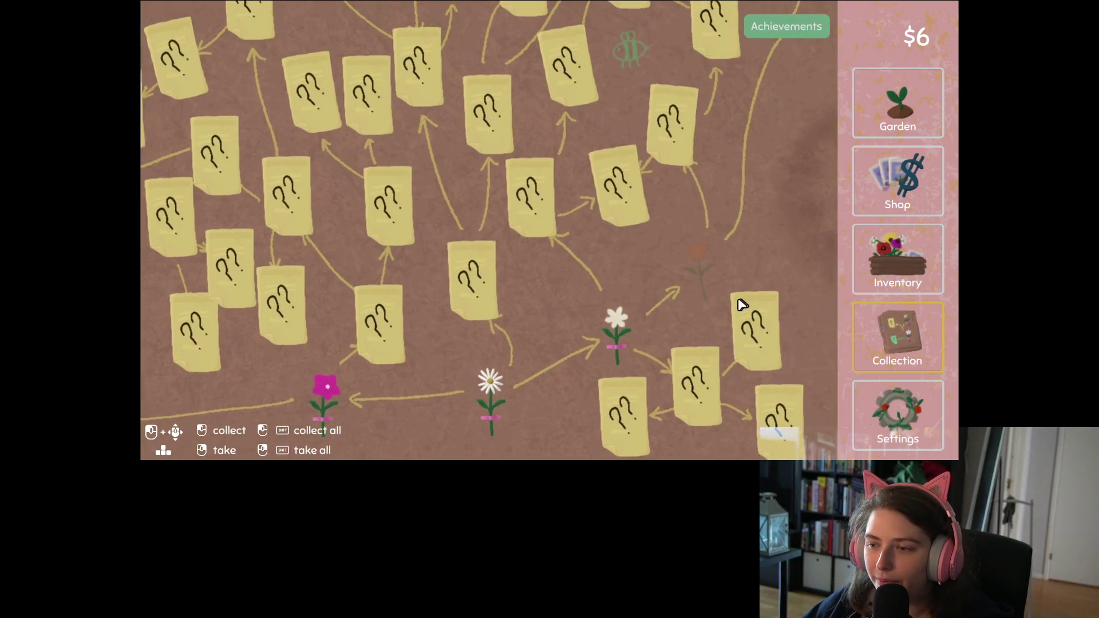
mouse_move(693, 246)
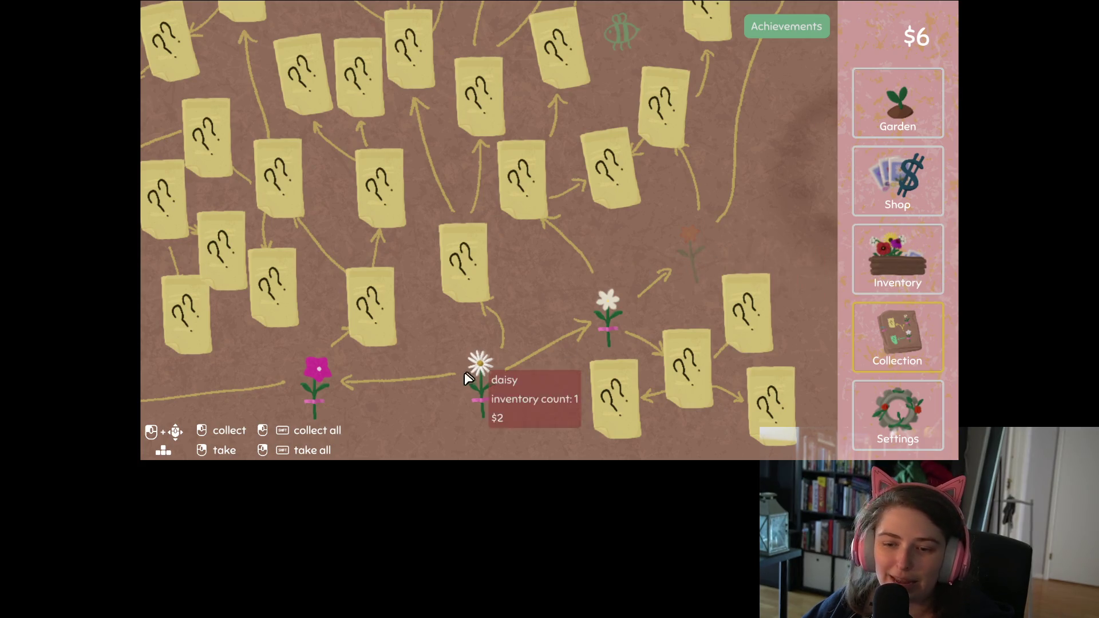
key(Left)
- Turn the daisy and the paperwhite from the inventory into seeds
click(906, 246)
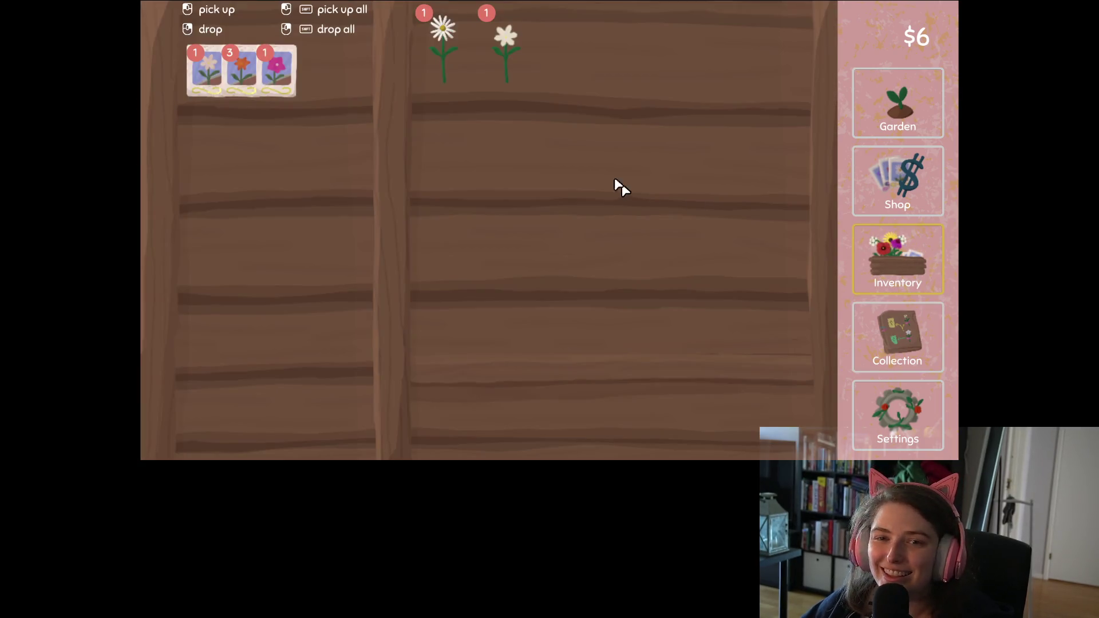
click(446, 32)
click(285, 118)
click(450, 48)
click(269, 186)
click(898, 103)
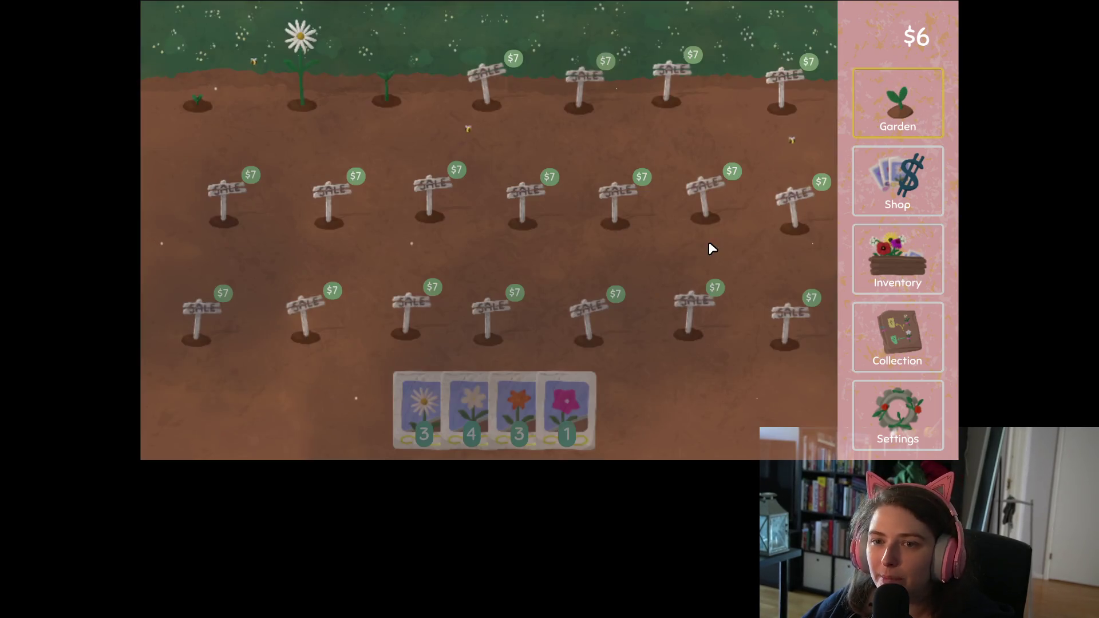
- Plant daisy seeds in a top-row plot and harvest the white paperwhite
click(424, 401)
click(303, 102)
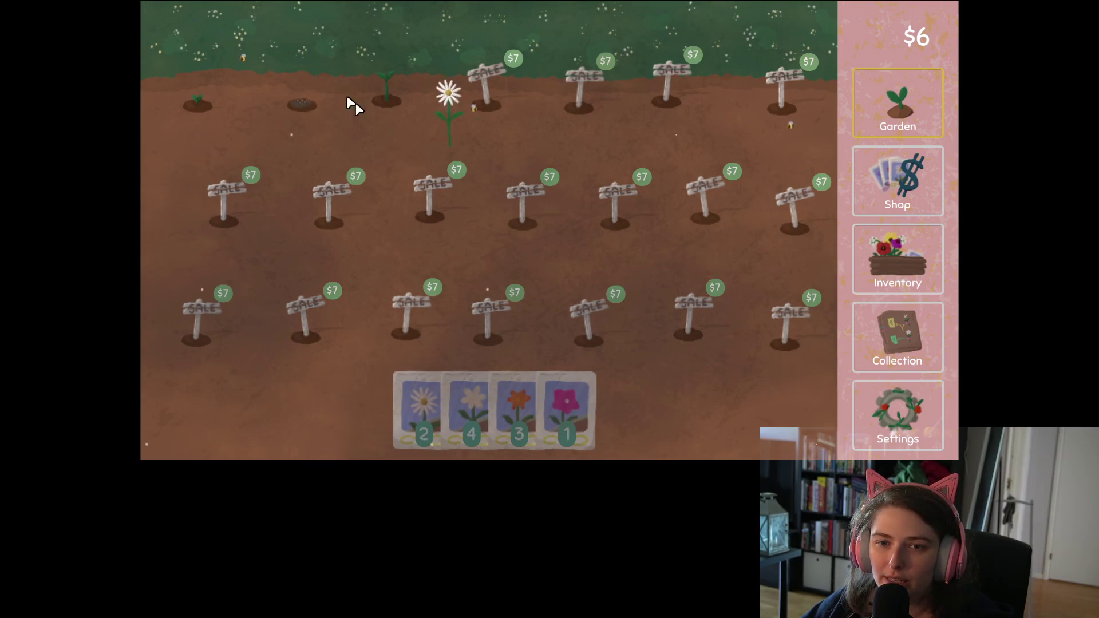
click(896, 363)
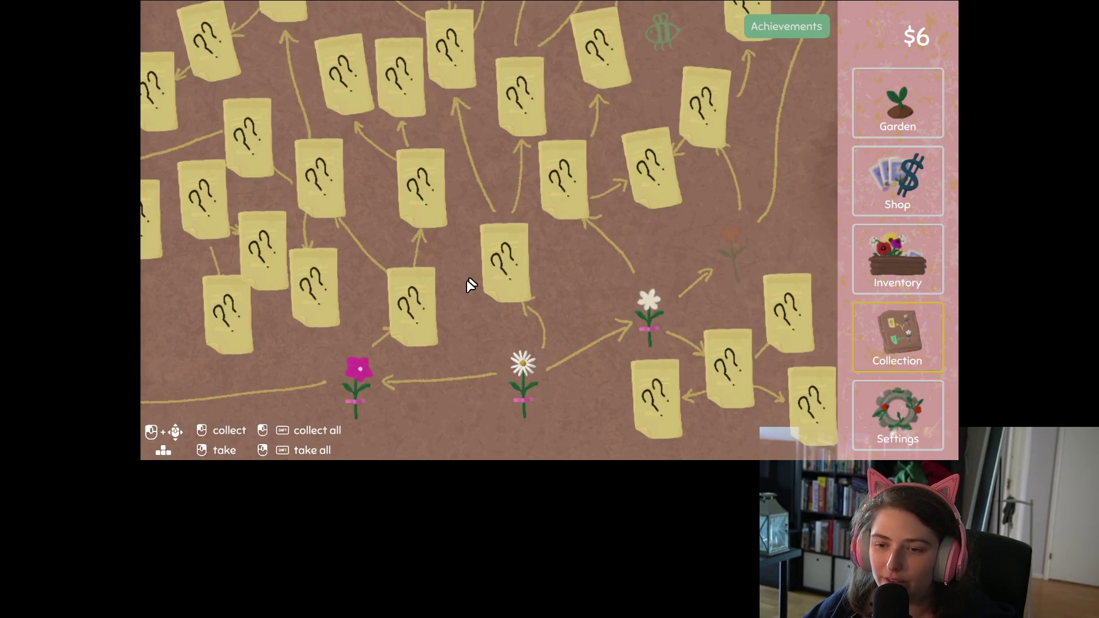
click(928, 87)
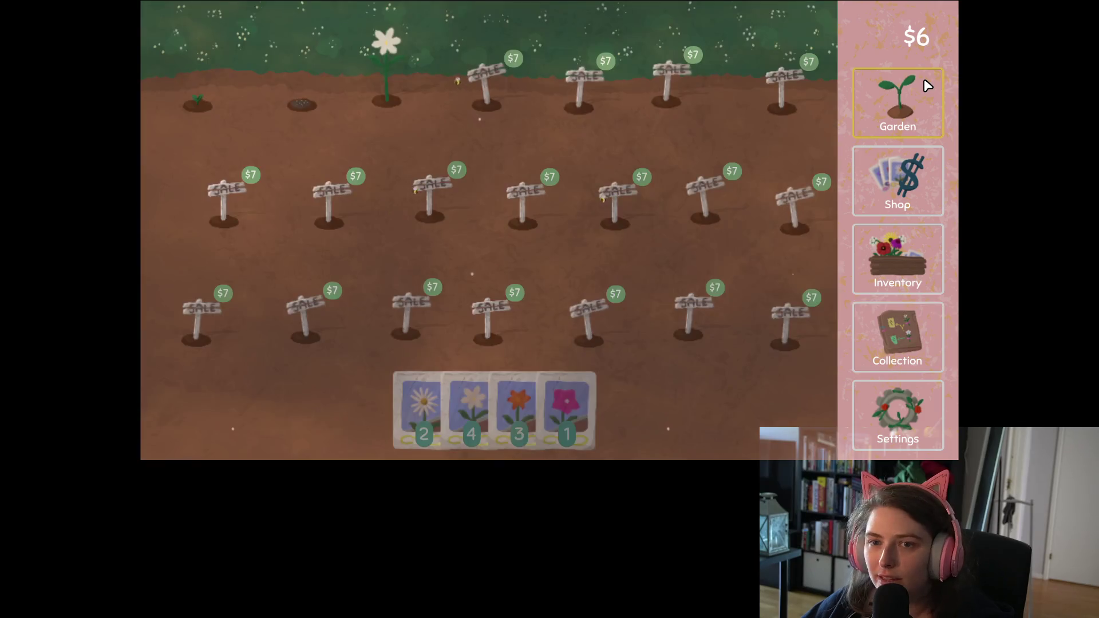
click(420, 412)
click(403, 102)
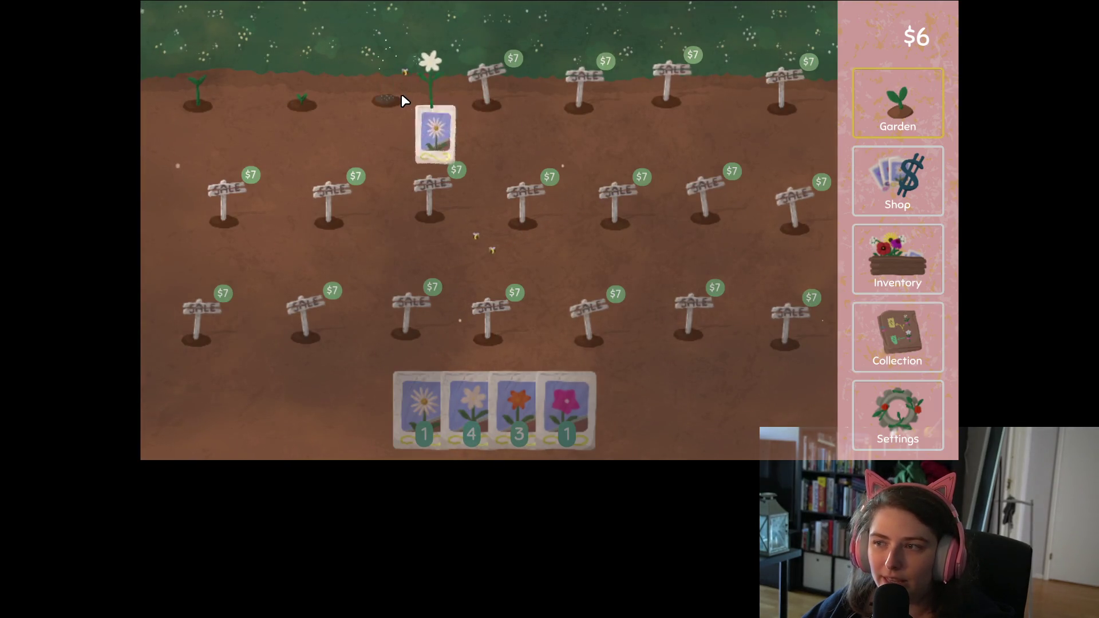
- Turn a daisy into seeds and sell the paperwhite for $4
click(874, 247)
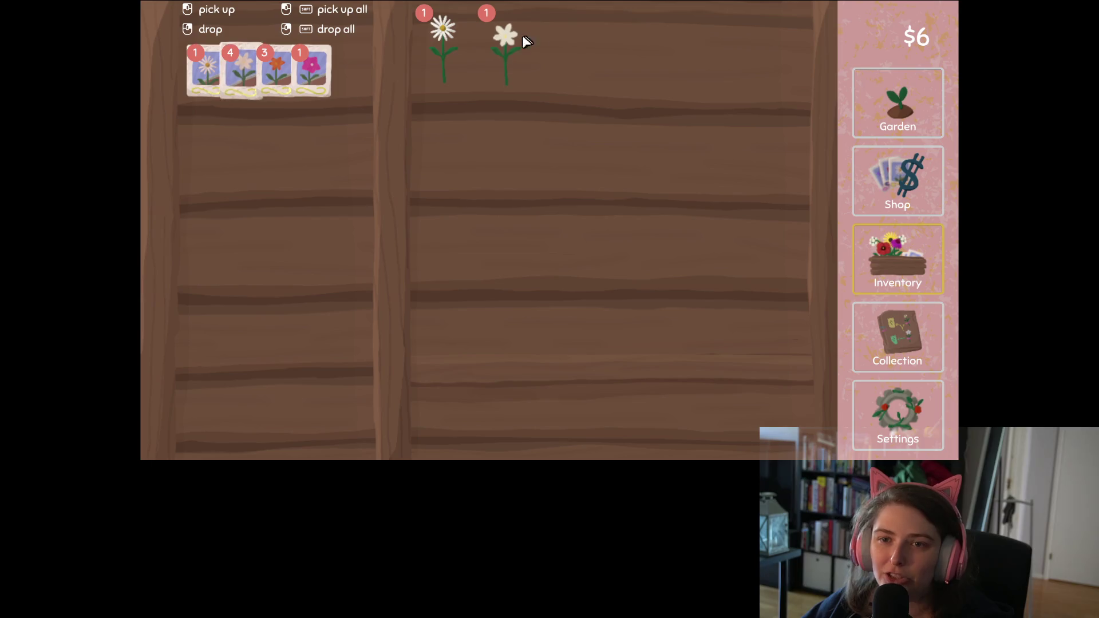
click(445, 55)
click(306, 192)
click(441, 63)
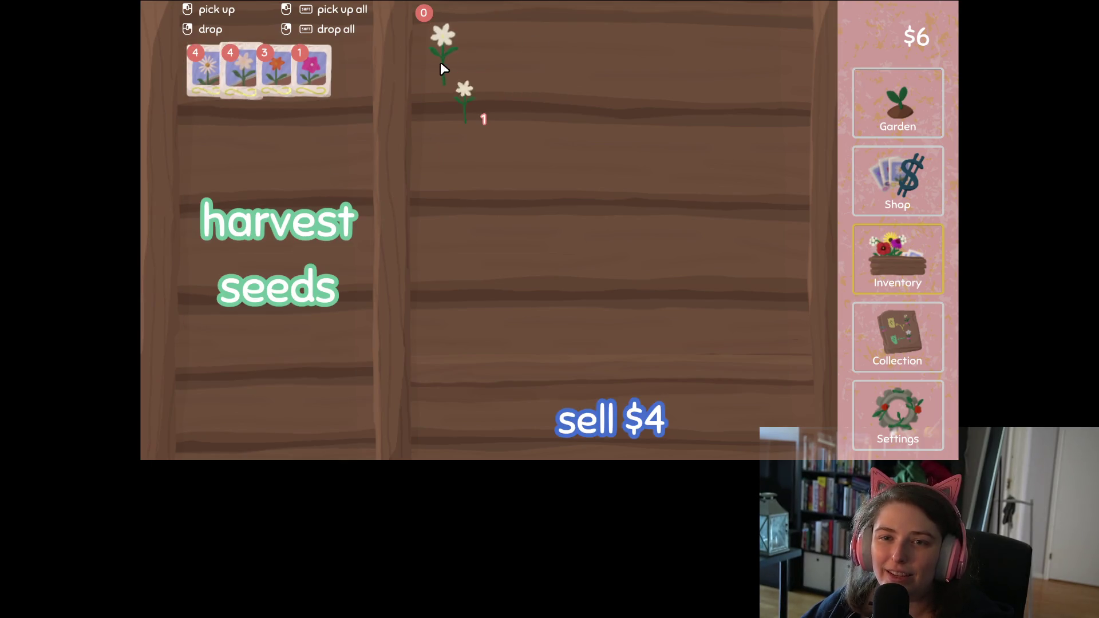
click(573, 409)
click(898, 103)
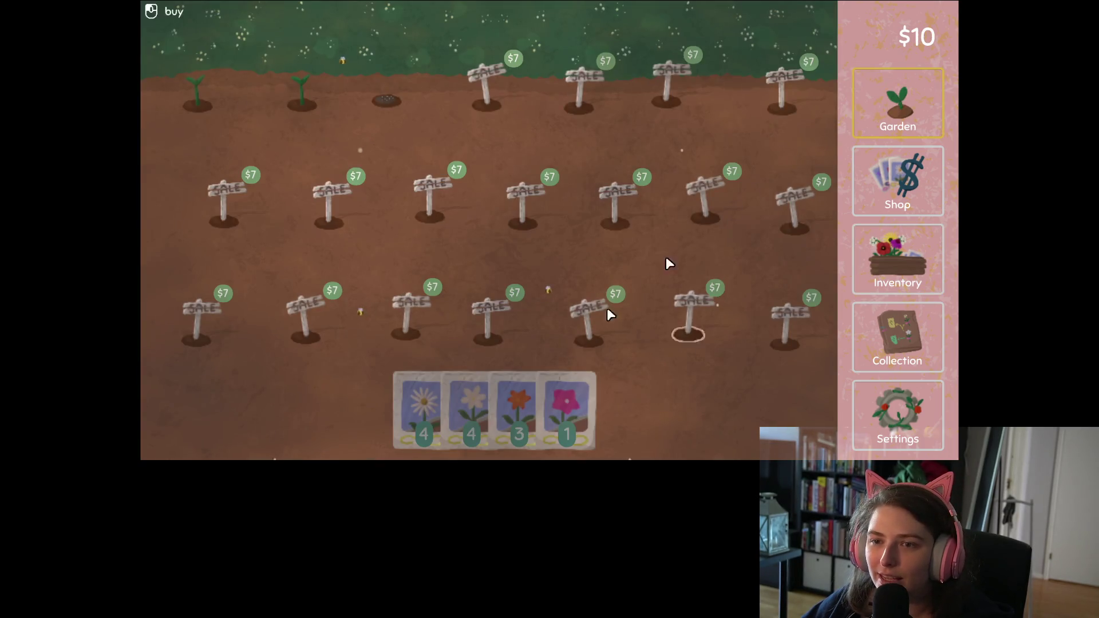
- Buy a $7 plot and plant daisy seeds there, top-left, and in the second top plot
click(424, 409)
click(478, 81)
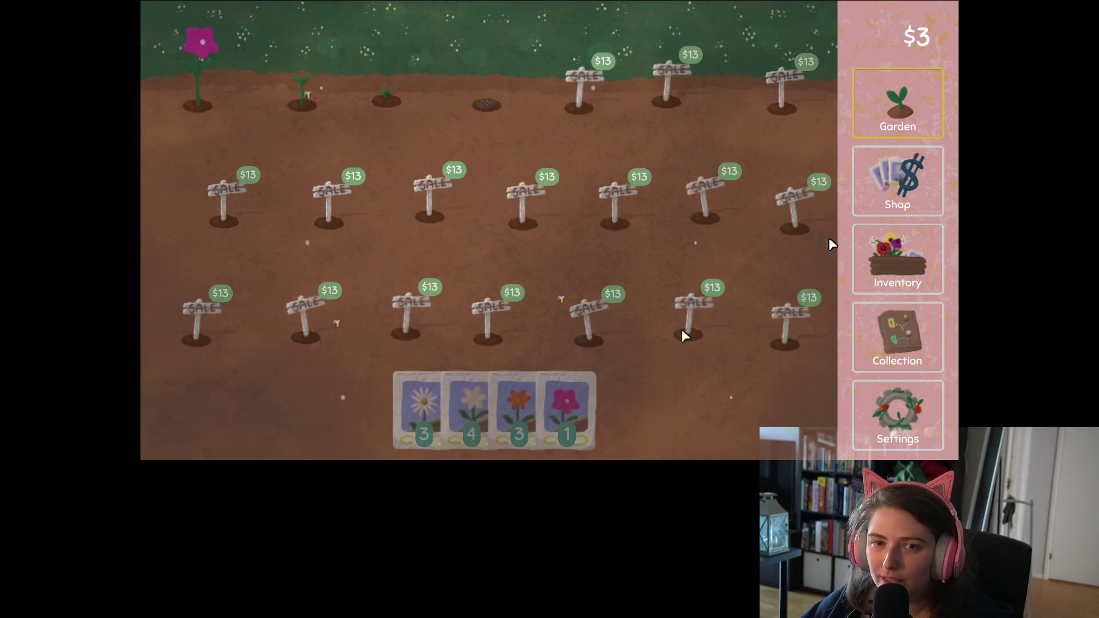
click(407, 412)
click(192, 83)
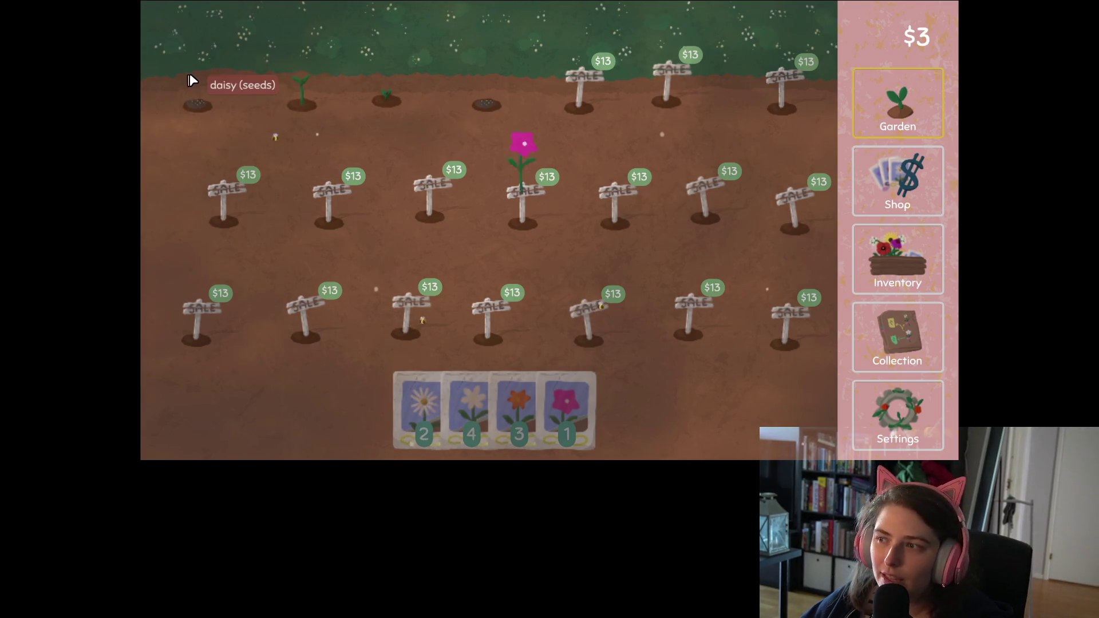
click(421, 409)
click(302, 57)
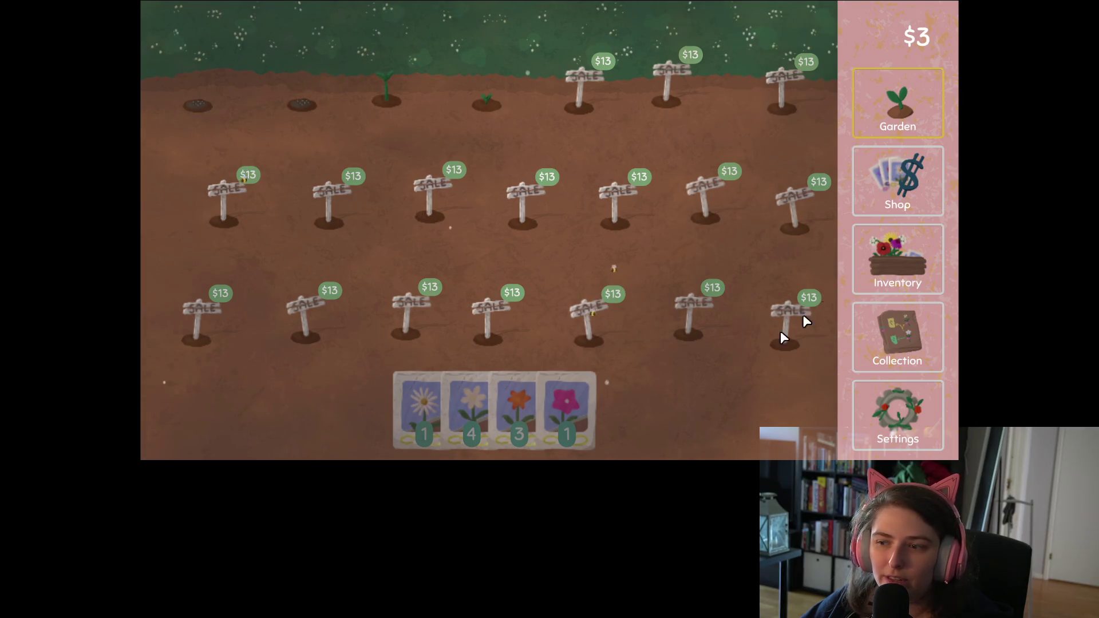
- Turn the harvested vinca into seeds and sell the remaining held flower
click(905, 255)
click(515, 62)
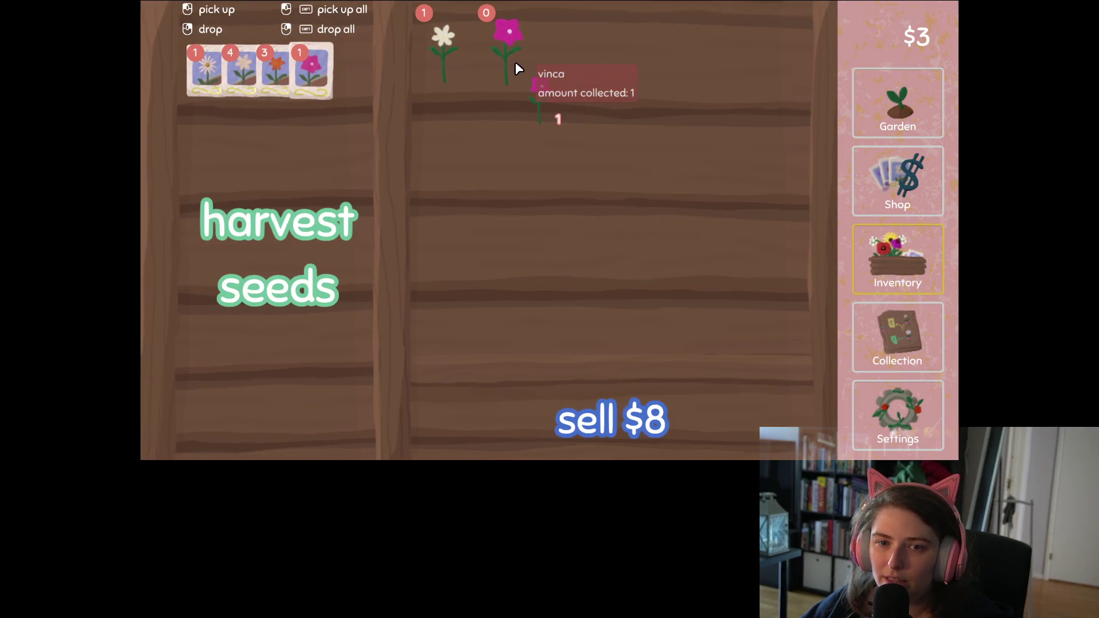
click(258, 166)
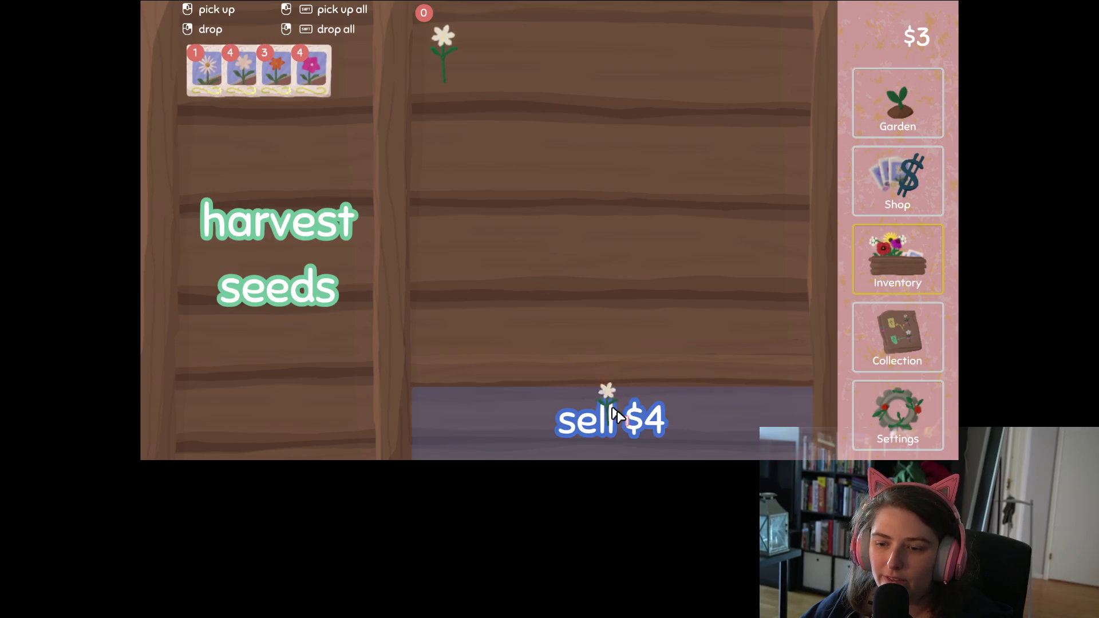
click(606, 418)
click(898, 180)
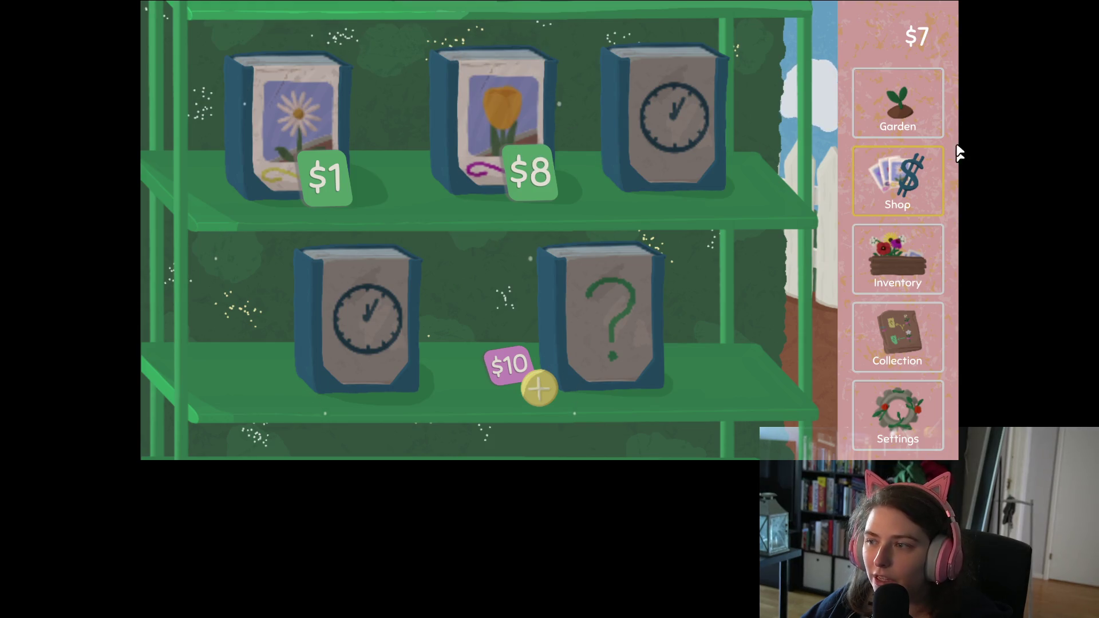
- Harvest the grown daisy and turn it into daisy seeds in the inventory
click(905, 109)
click(413, 420)
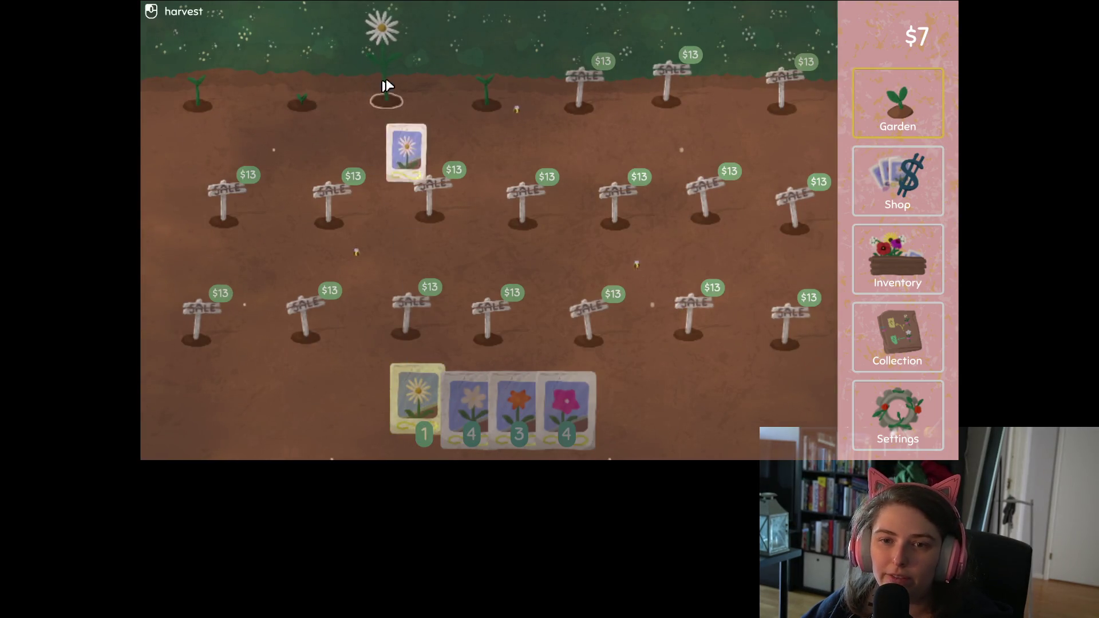
click(386, 86)
click(855, 224)
click(441, 46)
click(280, 252)
click(897, 103)
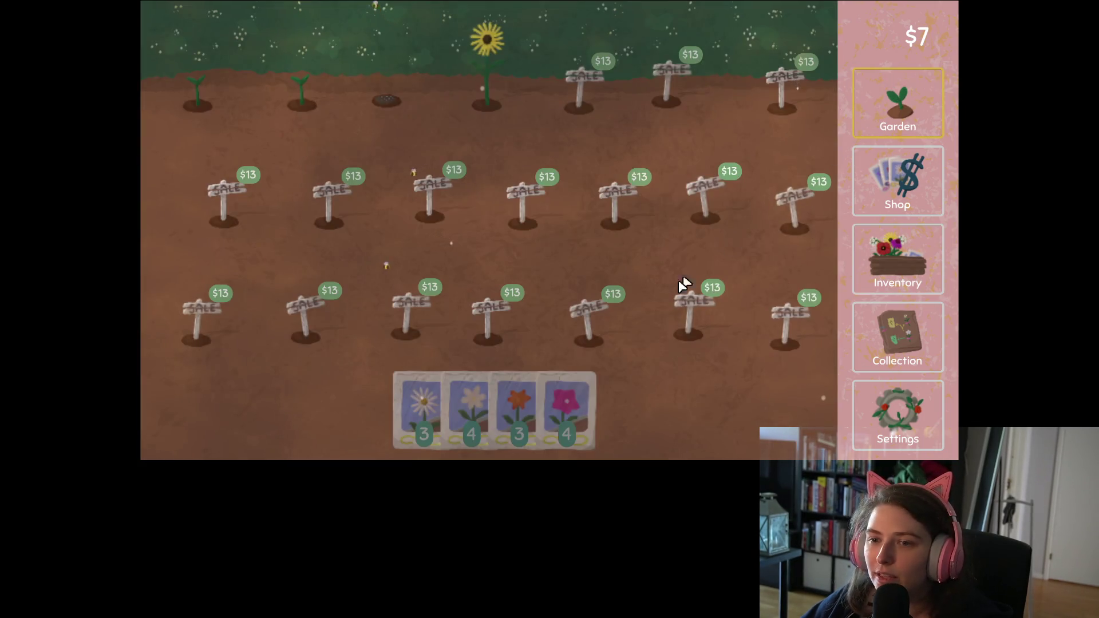
- Harvest the sunflower and plant crocosmia seeds in two top plots
click(485, 107)
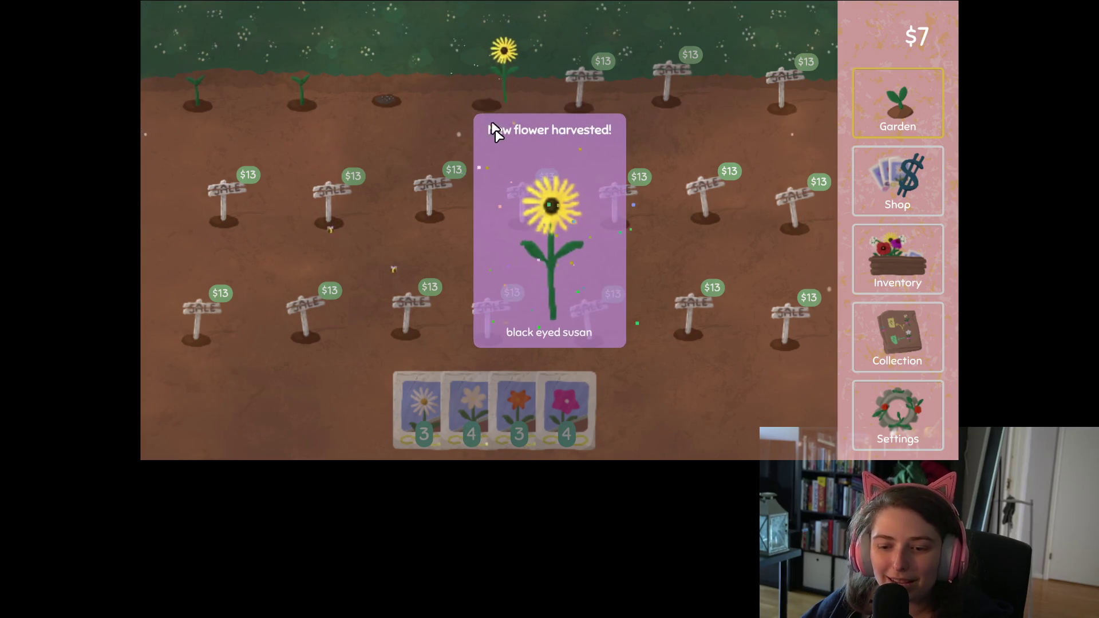
click(525, 337)
click(502, 414)
click(291, 80)
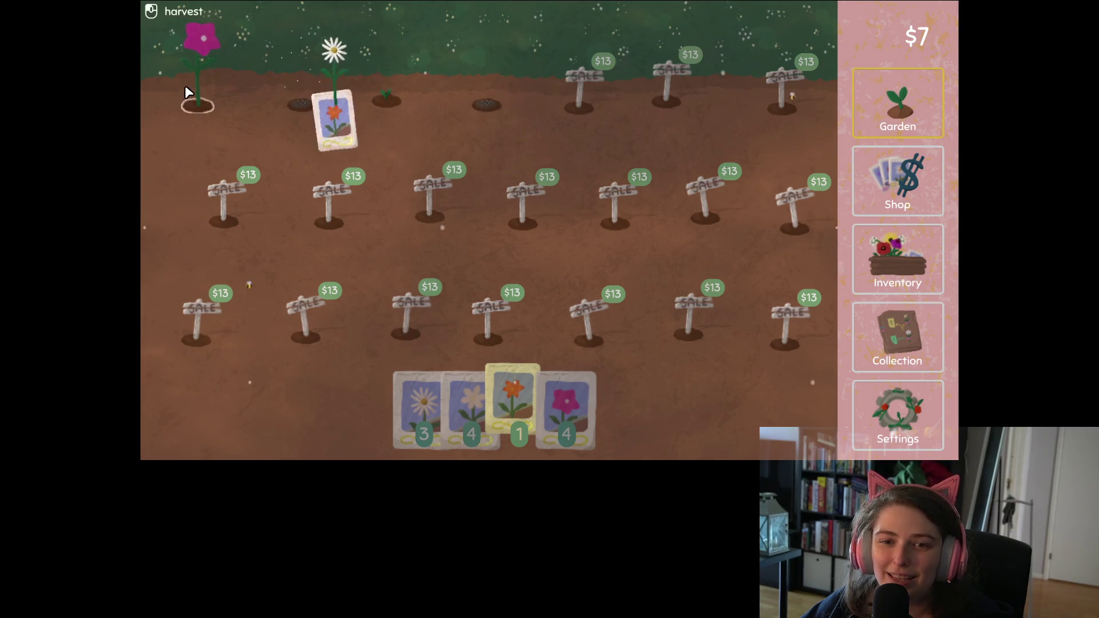
click(185, 85)
- Turn the sunflower into seeds and sell the daisy and vinca, reaching $17
click(898, 260)
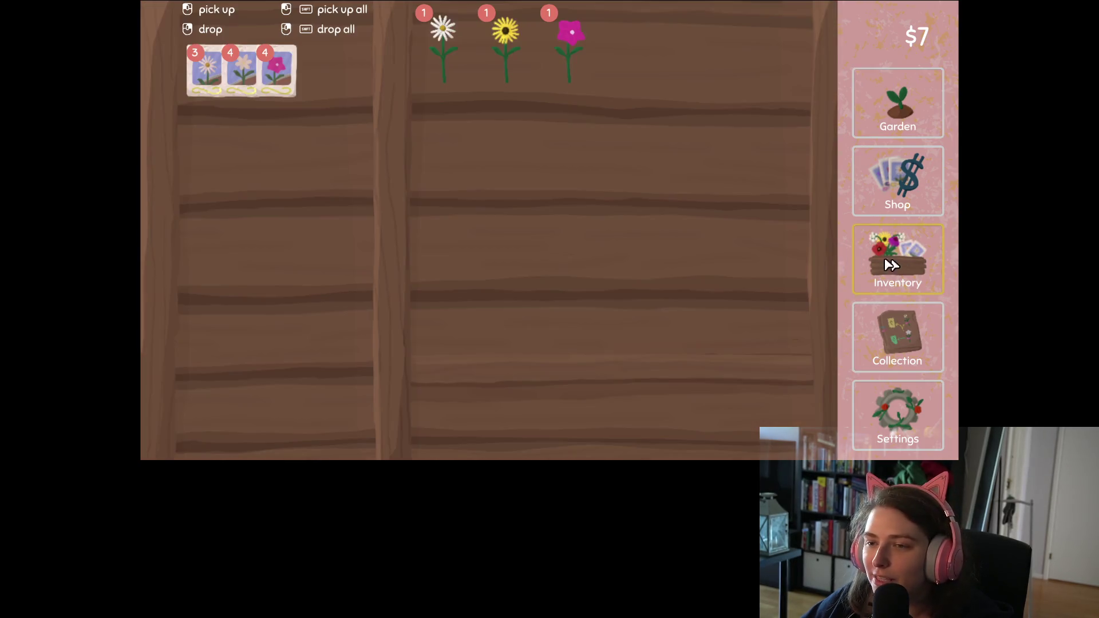
click(492, 57)
click(350, 140)
click(469, 33)
click(638, 395)
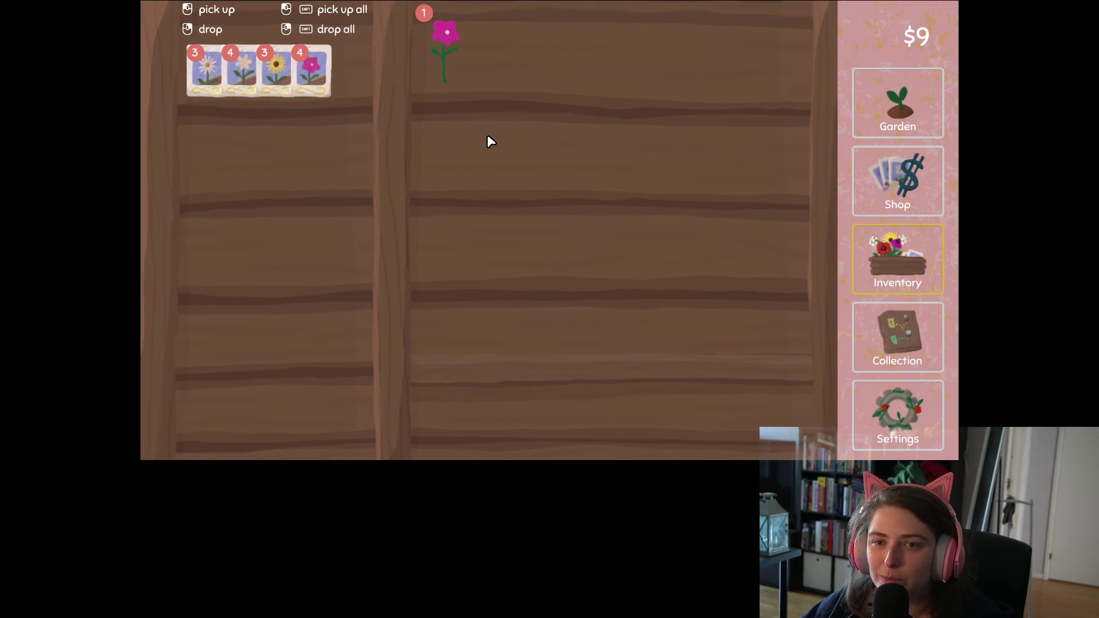
click(447, 40)
click(676, 401)
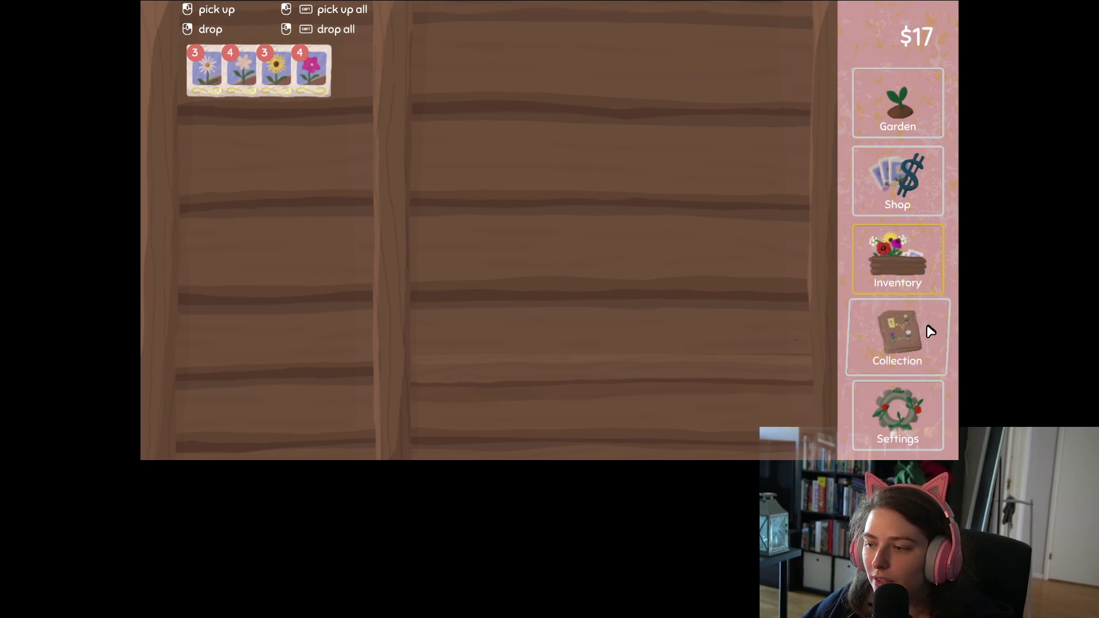
- Check the Collection, then plant sunflower seeds in a top plot
click(928, 331)
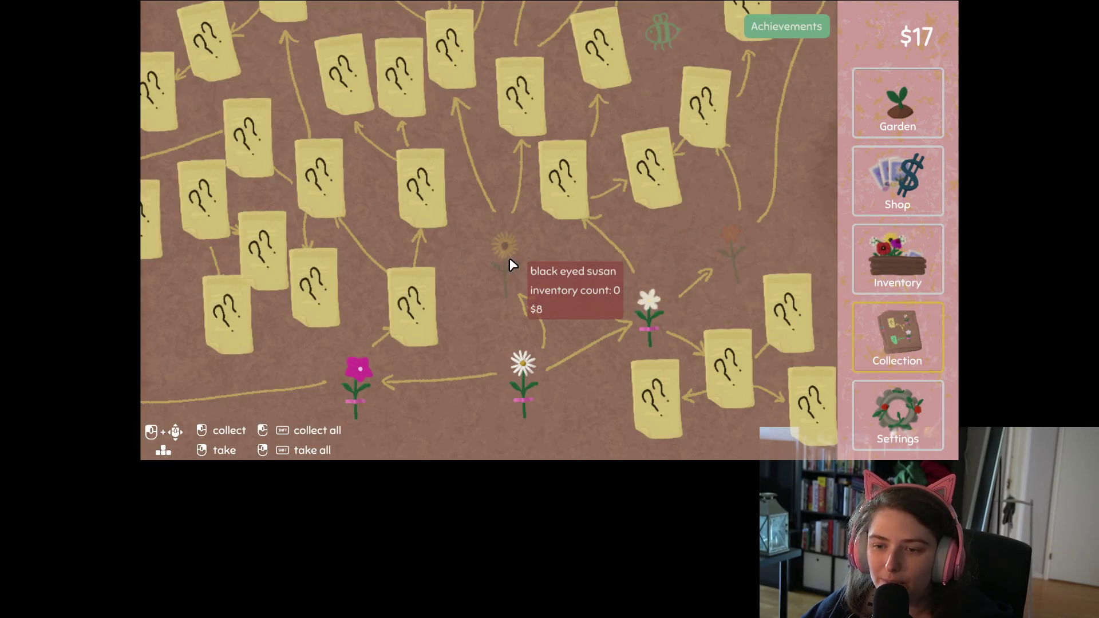
mouse_move(746, 267)
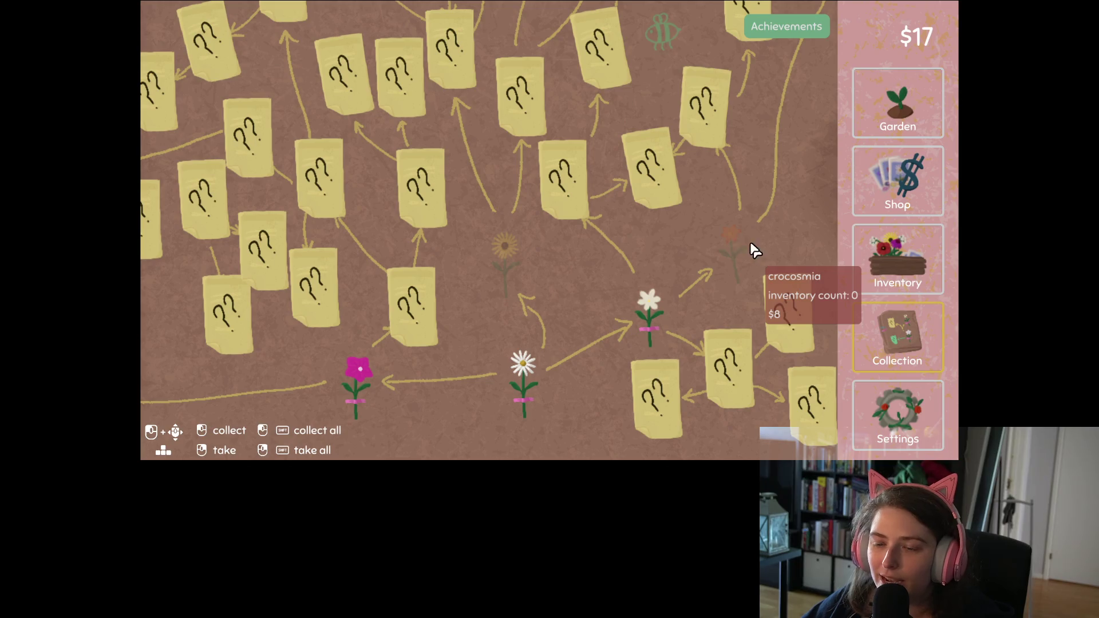
click(924, 112)
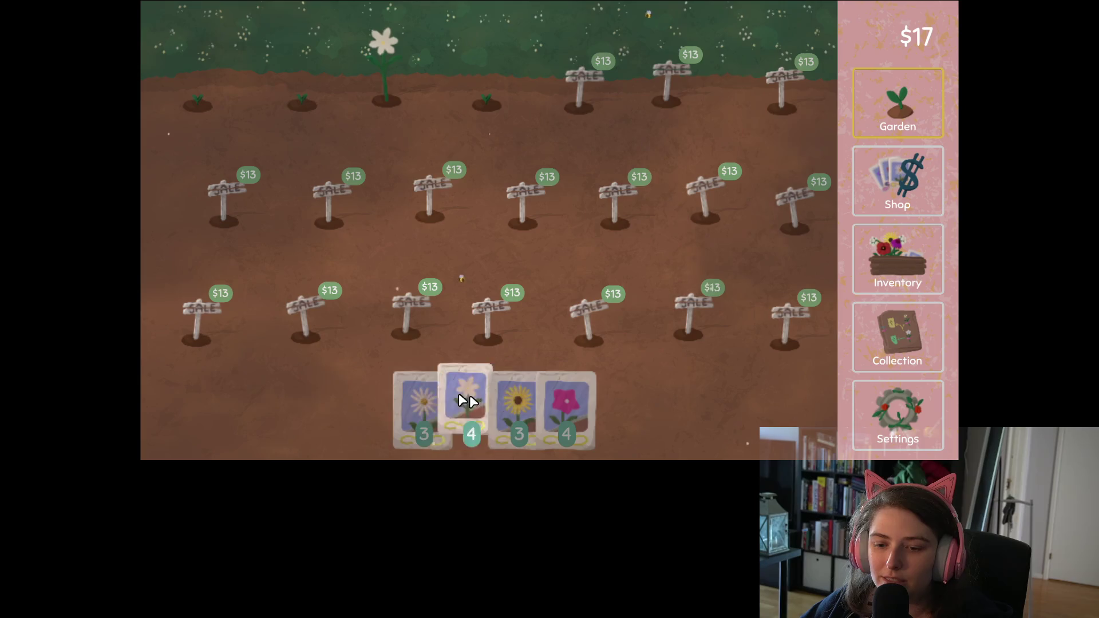
mouse_move(504, 389)
mouse_down()
mouse_move(401, 106)
mouse_move(387, 101)
mouse_up()
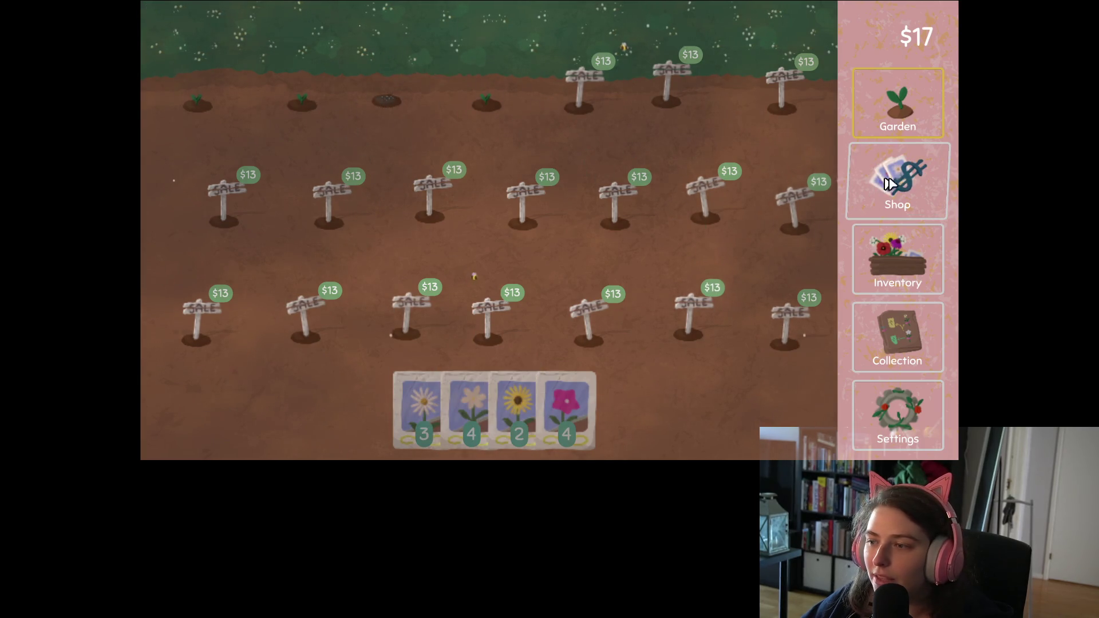
click(890, 184)
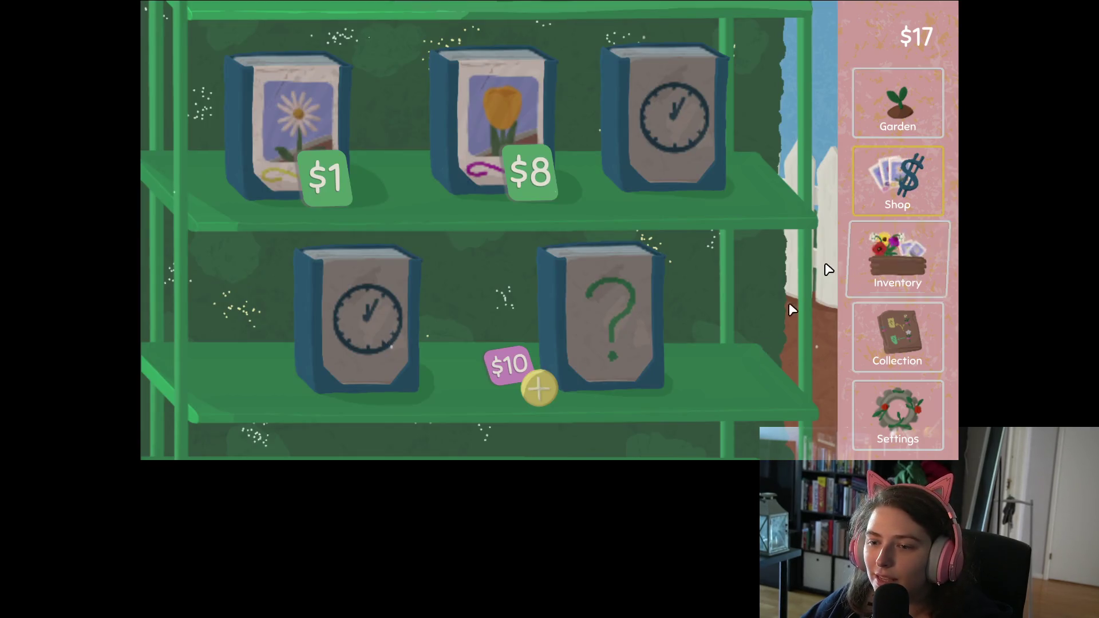
- Buy the $10 mystery seed packet, plant daisy seeds, and view the Collection
click(547, 393)
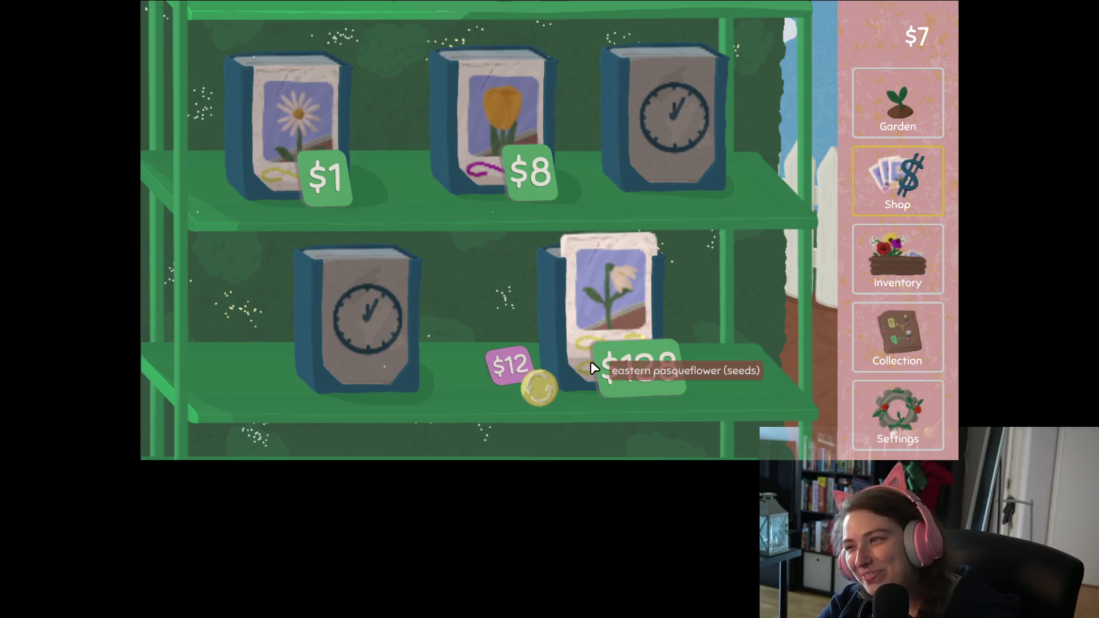
click(894, 85)
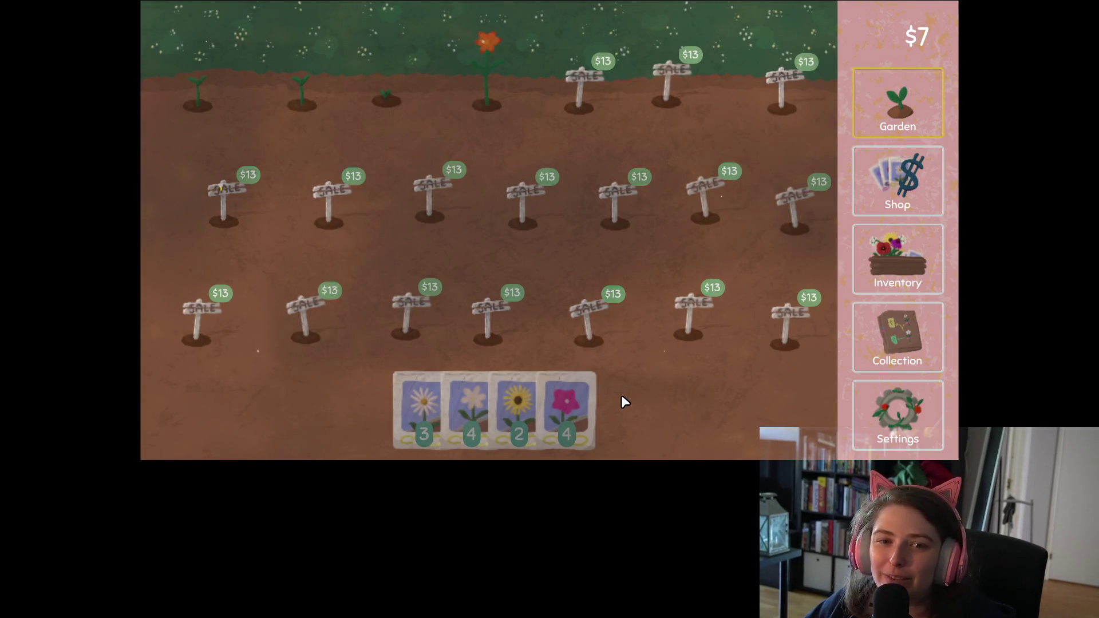
mouse_move(424, 417)
mouse_down()
mouse_move(484, 105)
mouse_move(216, 98)
mouse_up()
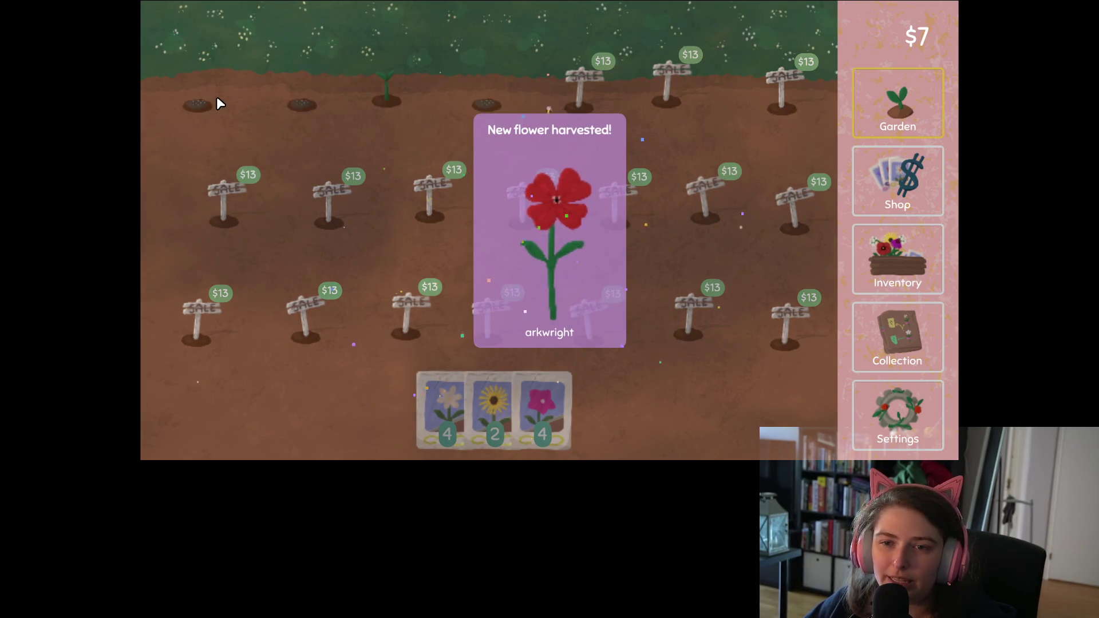
click(910, 337)
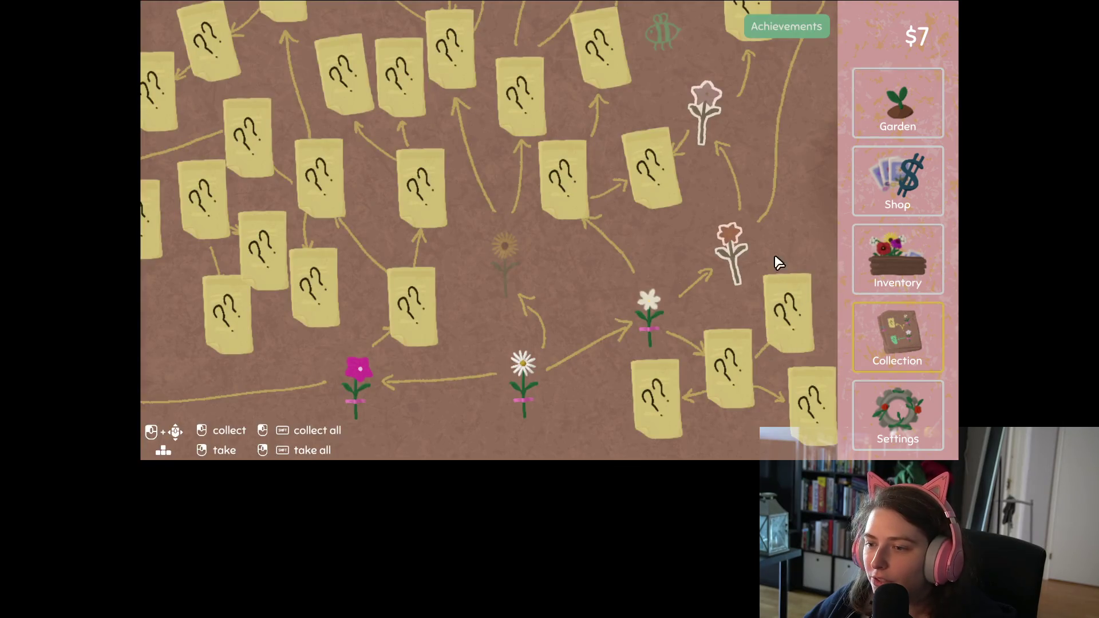
- Pan the collection tree to see more flowers
mouse_move(725, 248)
key(Up)
key(Right)
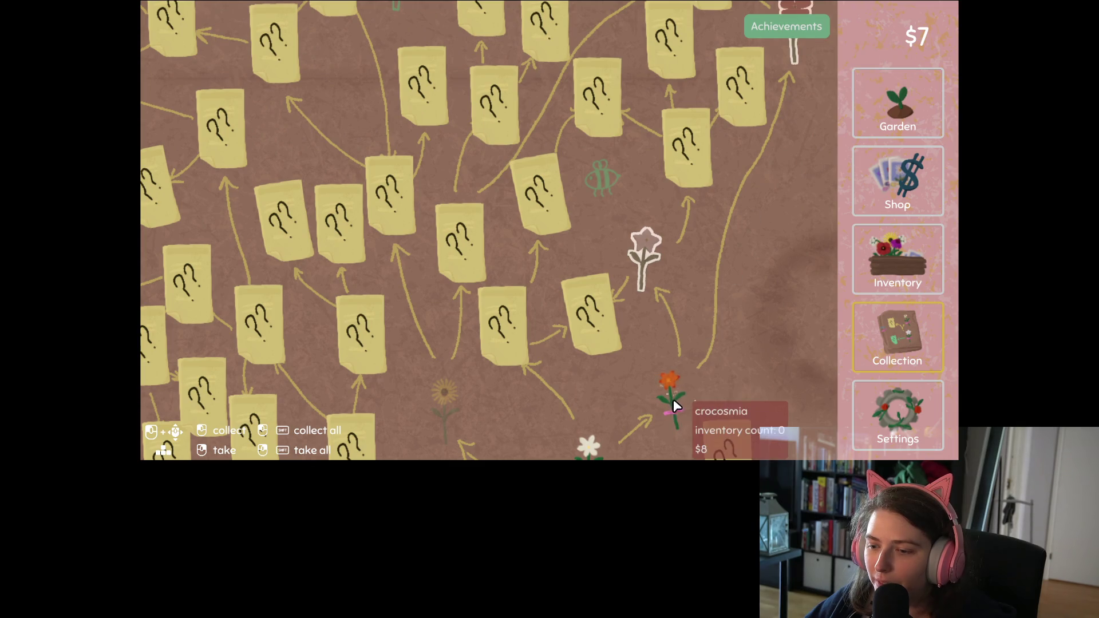
key(Up)
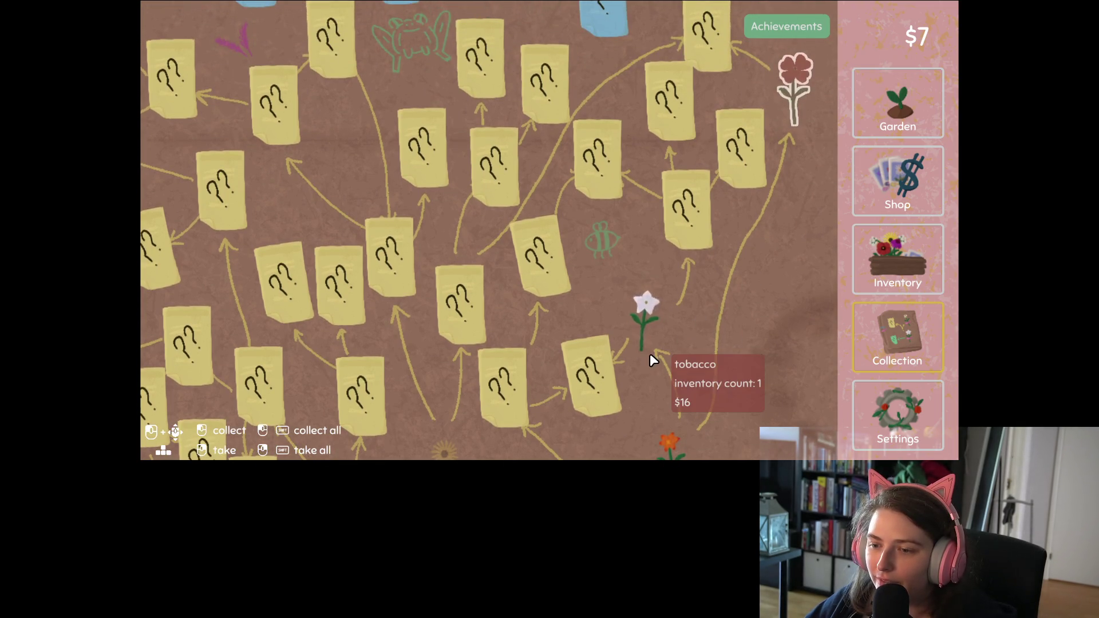
mouse_move(800, 101)
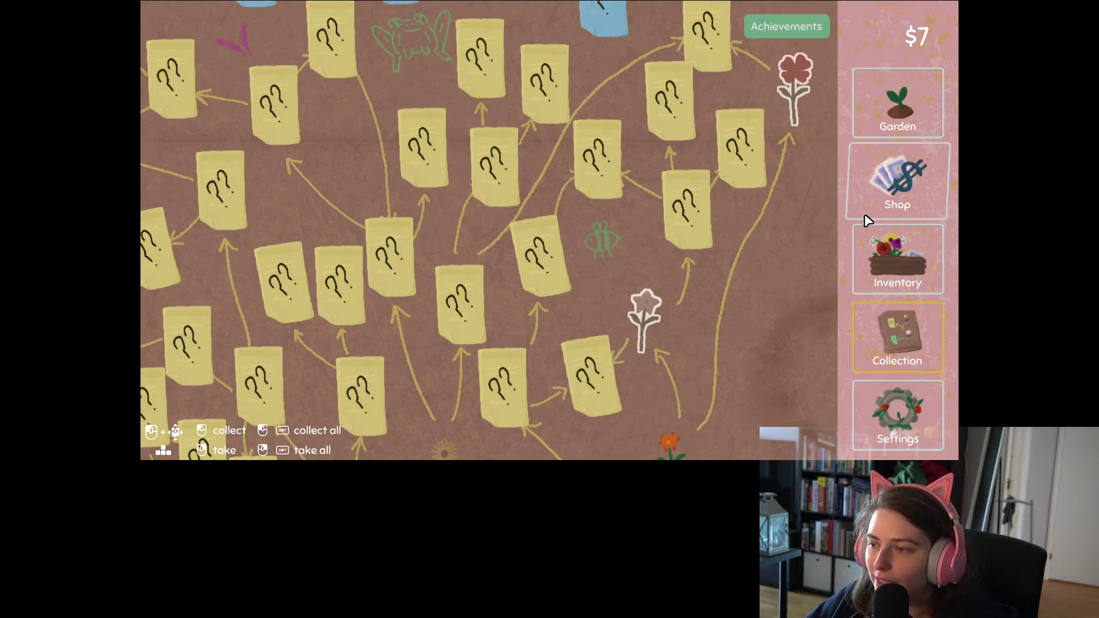
- Turn the white star and red flowers into seeds and sell the paperwhite for $4
click(875, 269)
mouse_move(506, 43)
mouse_down()
mouse_move(422, 115)
mouse_move(338, 155)
mouse_up()
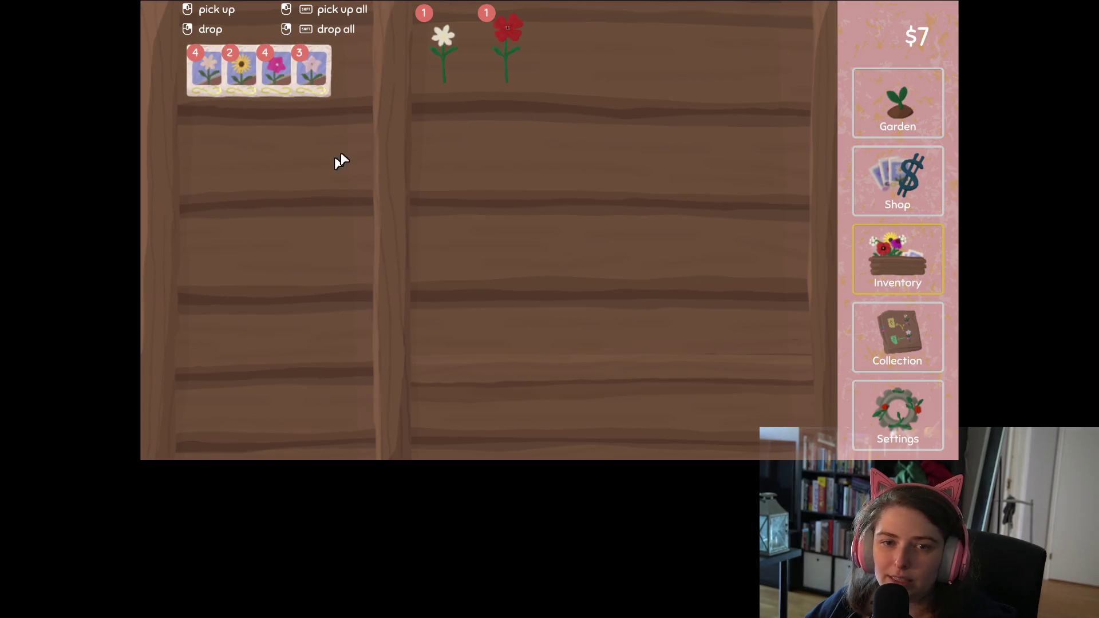
drag(523, 73, 252, 216)
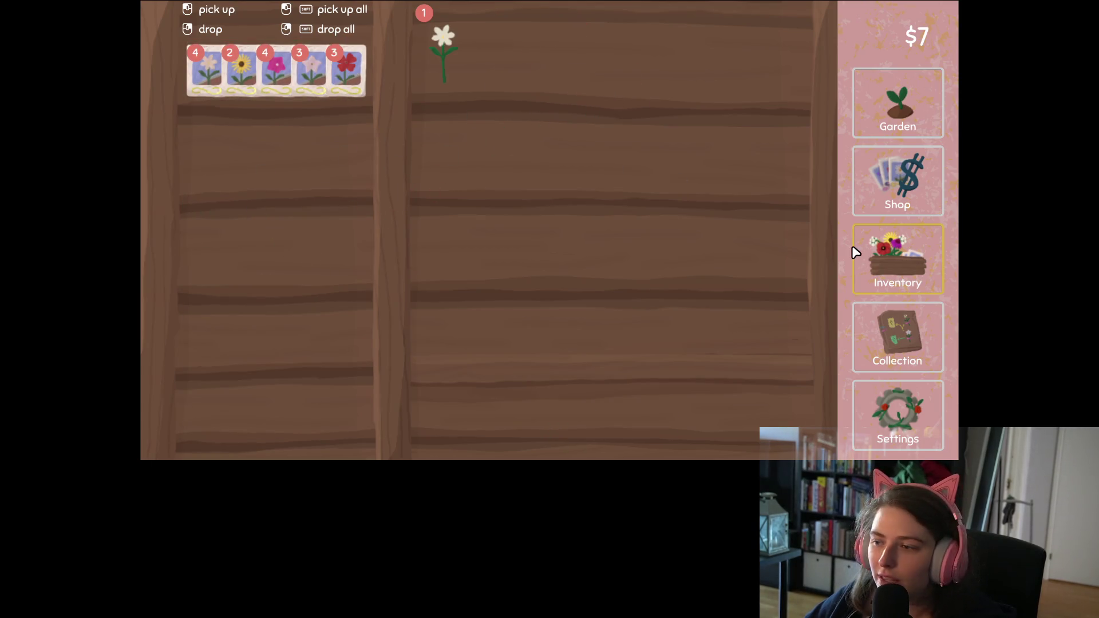
click(896, 336)
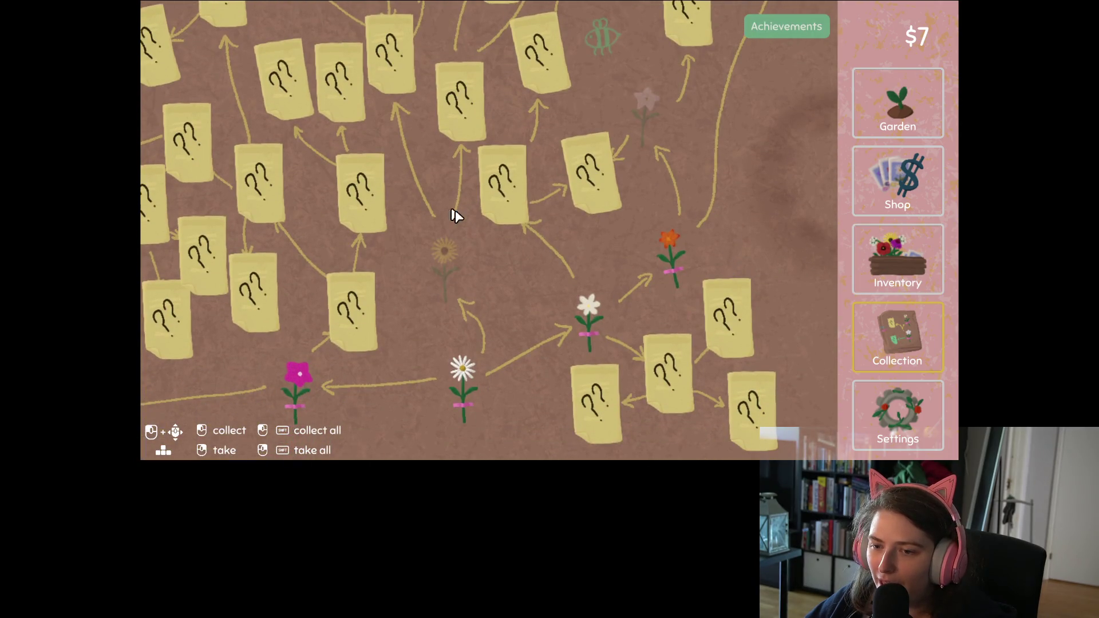
click(929, 249)
drag(456, 53, 637, 393)
- Plant a seed in the empty top plot and review the collection tree
click(909, 84)
click(400, 400)
click(264, 100)
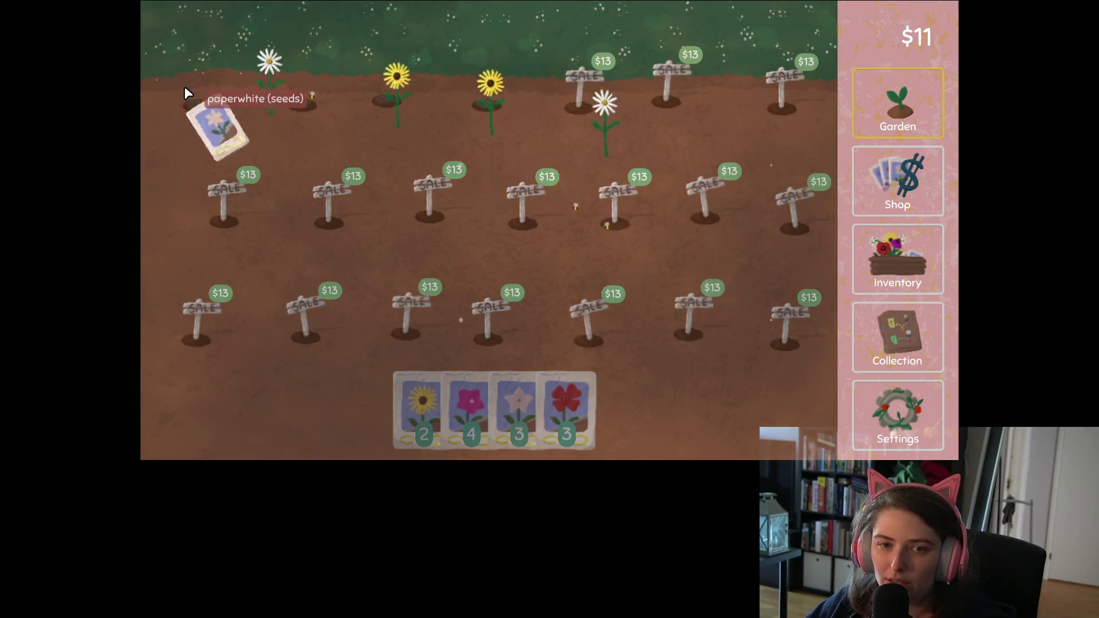
click(882, 256)
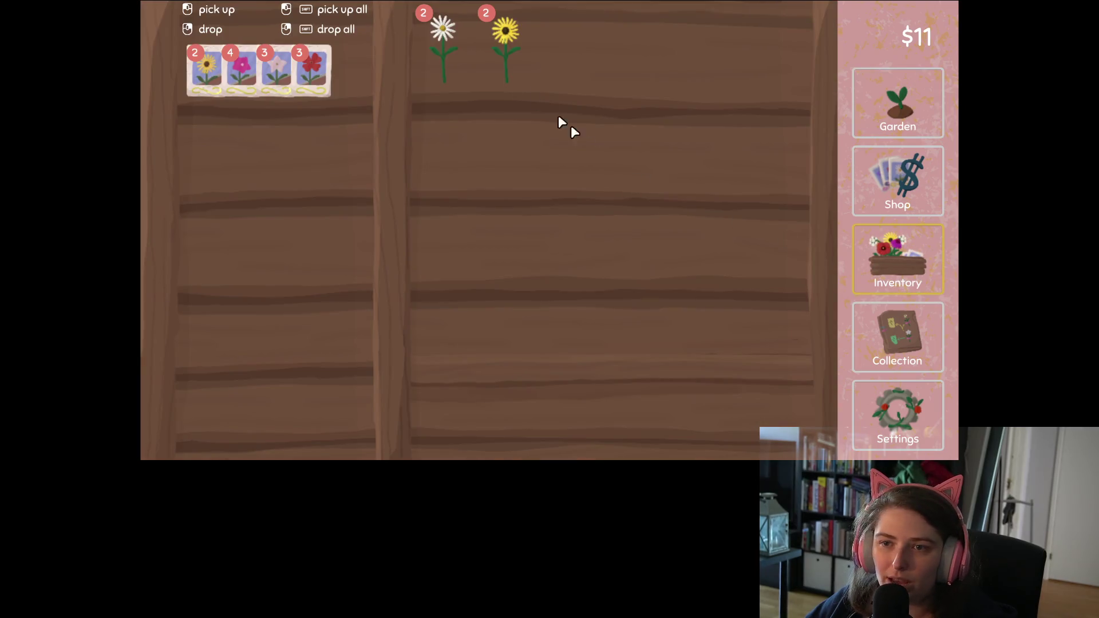
click(890, 328)
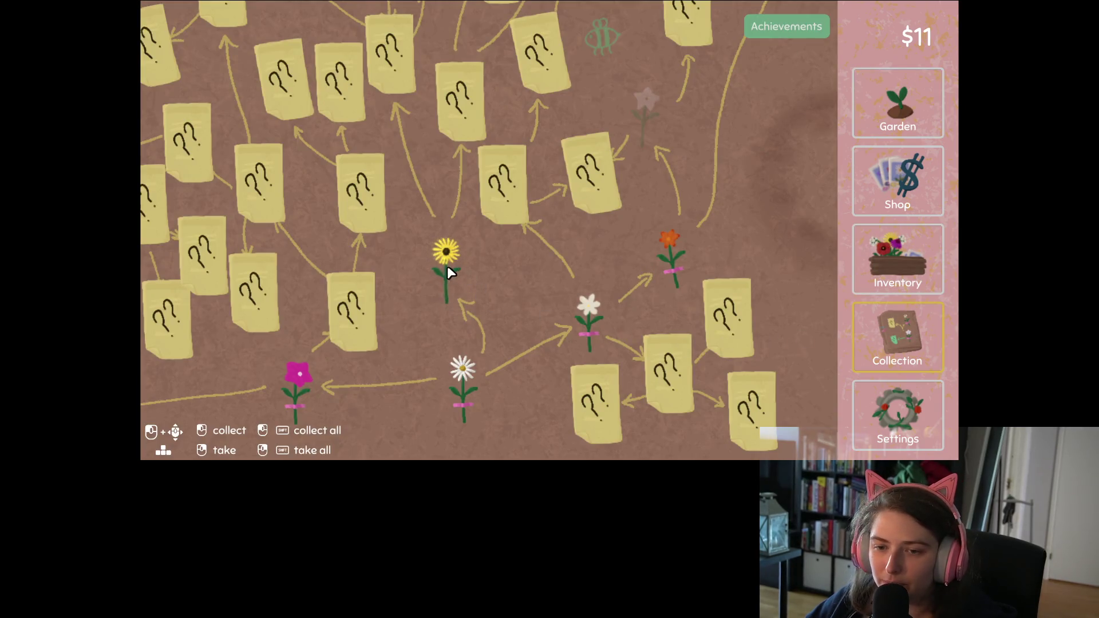
drag(540, 266, 603, 263)
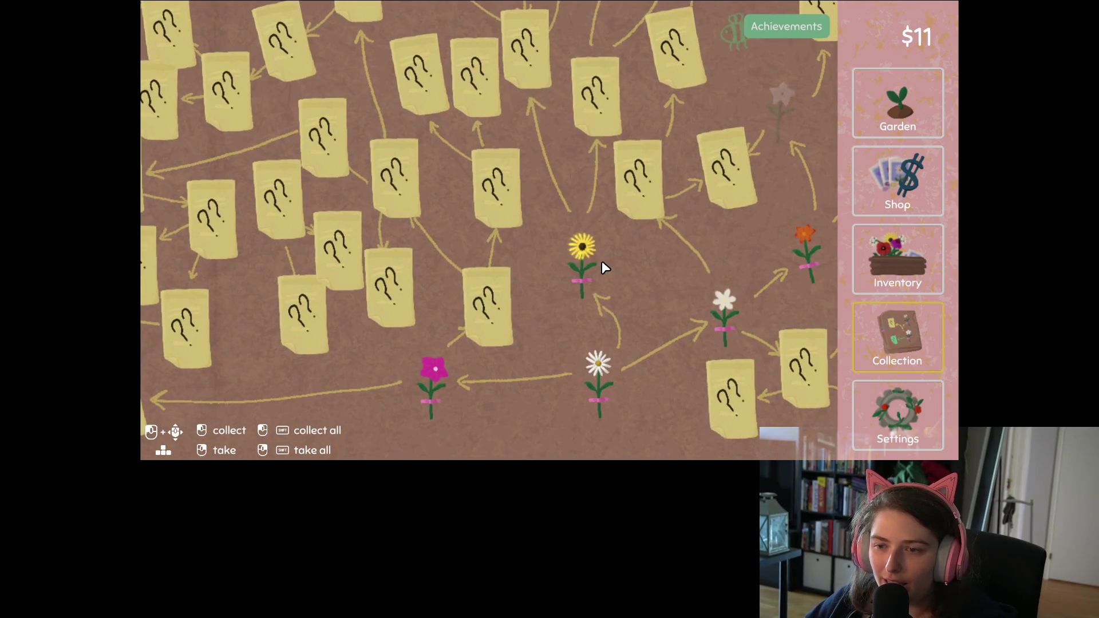
click(872, 250)
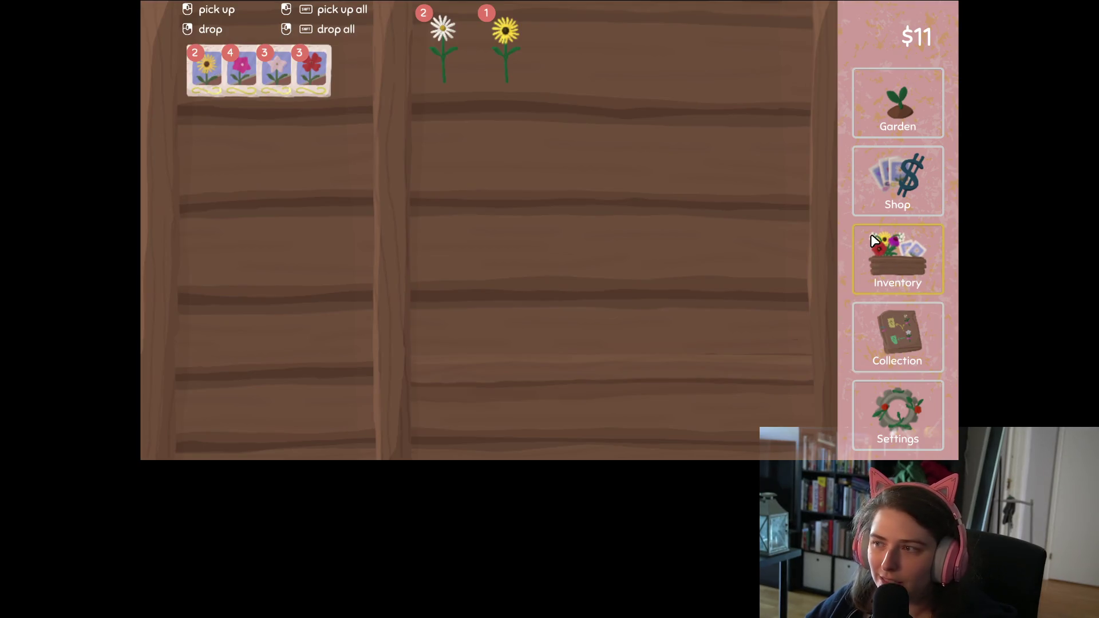
- Sell both daisies and turn the black-eyed susan into seeds
click(425, 57)
click(436, 56)
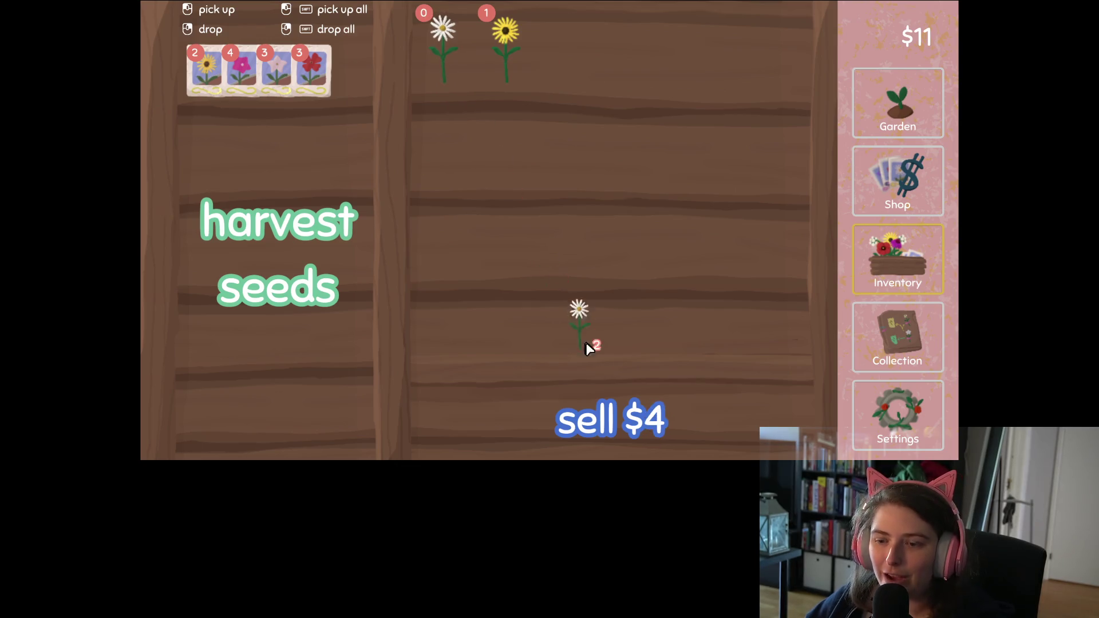
click(617, 403)
click(444, 58)
click(325, 160)
- Buy a new plot for $13 and plant a red seed in it
click(940, 115)
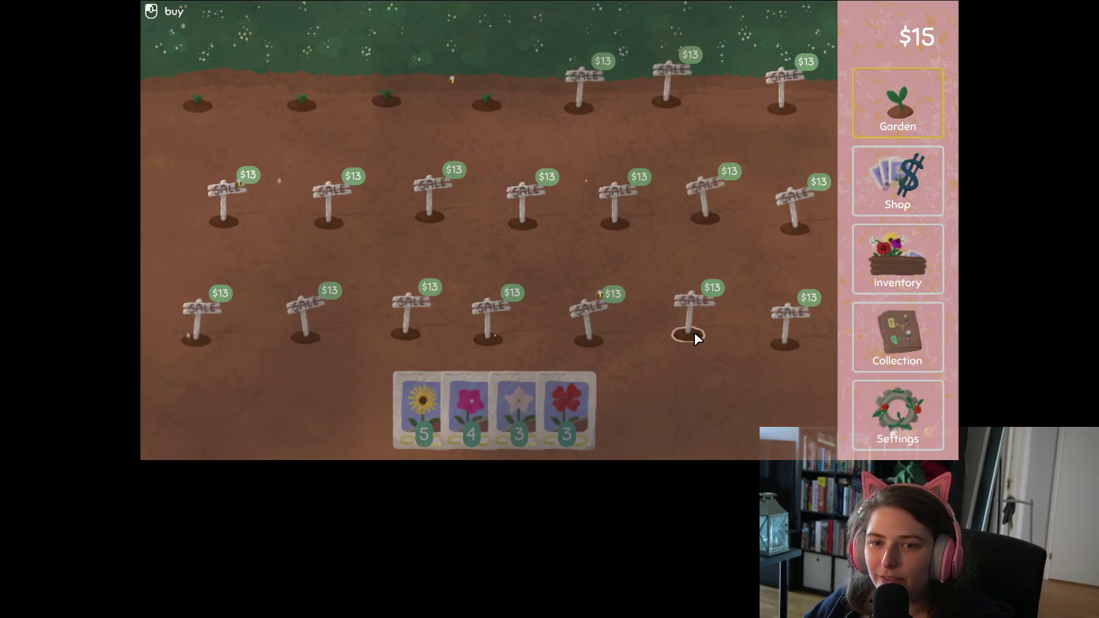
click(897, 366)
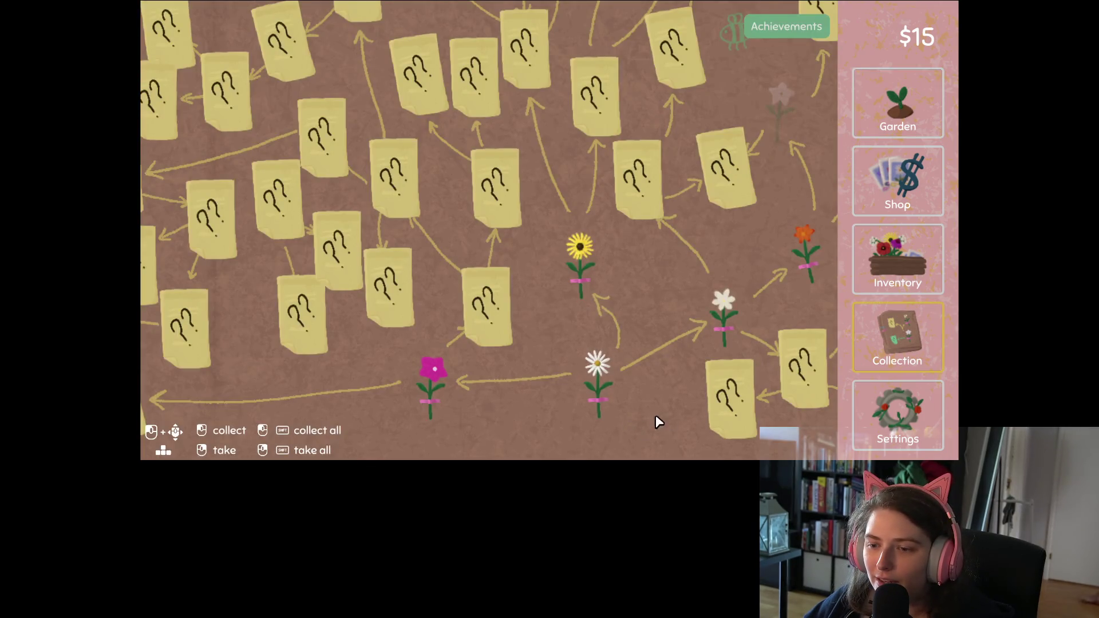
drag(654, 418, 540, 388)
scroll(745, 241, up, 5)
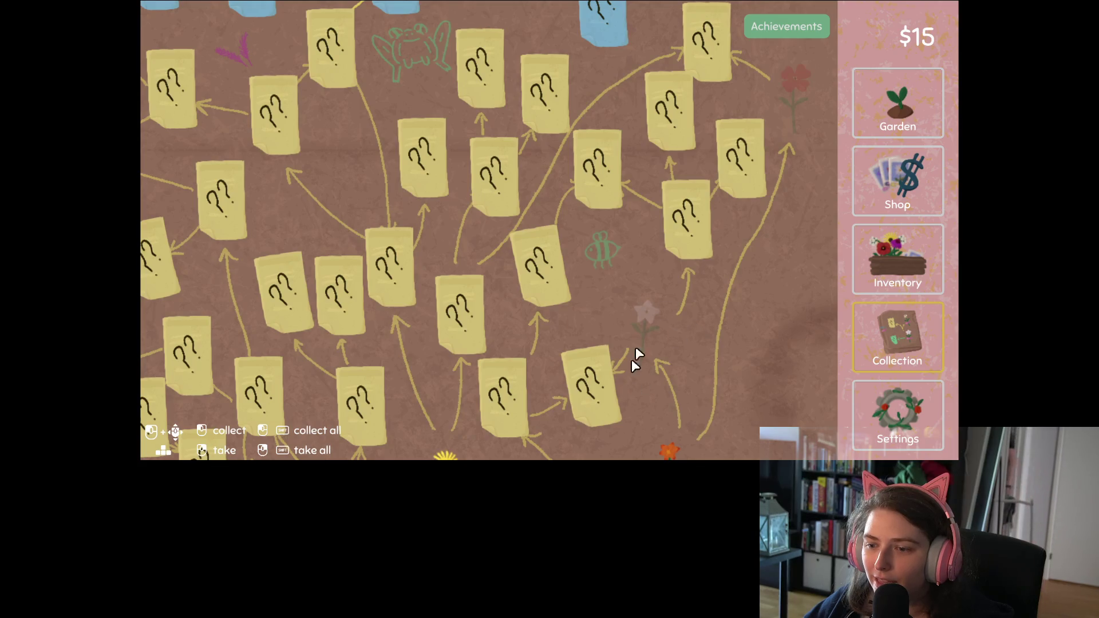
scroll(675, 320, down, 1)
scroll(723, 304, down, 5)
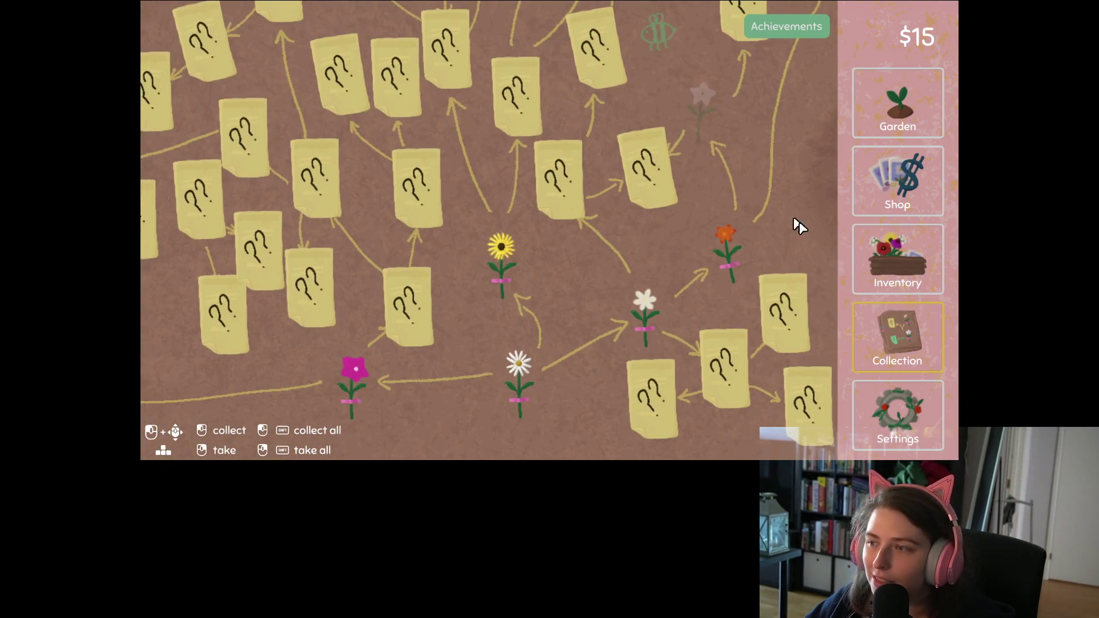
click(903, 124)
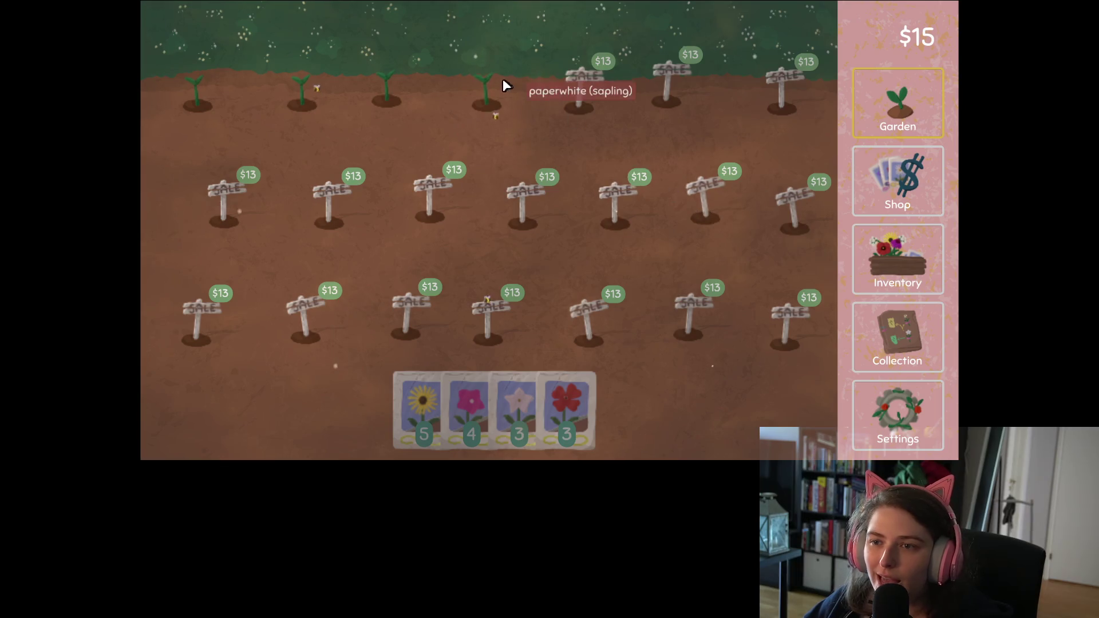
mouse_move(570, 422)
mouse_down()
mouse_move(597, 123)
mouse_move(587, 105)
mouse_move(630, 220)
mouse_move(616, 231)
mouse_up()
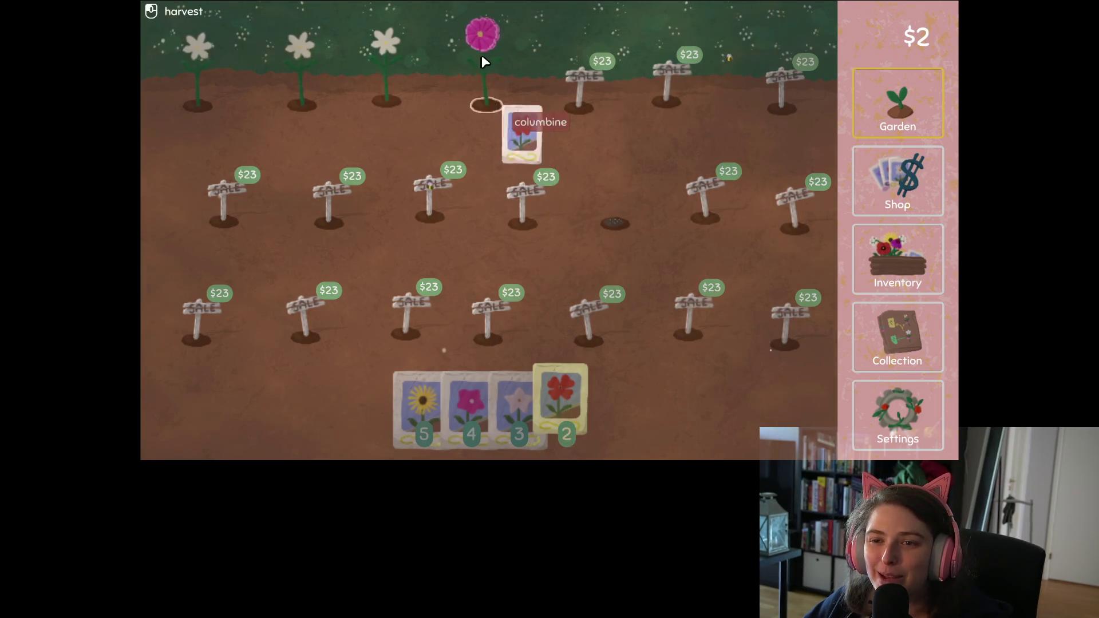
- Harvest the pink columbine and turn it into seeds
click(483, 58)
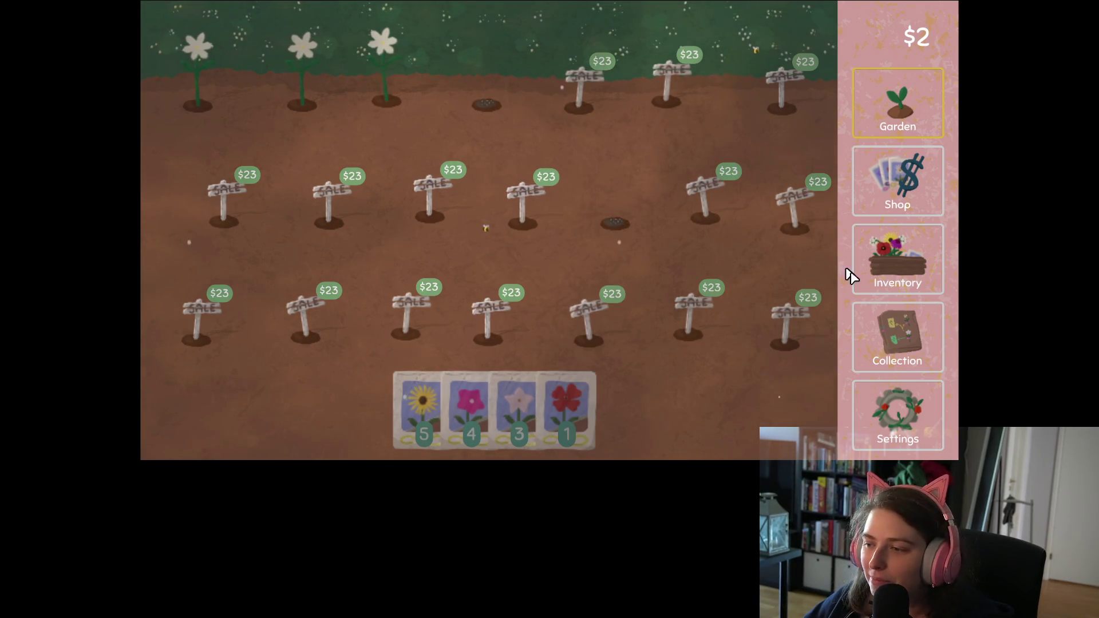
click(905, 269)
click(452, 57)
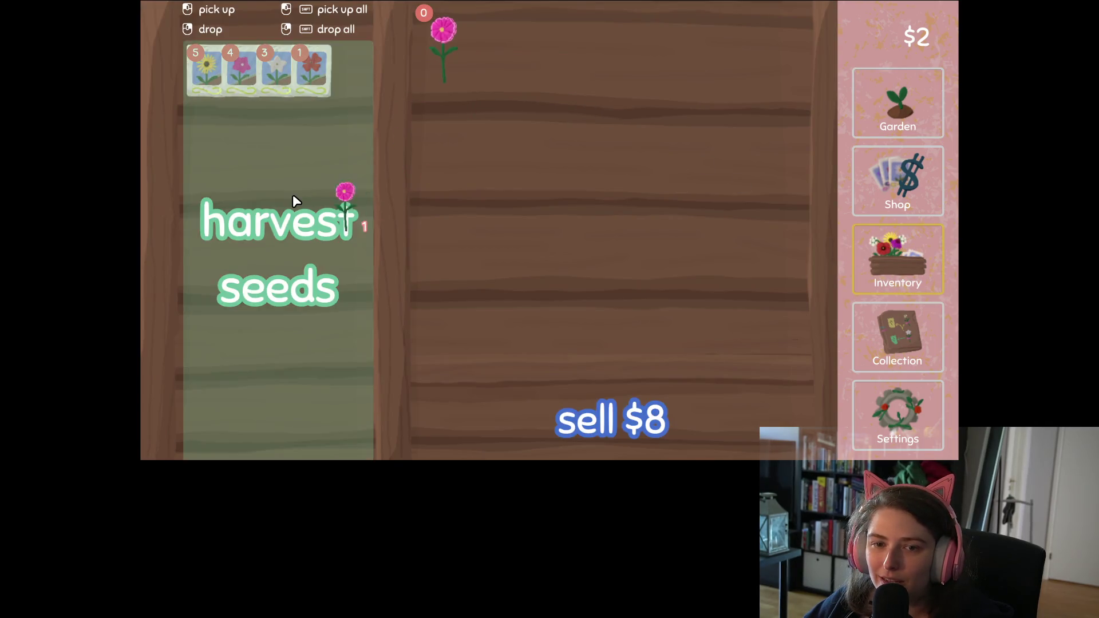
click(295, 201)
click(882, 335)
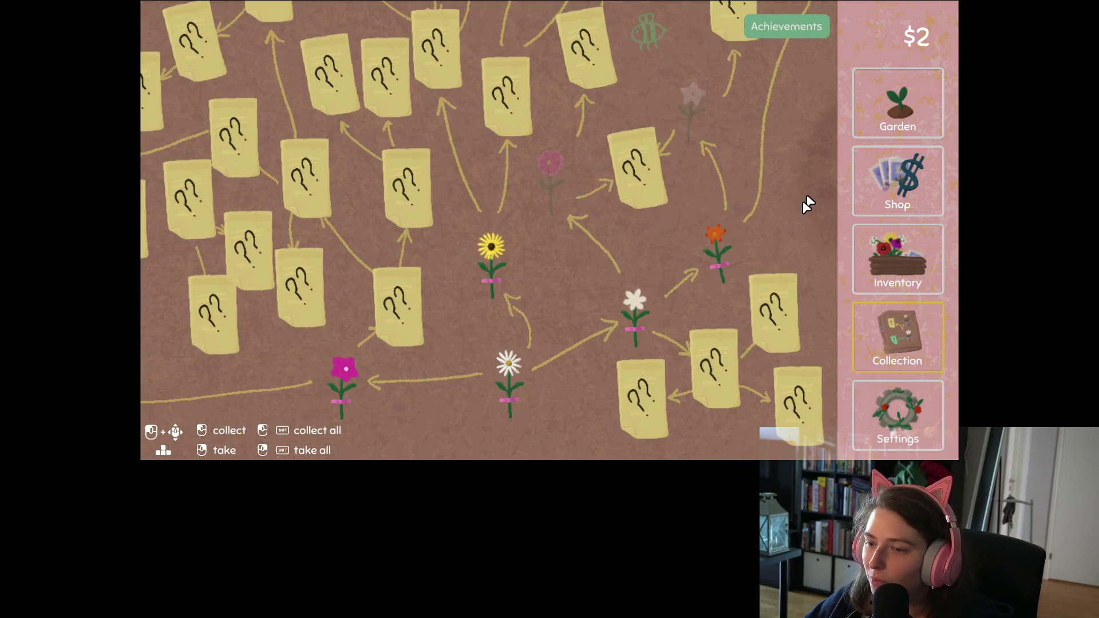
click(890, 101)
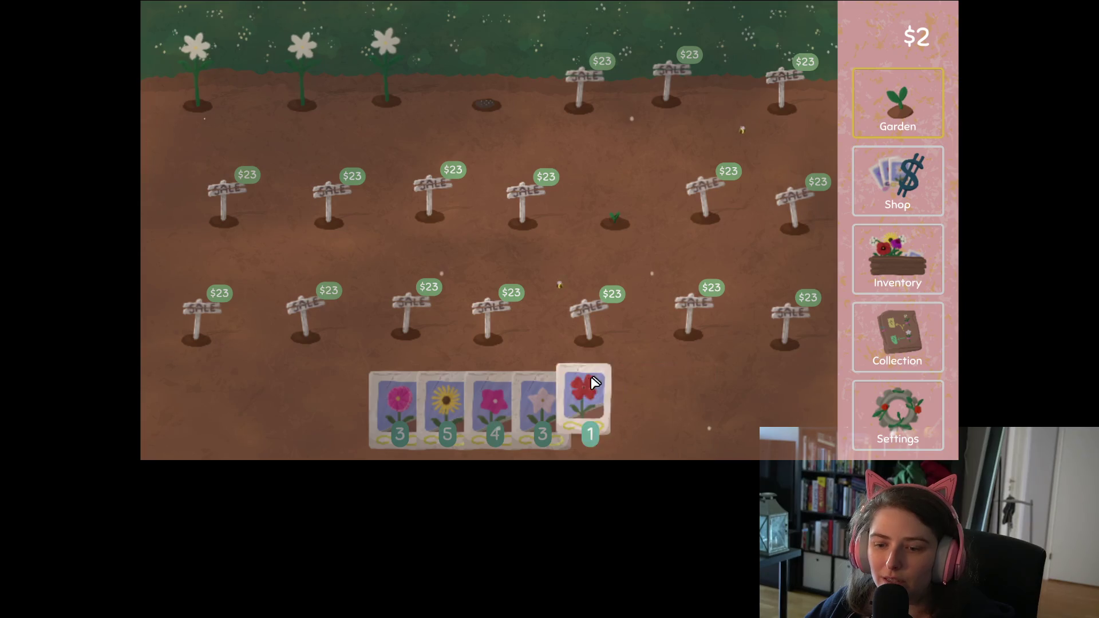
- Harvest the three white flowers and plant the last seed in an empty plot
click(366, 109)
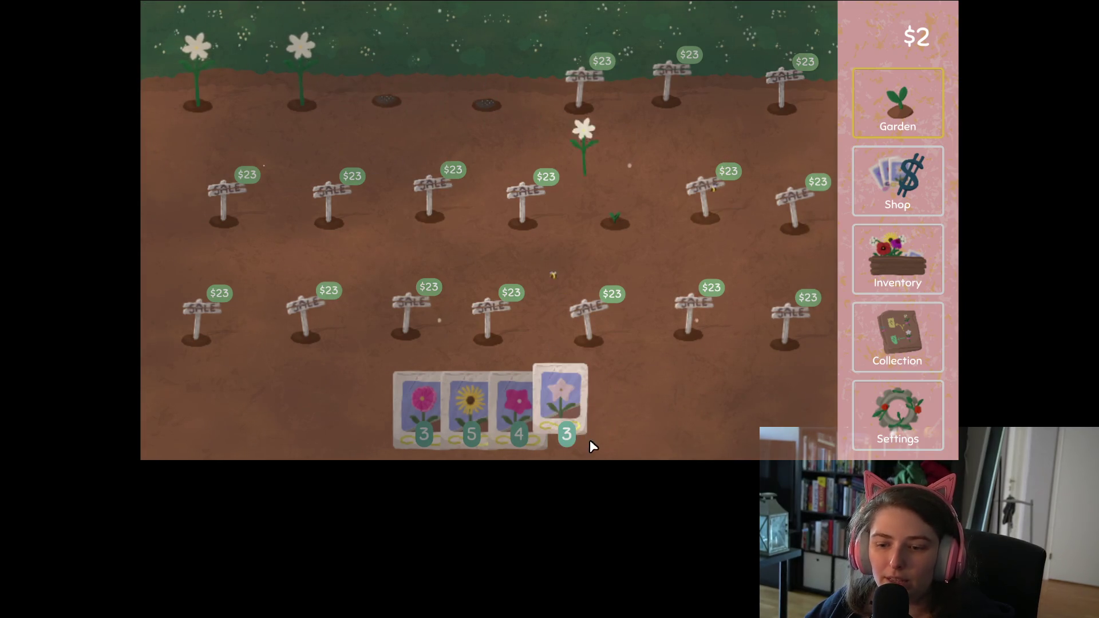
click(314, 109)
click(214, 105)
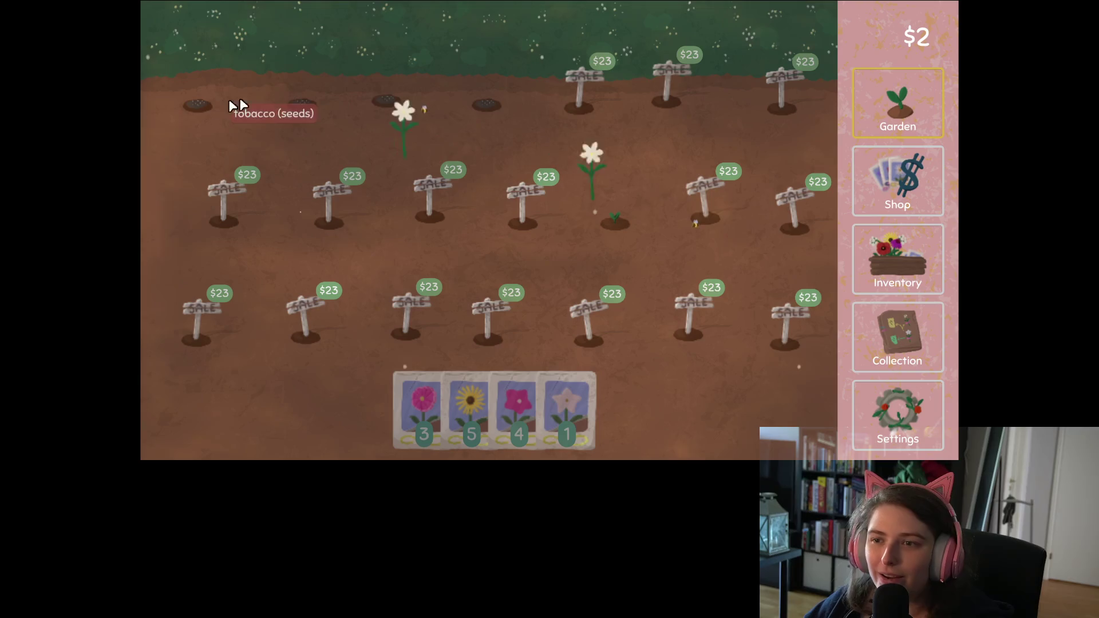
click(931, 185)
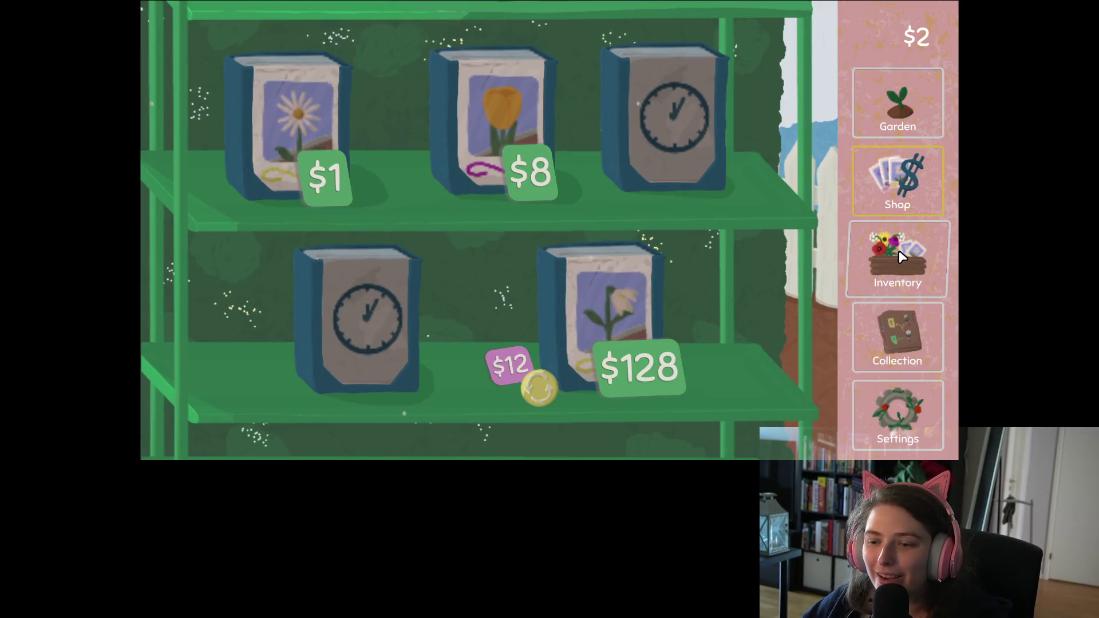
click(901, 263)
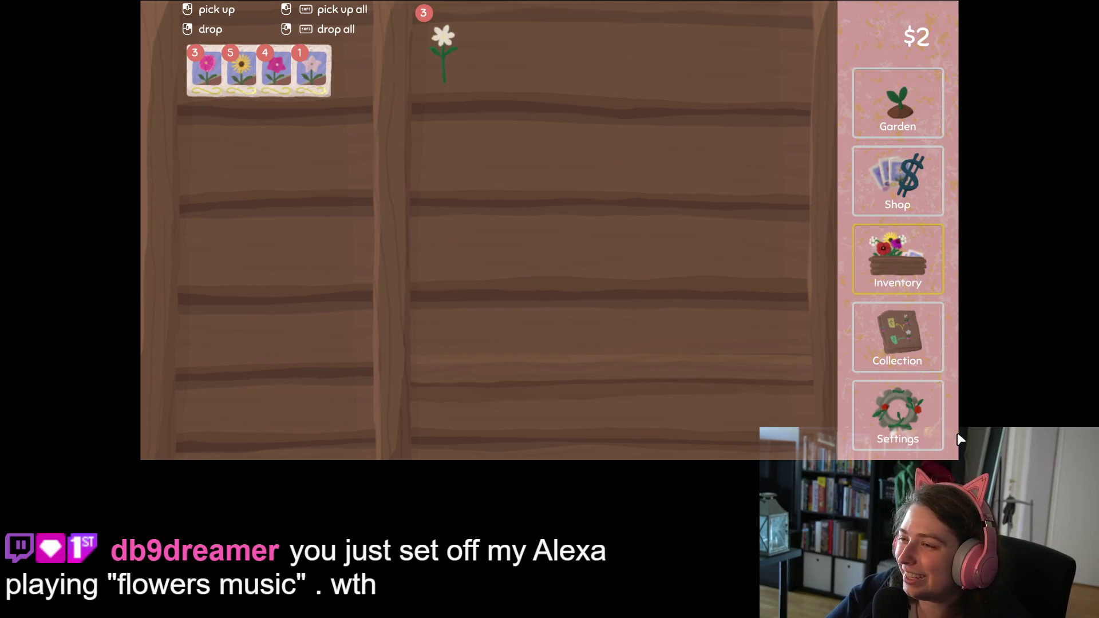
click(897, 105)
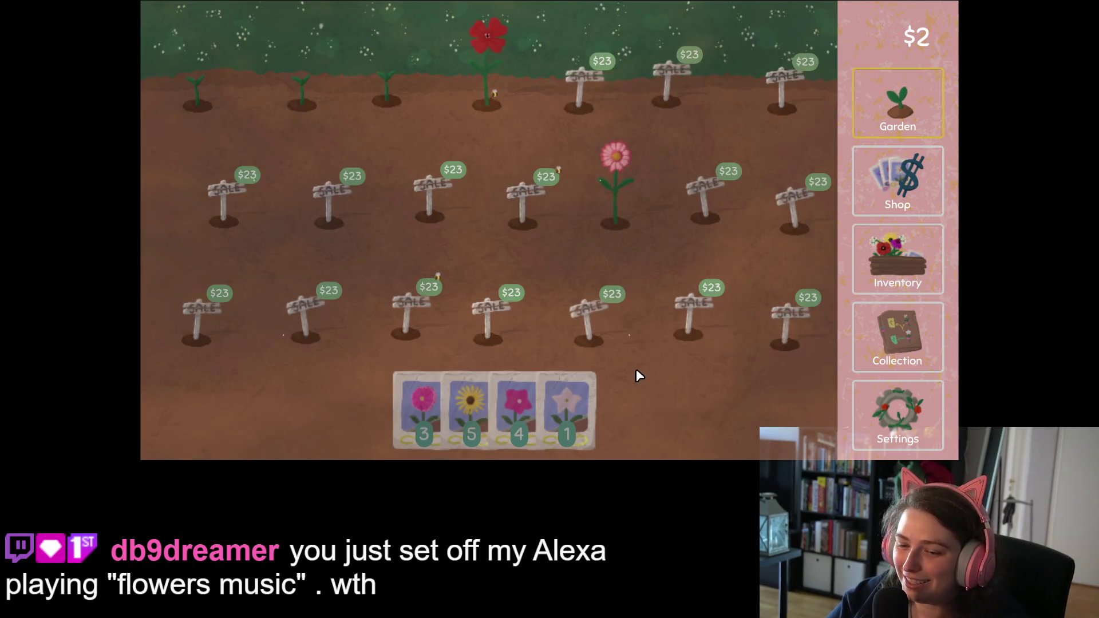
drag(588, 421, 650, 182)
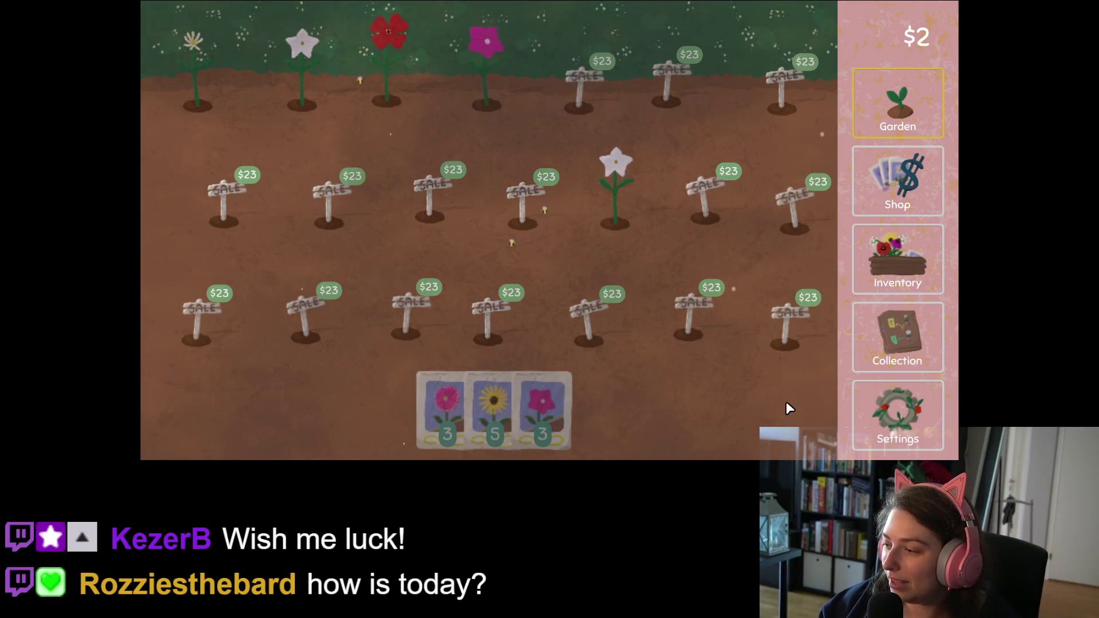
- Quit the game from its Settings and minimize the media player
click(904, 422)
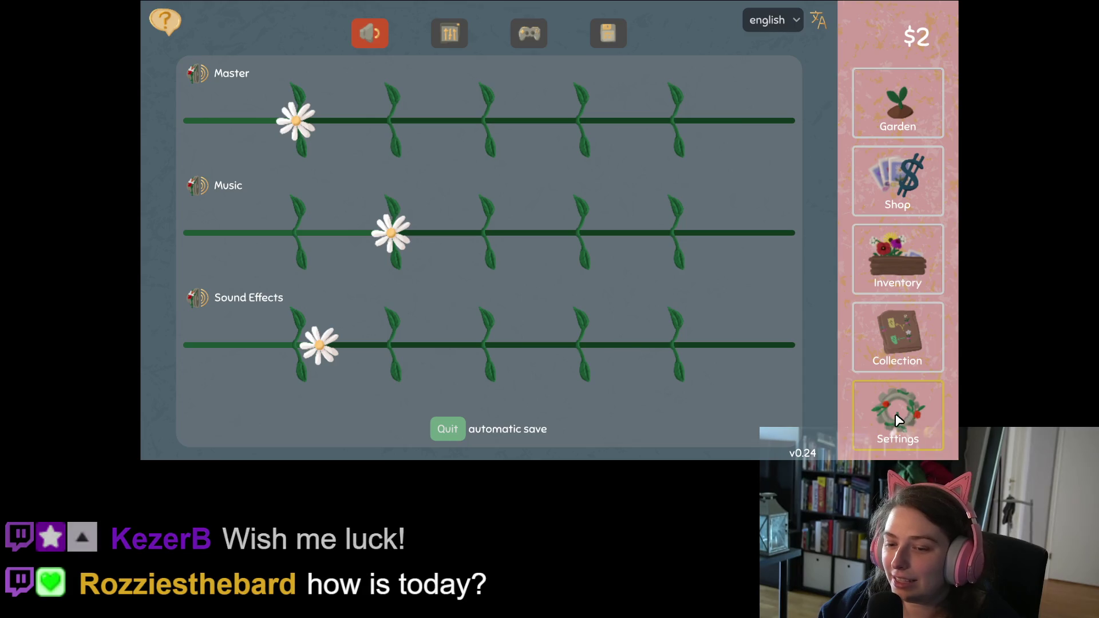
click(448, 430)
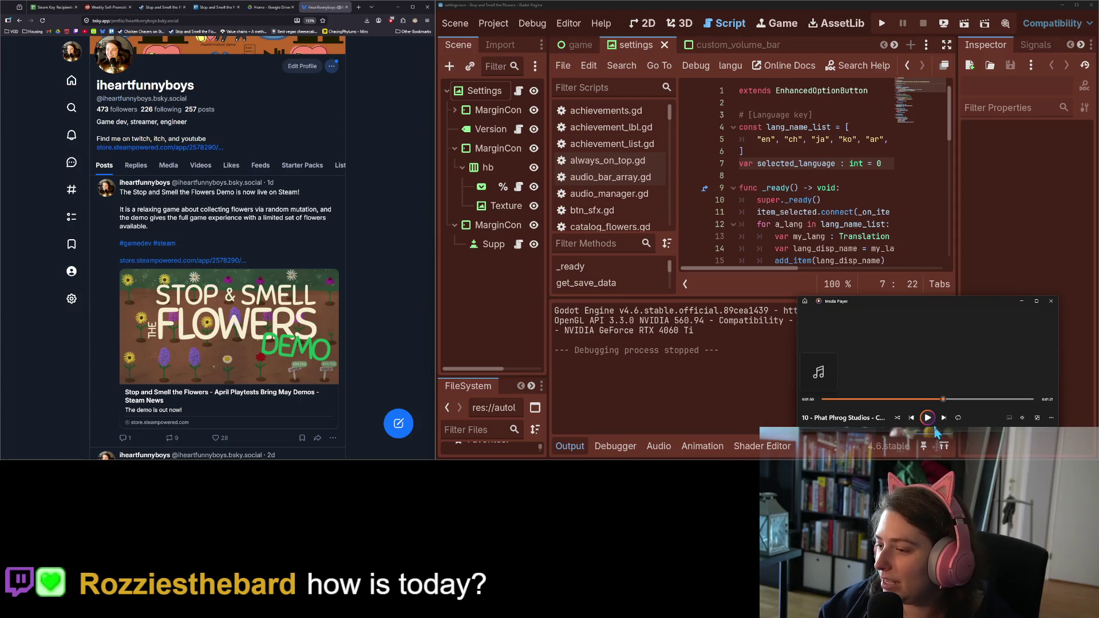
click(1021, 300)
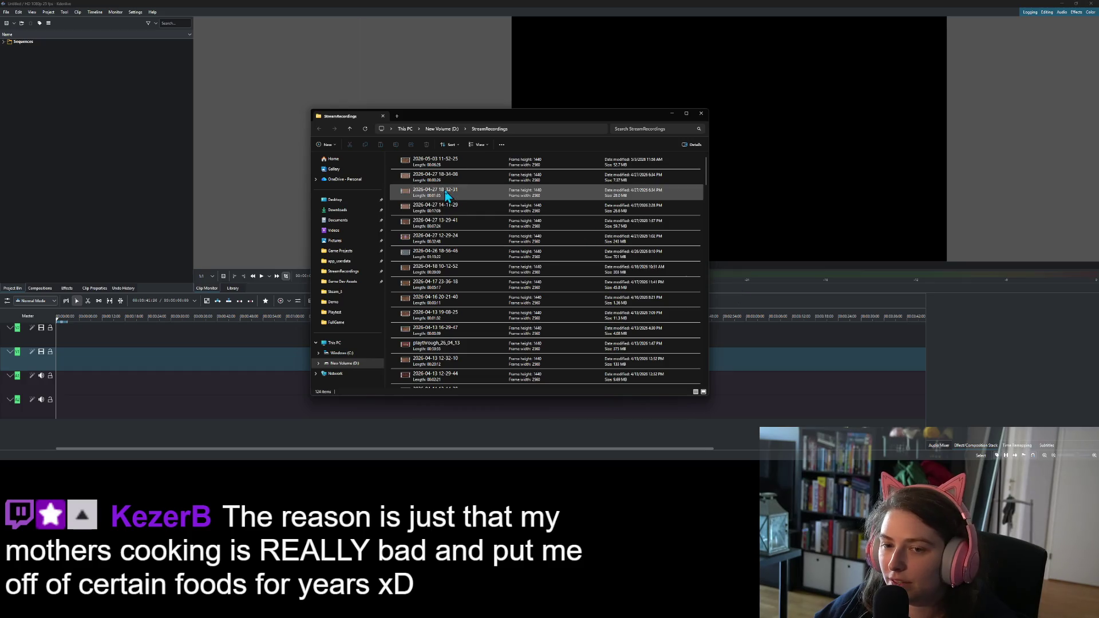
mouse_move(466, 166)
mouse_down()
mouse_move(152, 153)
mouse_move(118, 160)
mouse_move(111, 177)
mouse_up()
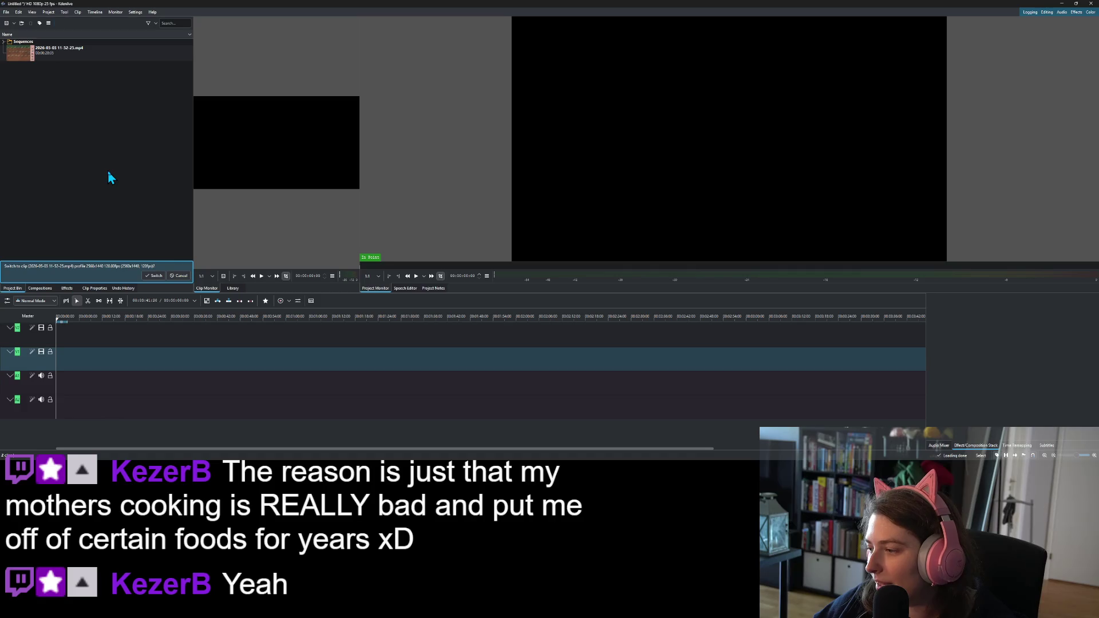
click(154, 276)
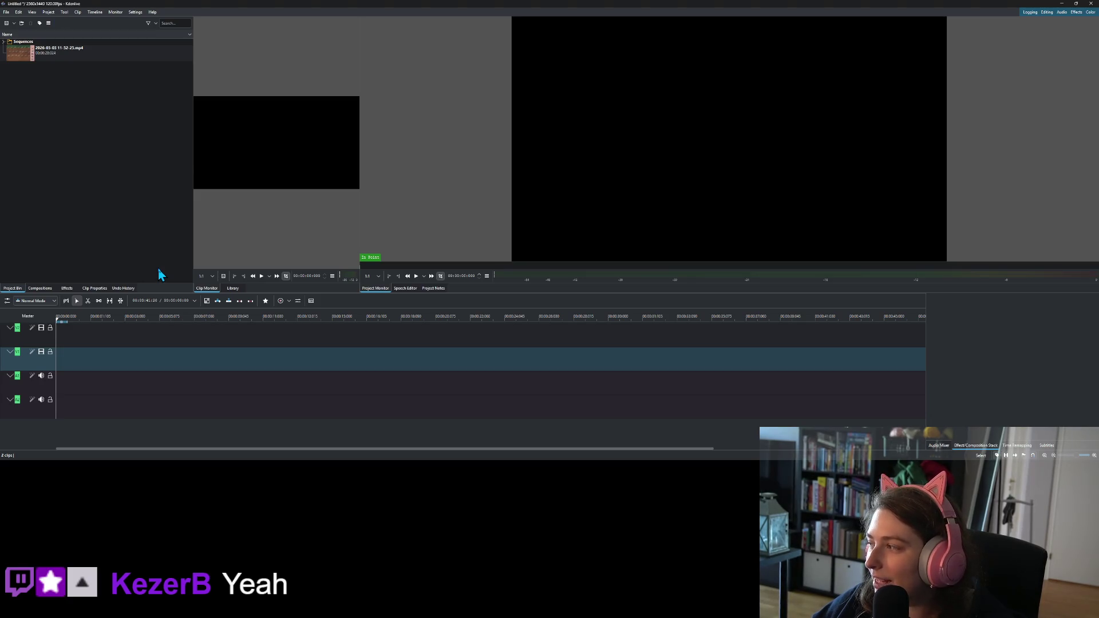
click(69, 54)
mouse_move(69, 54)
mouse_down()
mouse_move(115, 349)
mouse_move(80, 360)
mouse_up()
drag(80, 320, 105, 327)
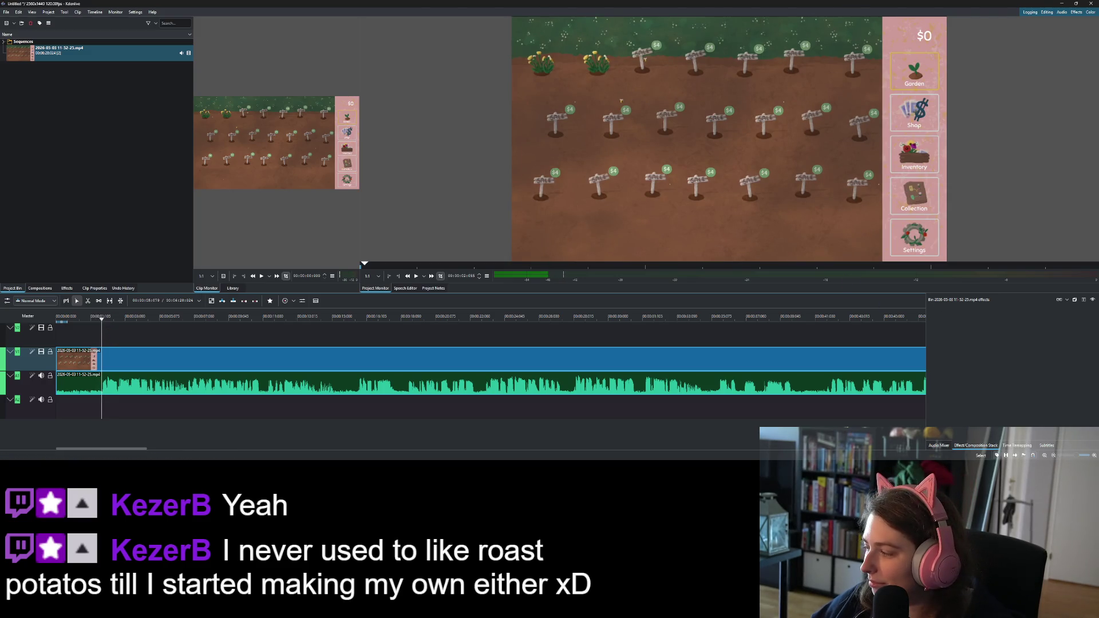
- Play the timeline from the start to locate where the clip should begin
click(991, 349)
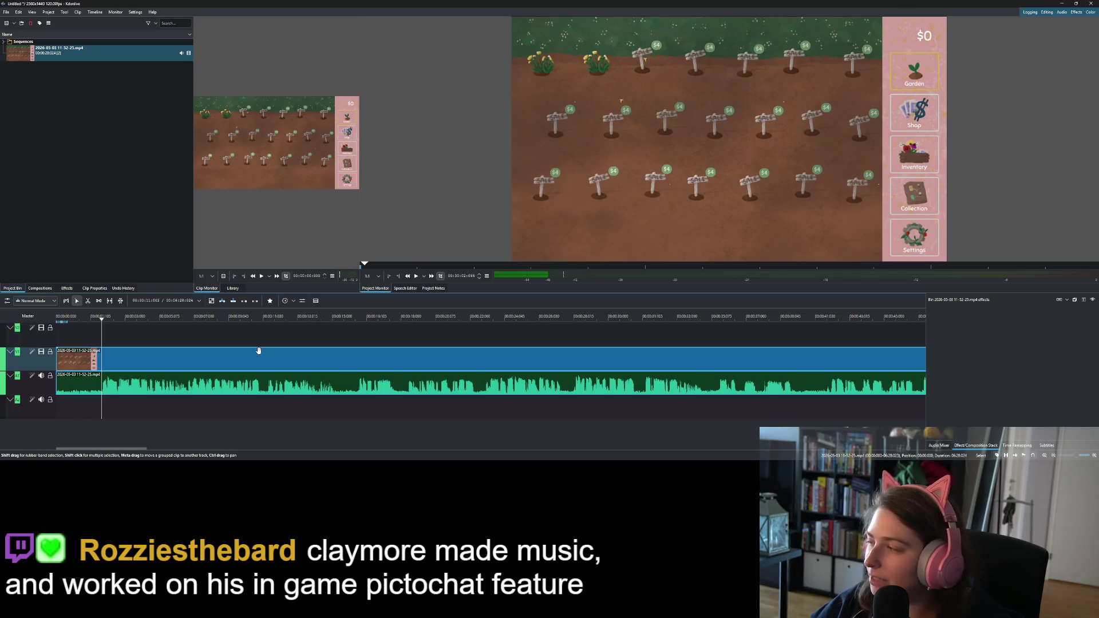
drag(78, 319, 42, 326)
click(419, 276)
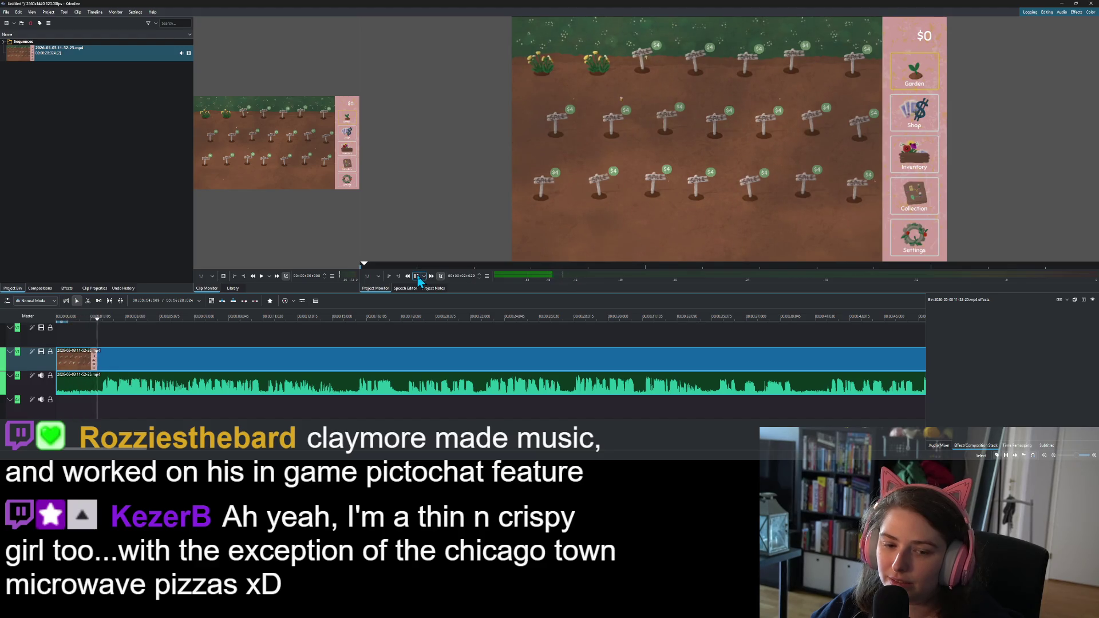
click(418, 276)
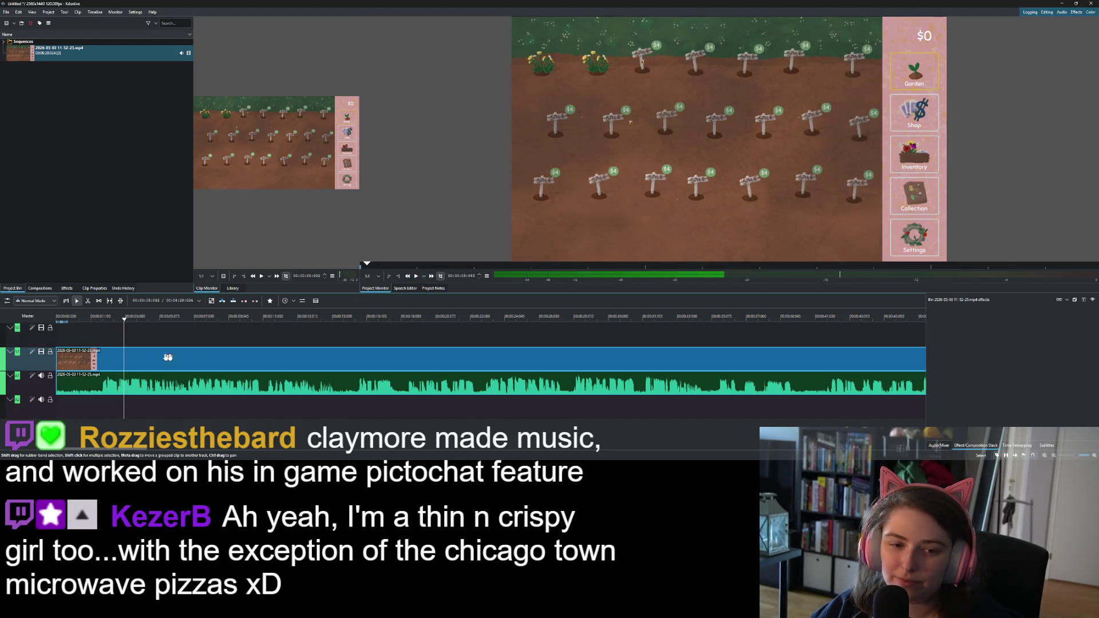
click(81, 324)
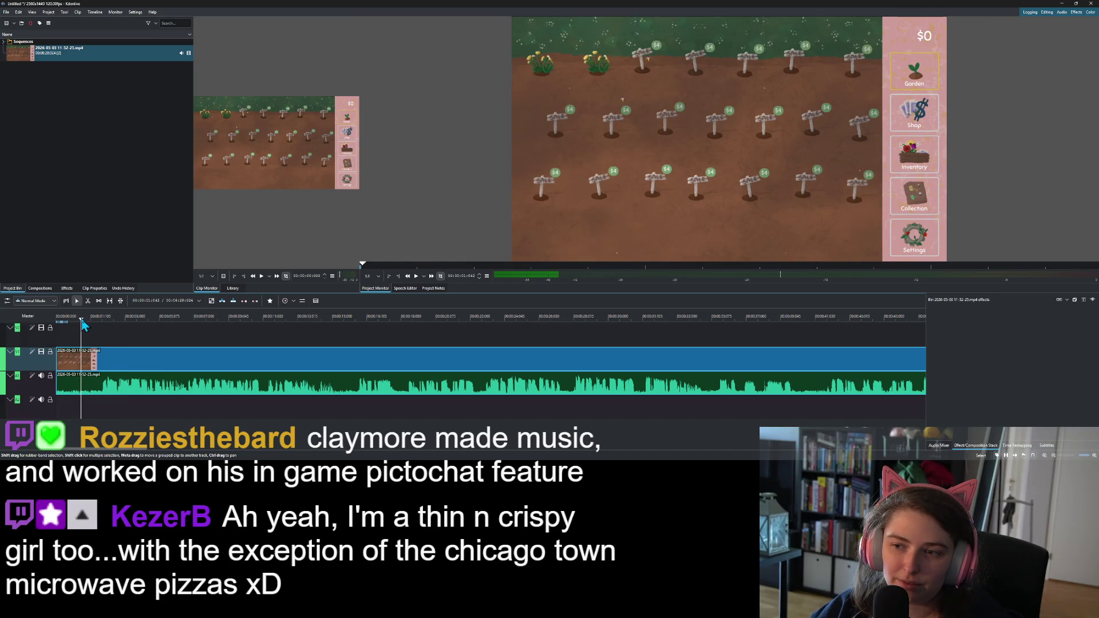
- Cut the clip at the playhead, delete the opening piece, and remove the gap
right_click(97, 358)
click(120, 371)
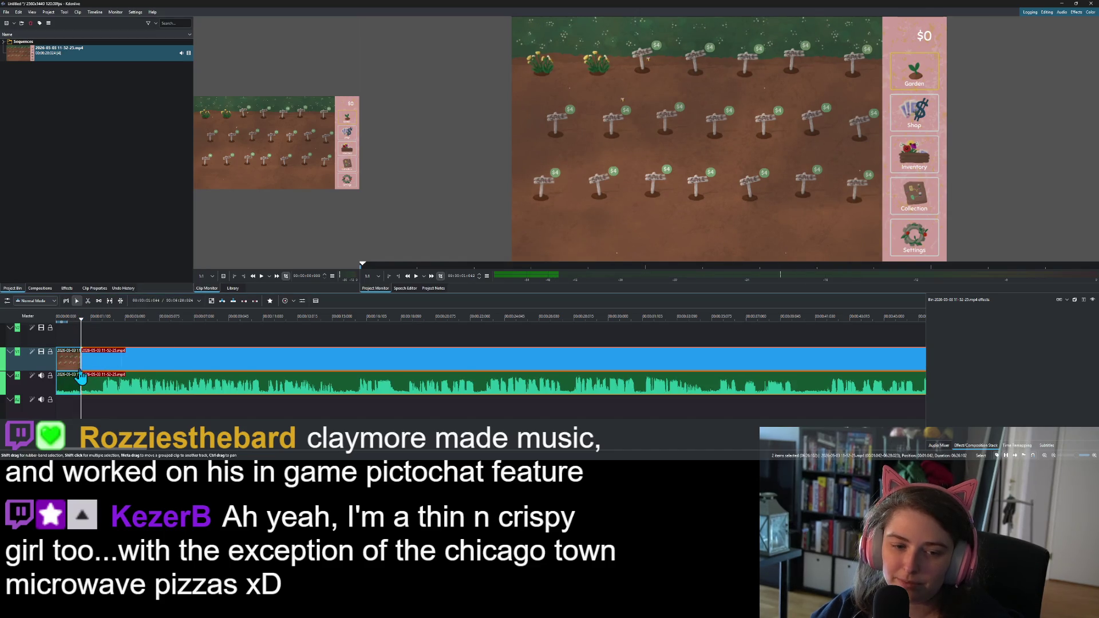
key(Delete)
right_click(70, 356)
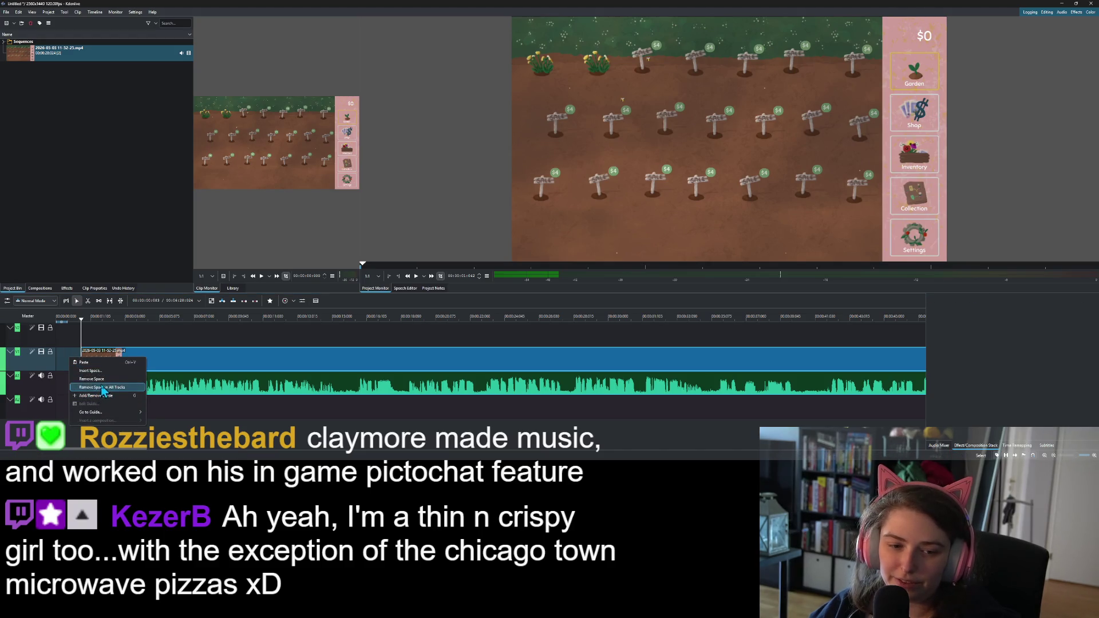
click(106, 388)
key(Home)
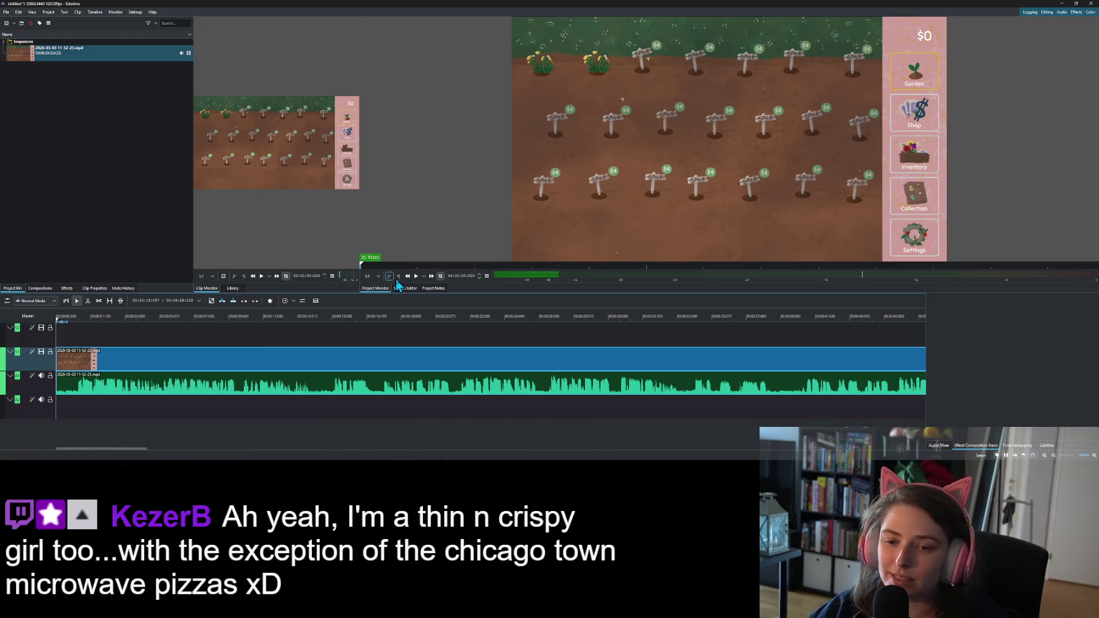
click(417, 277)
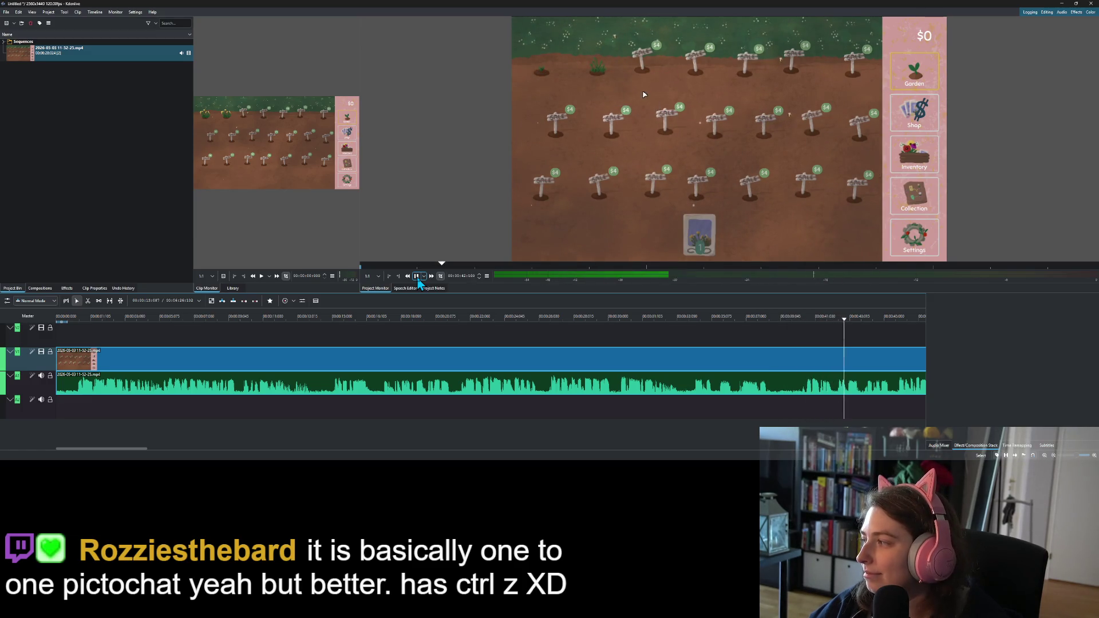
- Stop playback and scroll the timeline right to a moment near the recording's end
click(418, 278)
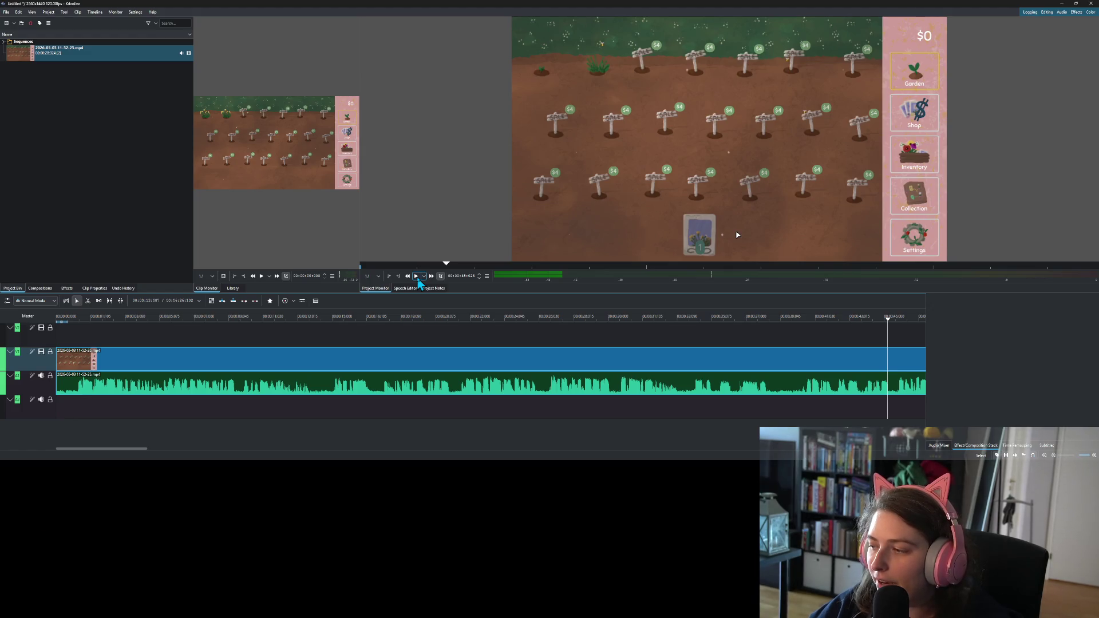
scroll(692, 361, down, 10)
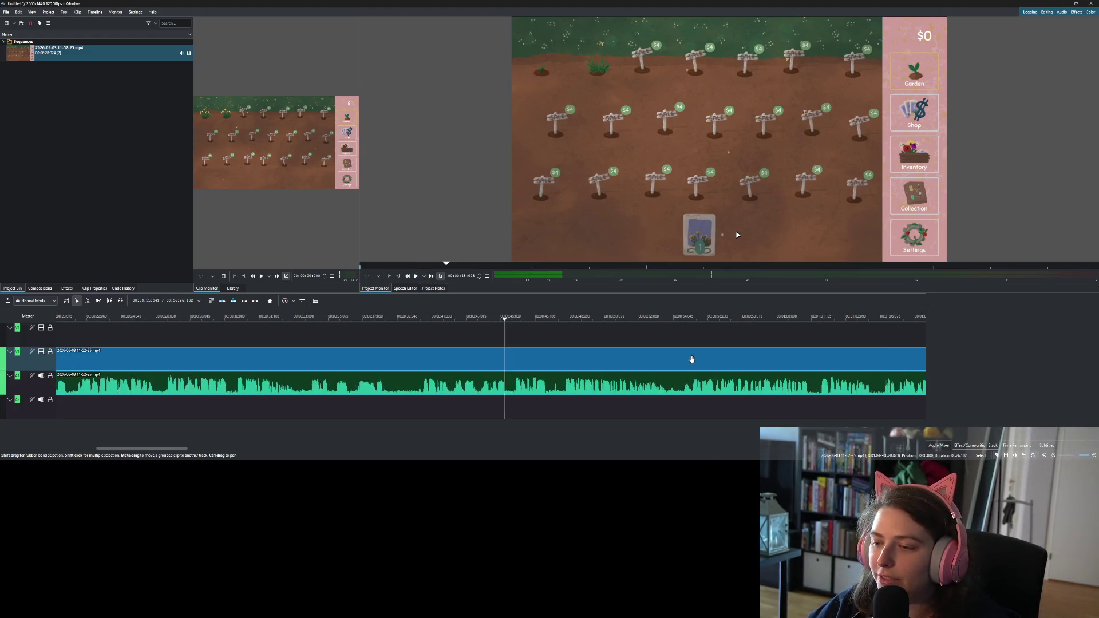
scroll(712, 367, down, 15)
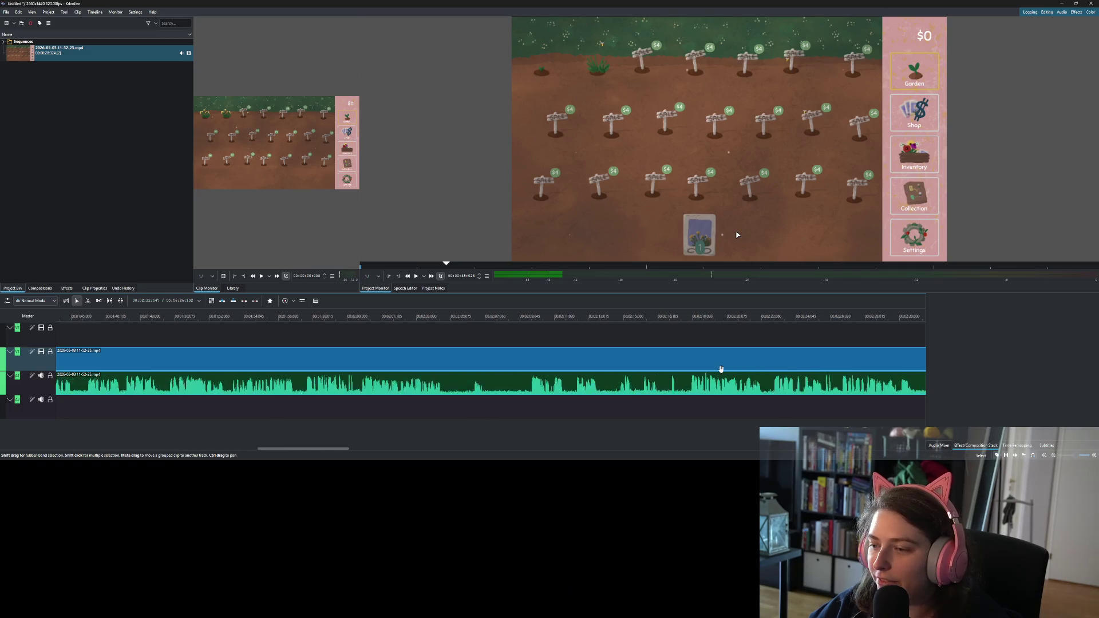
scroll(720, 368, down, 14)
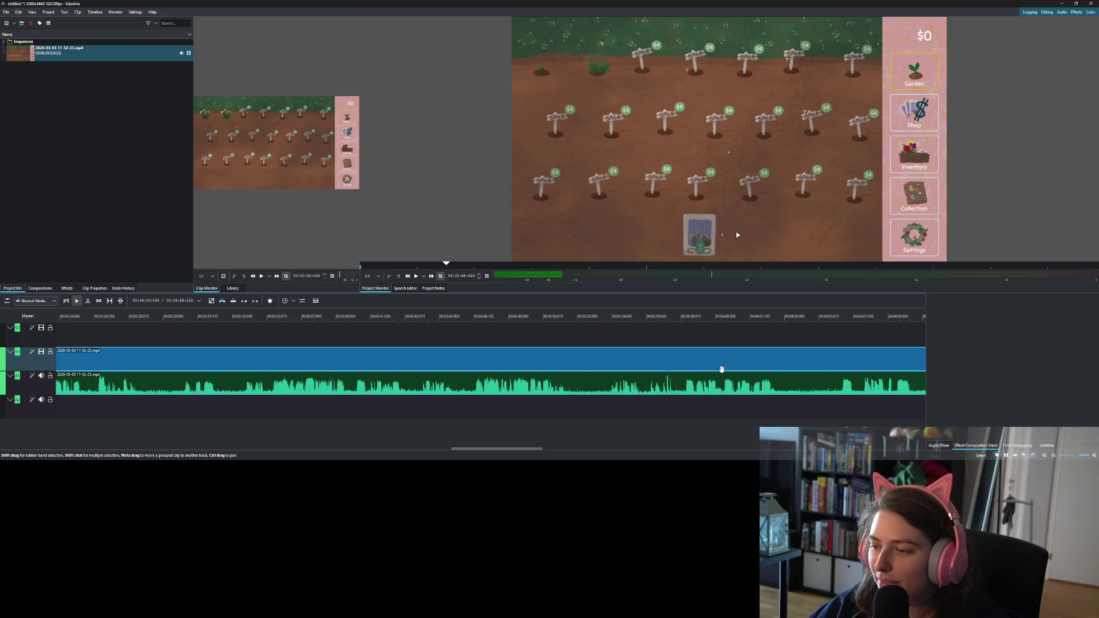
scroll(730, 367, down, 13)
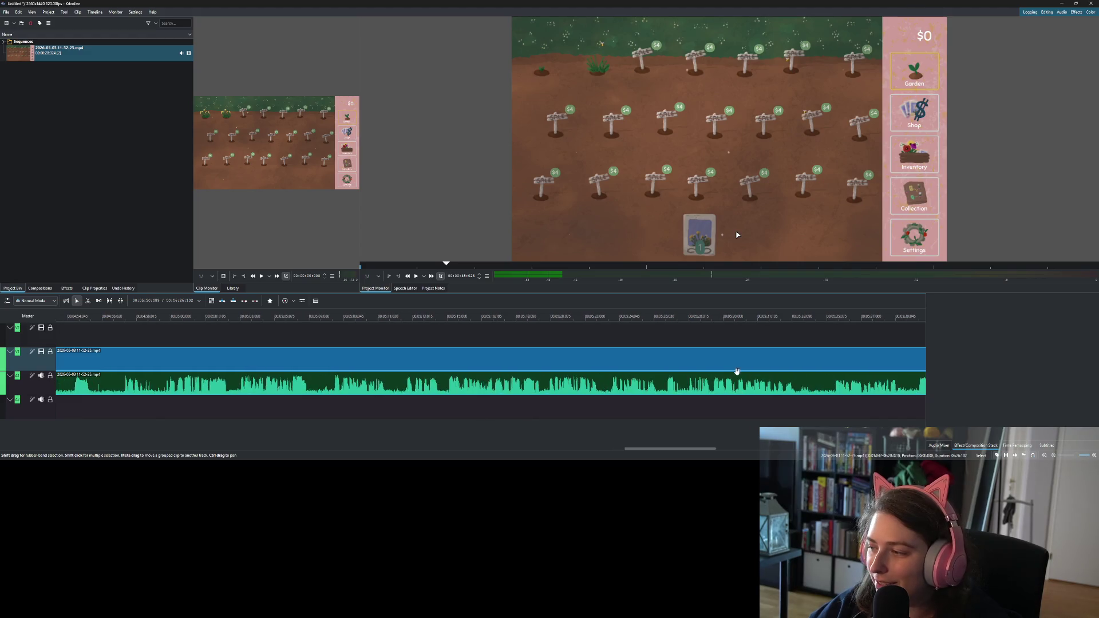
scroll(783, 388, down, 7)
scroll(748, 393, up, 5)
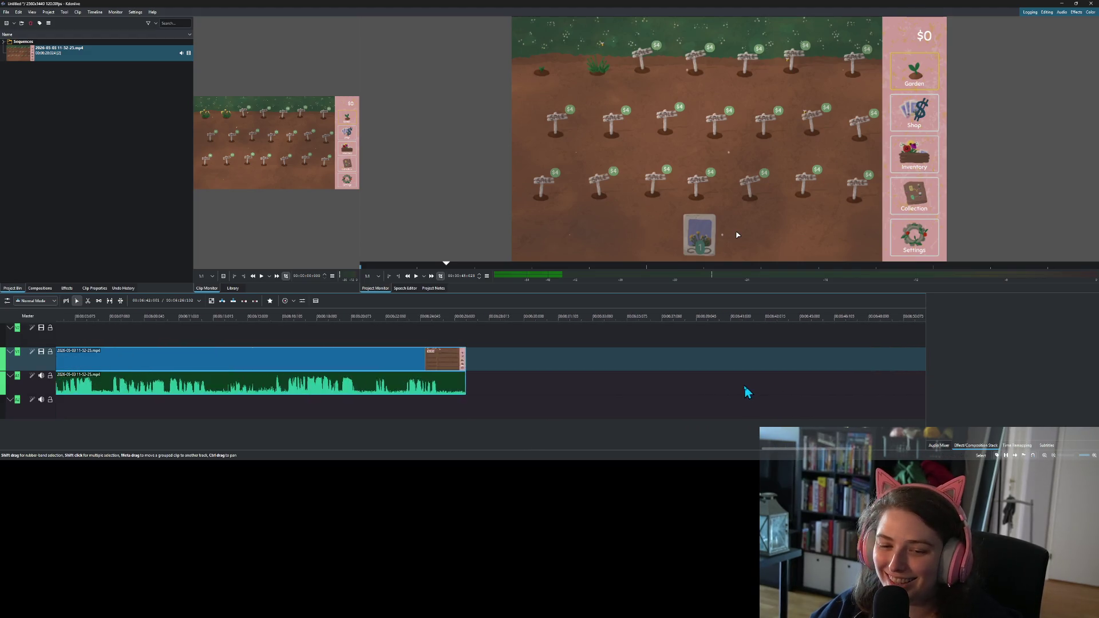
click(674, 327)
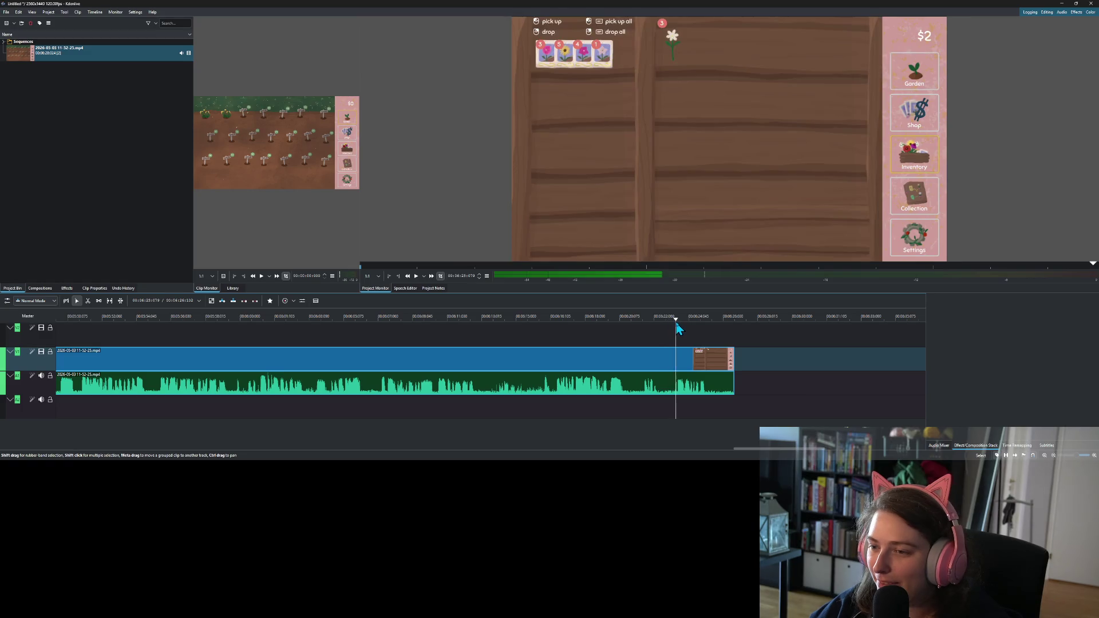
- Find where the gameplay ends, cut the clip there, and delete the tail
click(417, 278)
click(711, 324)
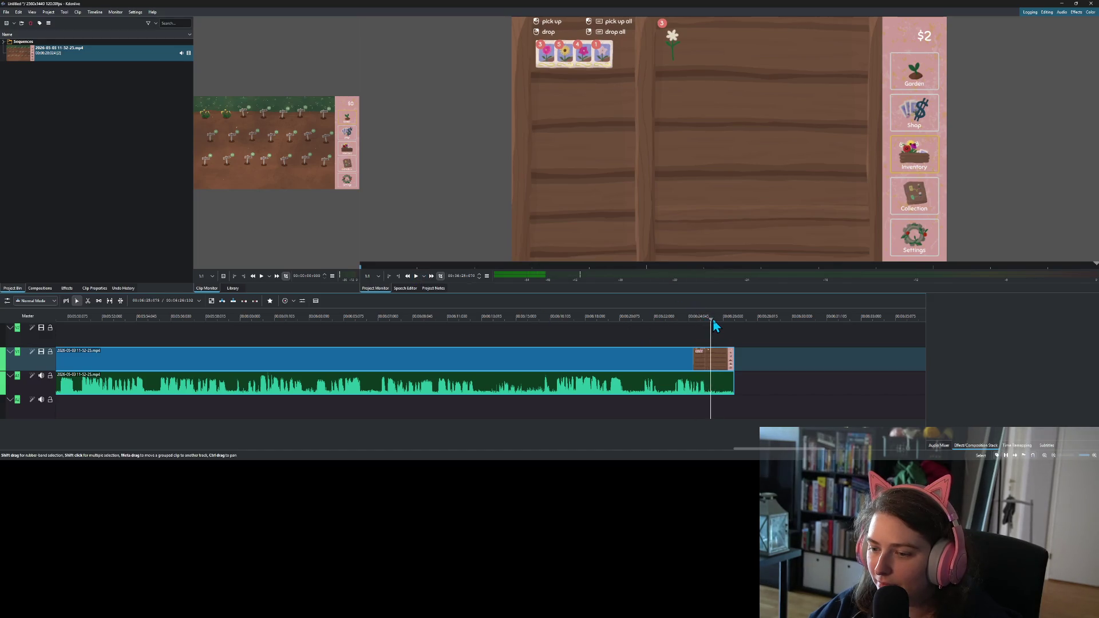
mouse_move(715, 325)
mouse_down()
mouse_move(735, 324)
mouse_move(721, 329)
mouse_up()
click(697, 326)
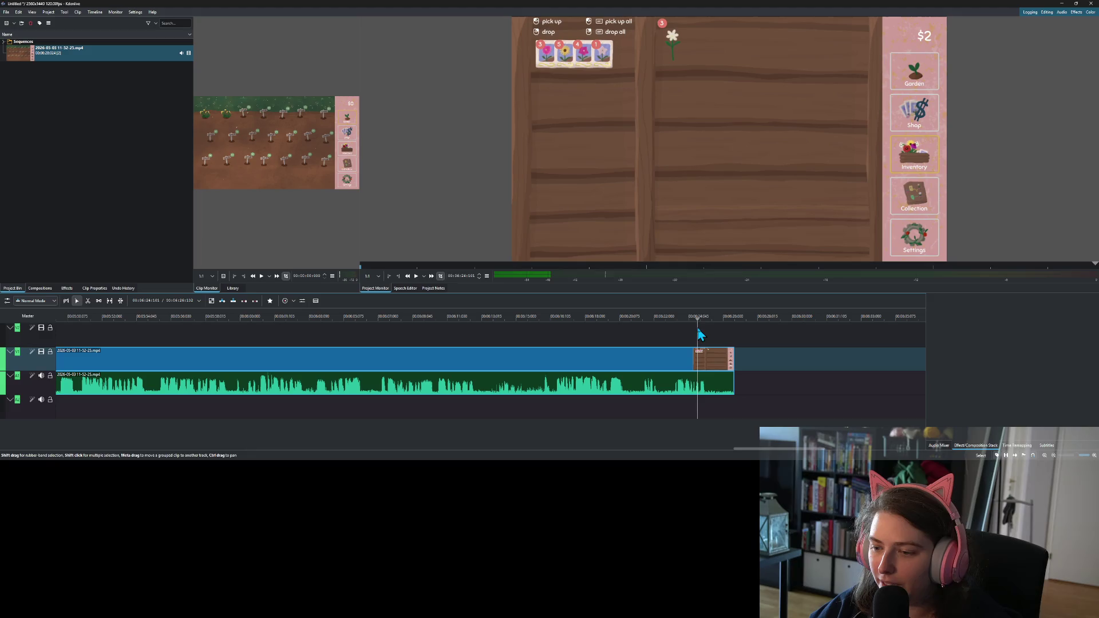
click(416, 276)
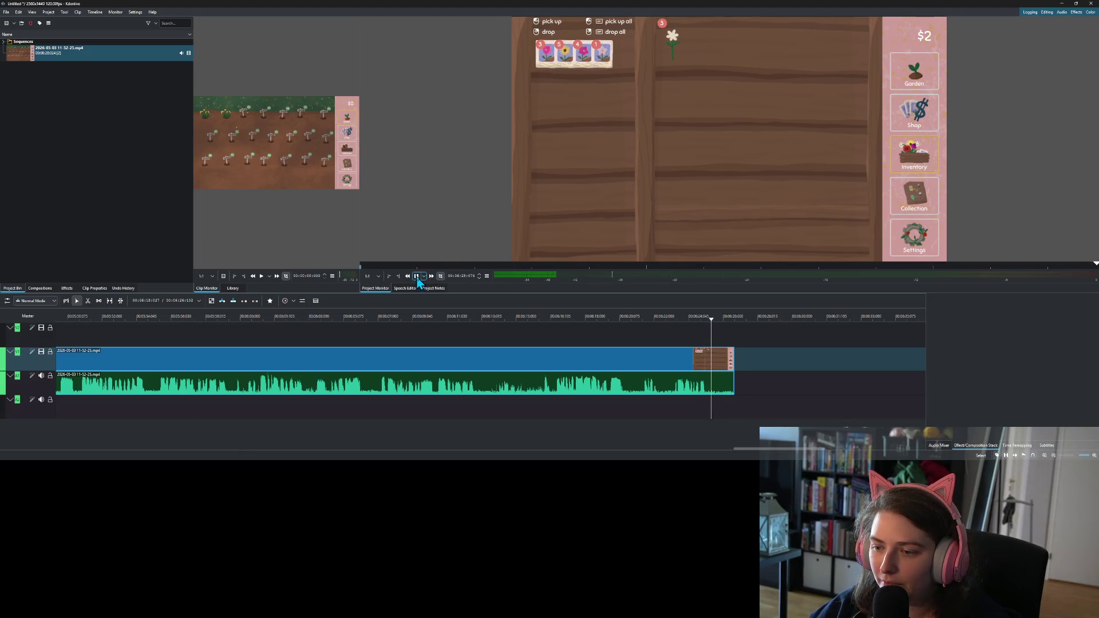
click(711, 324)
right_click(725, 359)
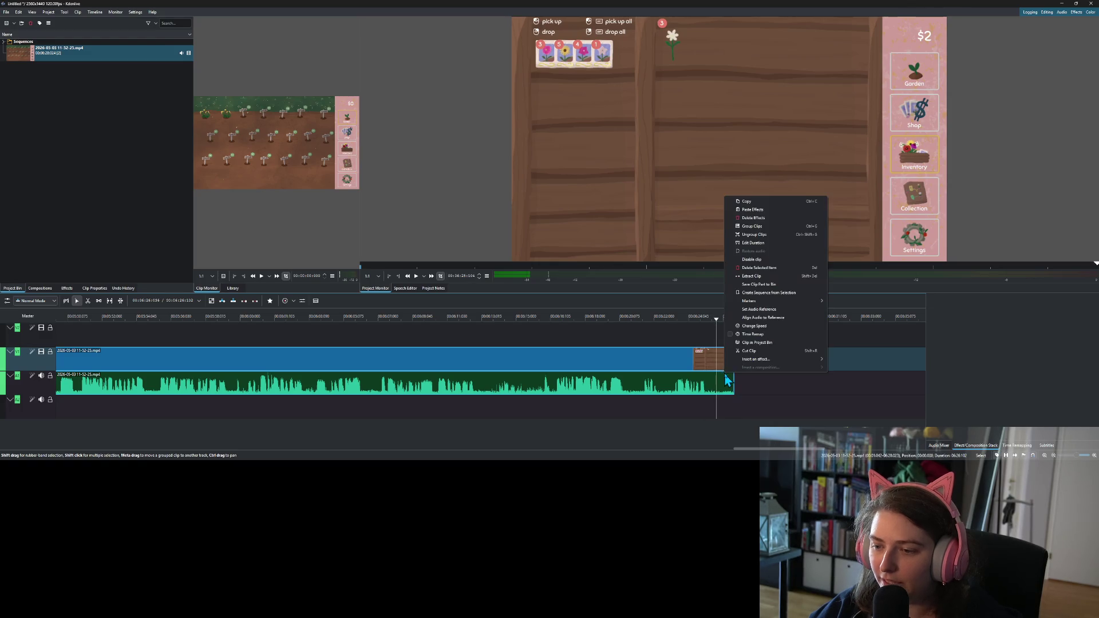
click(749, 351)
key(Delete)
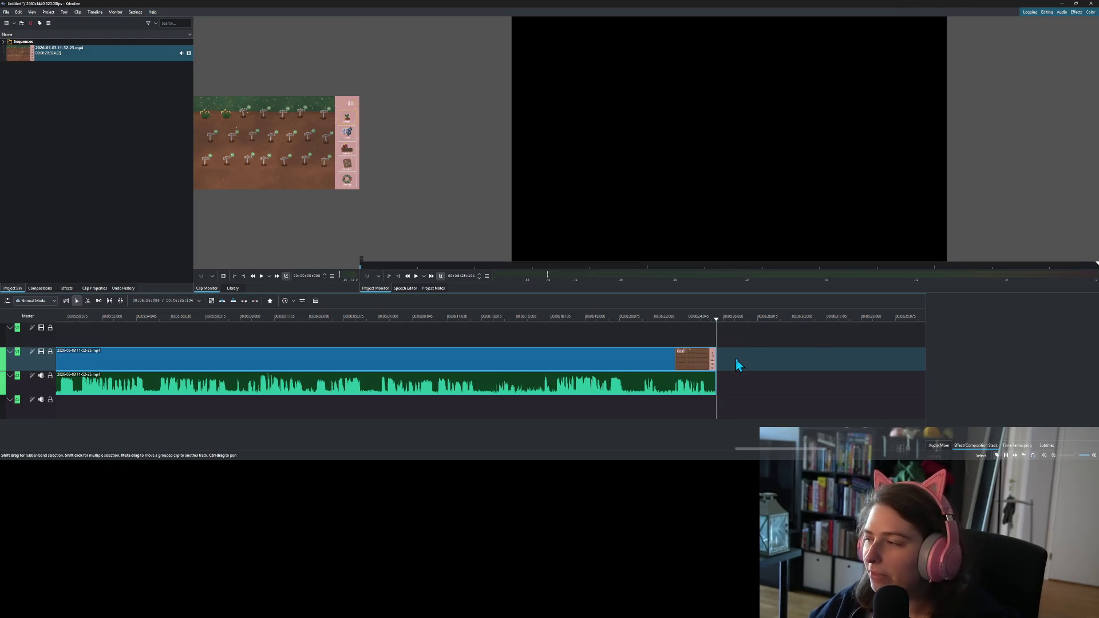
- Split the clip at about one second and remove the opening piece
scroll(675, 378, up, 10)
scroll(676, 378, up, 20)
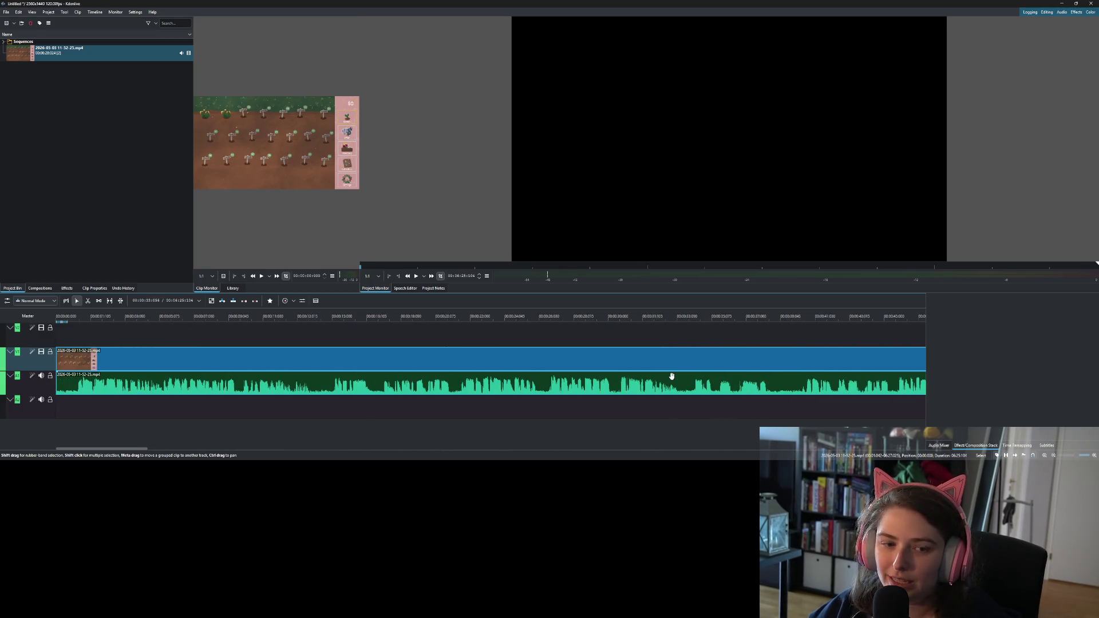
click(113, 203)
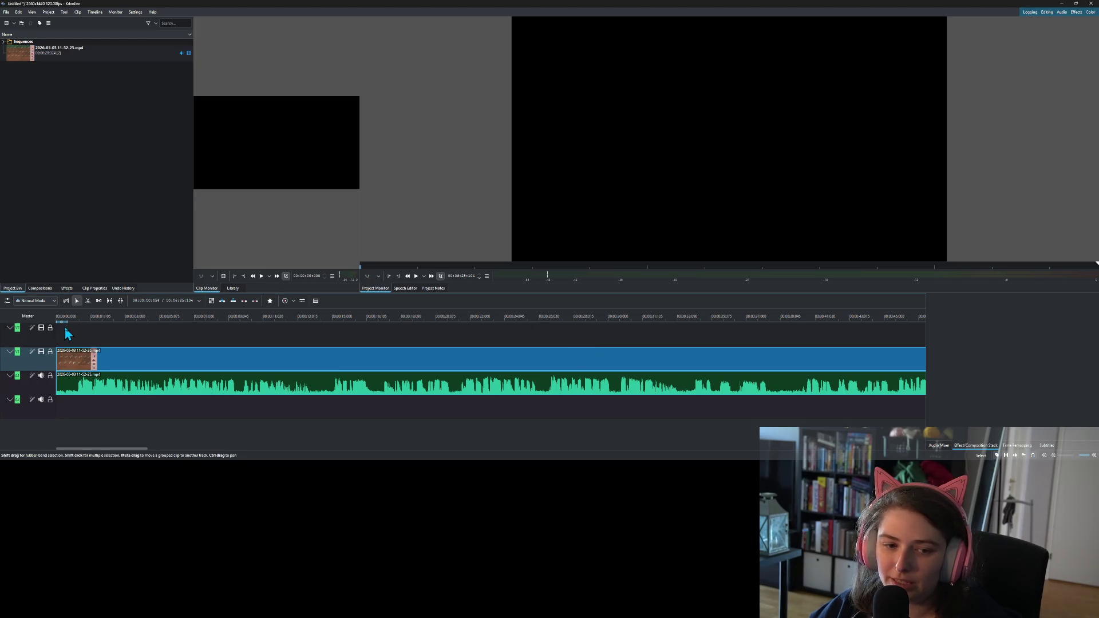
click(416, 276)
click(416, 276)
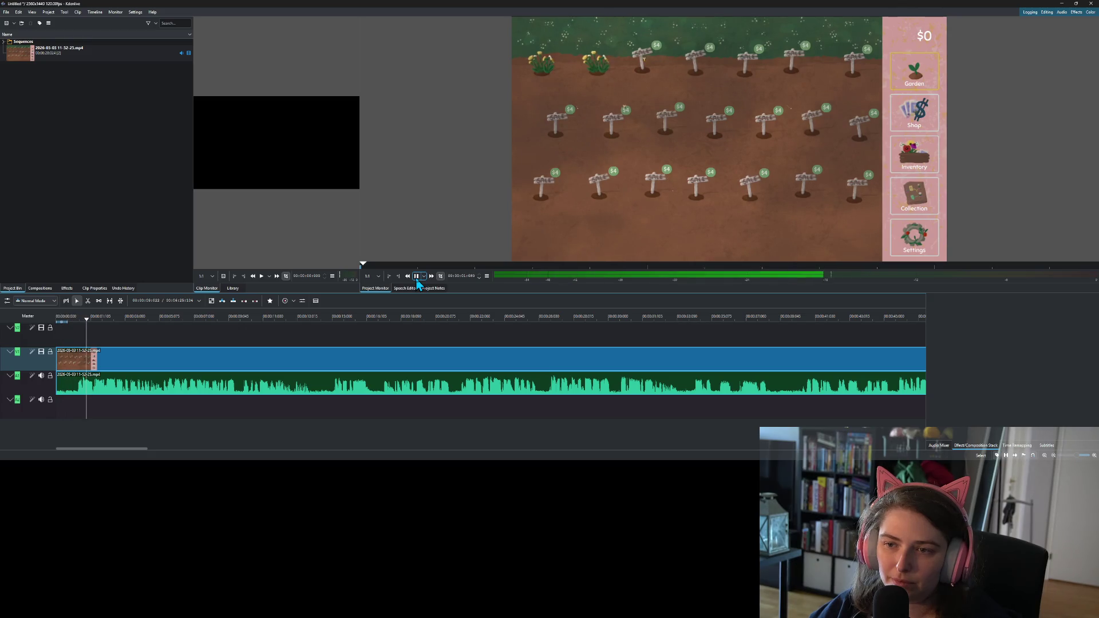
click(416, 276)
drag(64, 319, 79, 321)
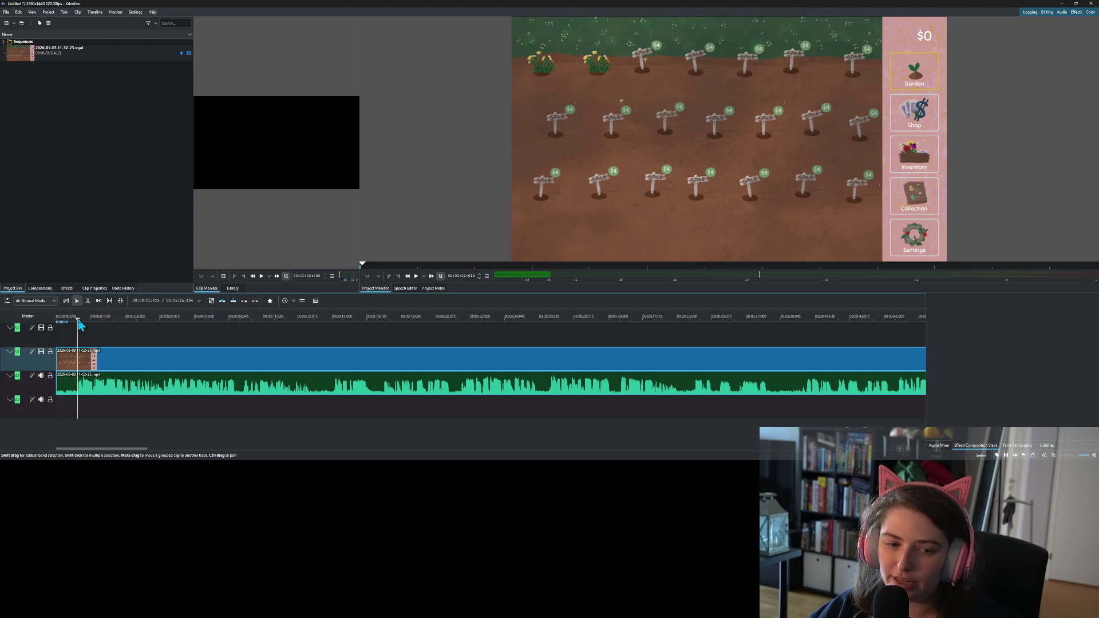
right_click(82, 371)
click(103, 373)
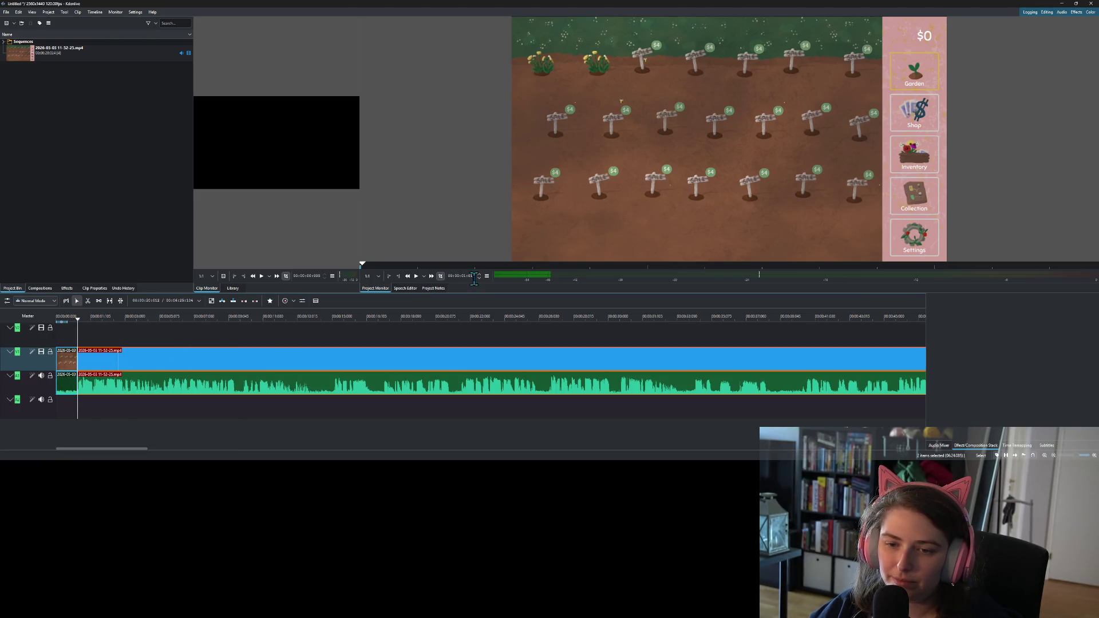
key(space)
right_click(62, 359)
click(80, 406)
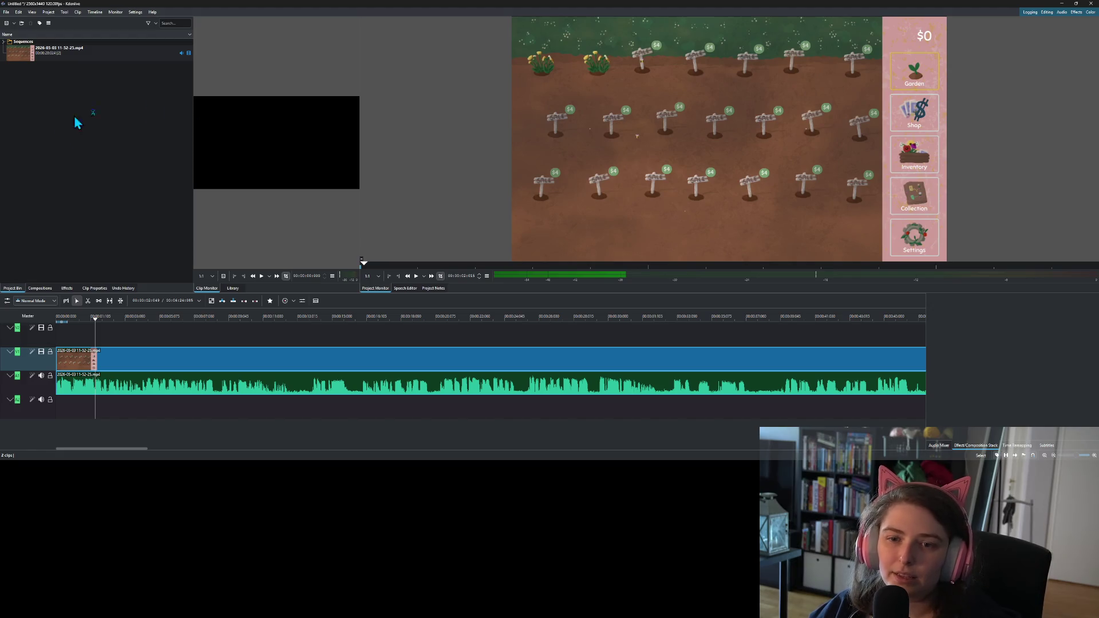
- Save the project as how_to_play in a new how_to_play folder inside SASTF
key(ctrl+s)
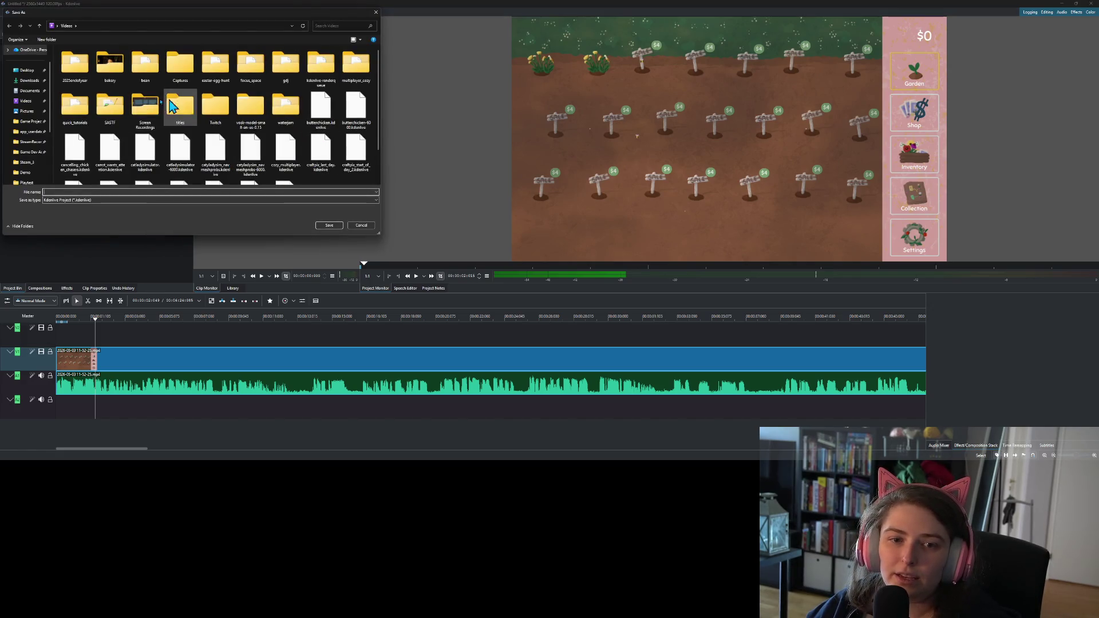
double_click(118, 108)
right_click(182, 103)
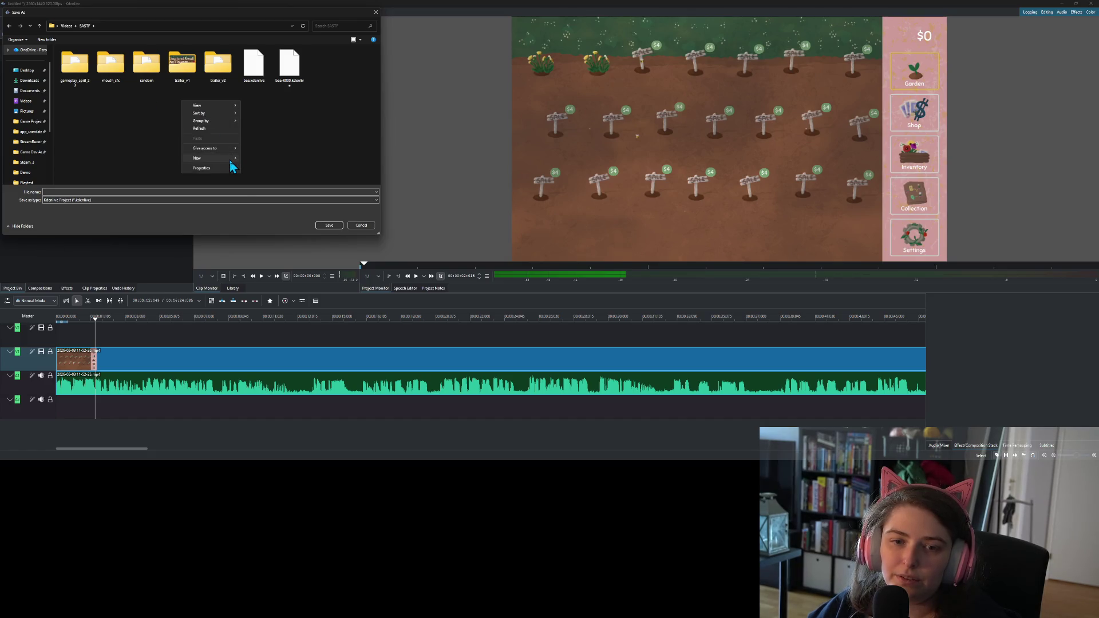
click(255, 160)
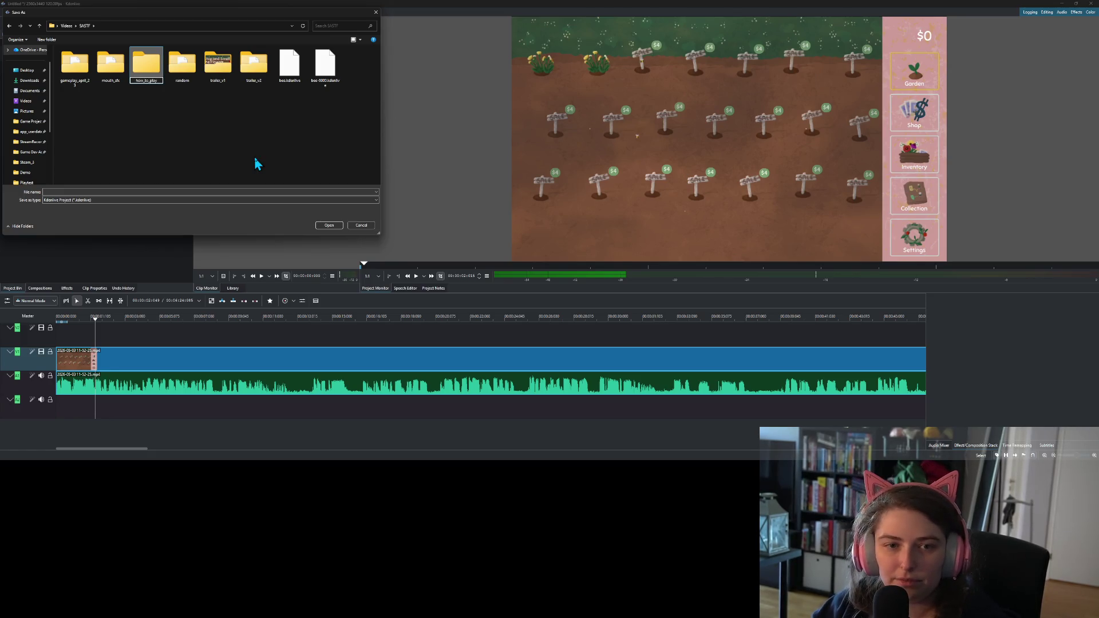
key(Return)
key(Return)
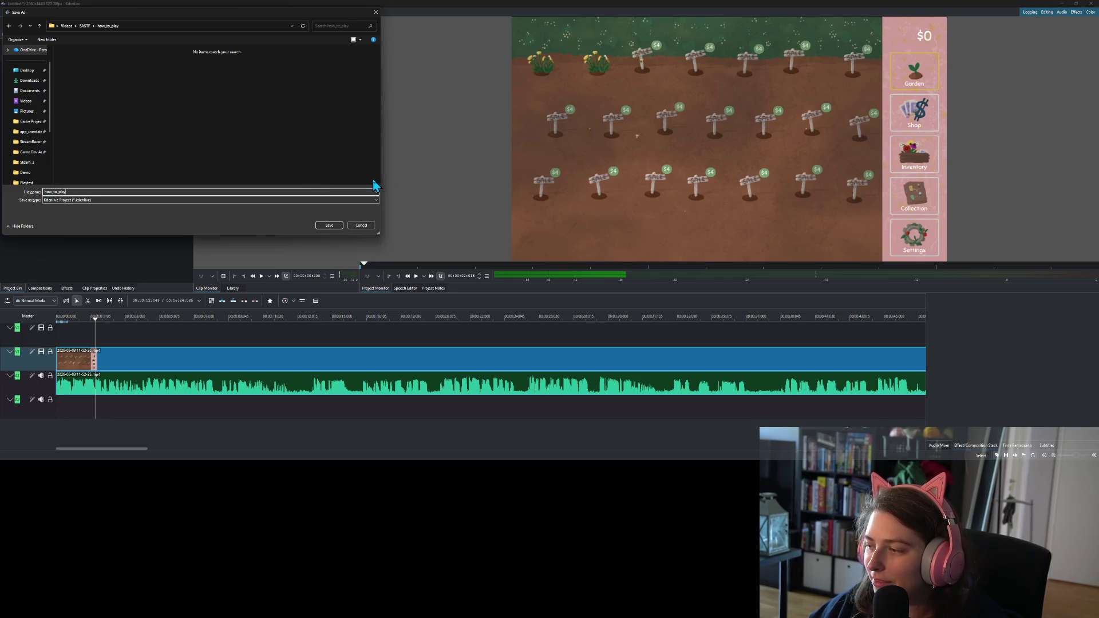
click(329, 225)
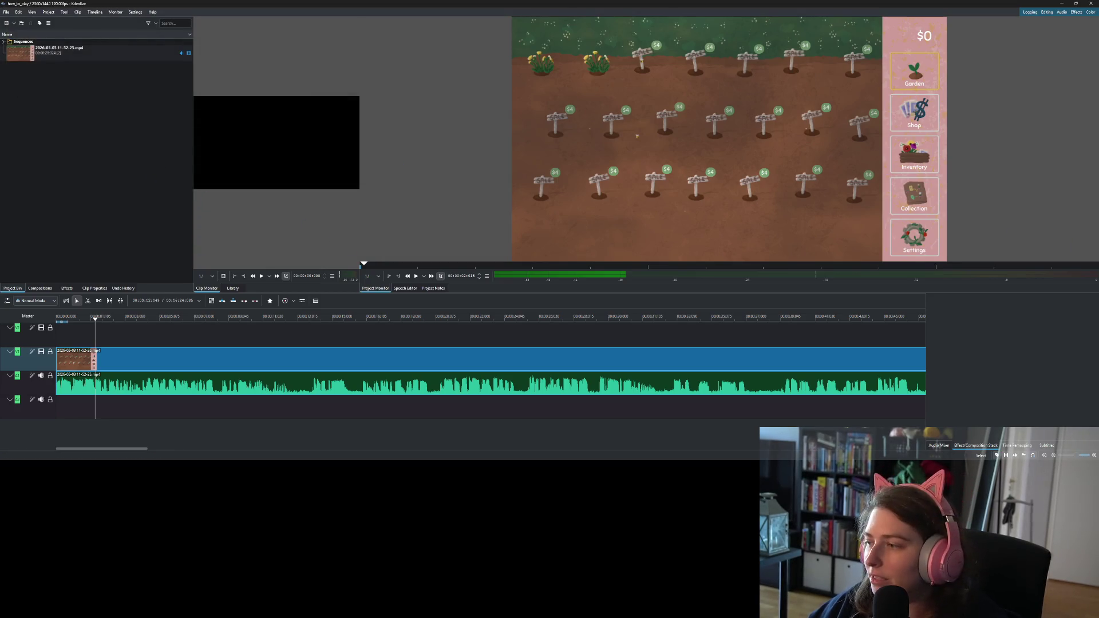
- Switch from Kdenlive to File Explorer and open the Steam_3 game assets folder
key(alt+Tab)
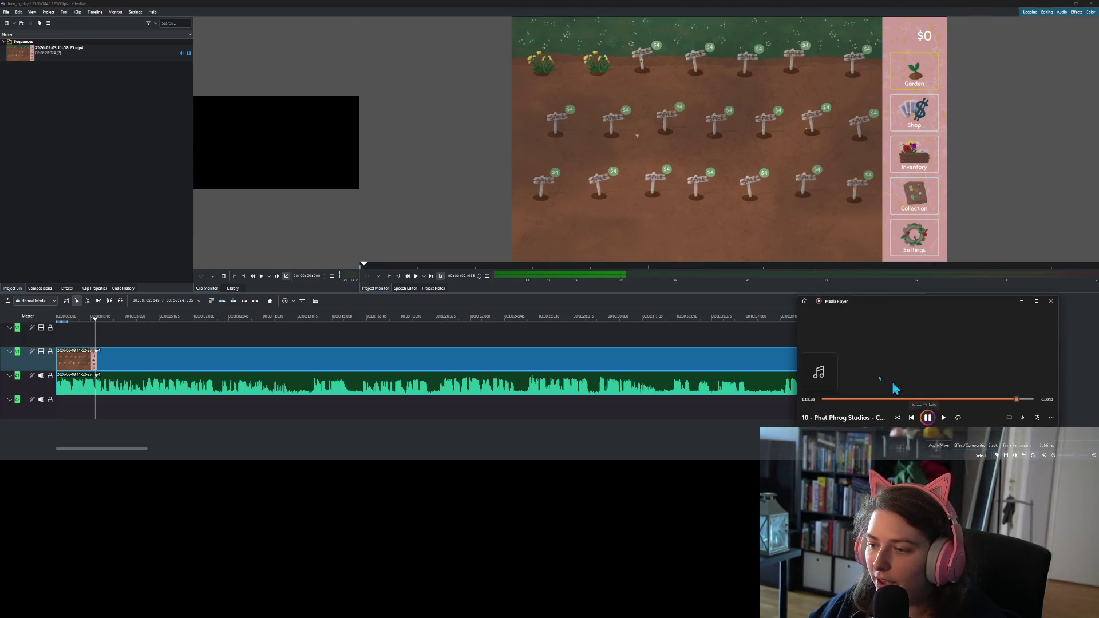
click(668, 308)
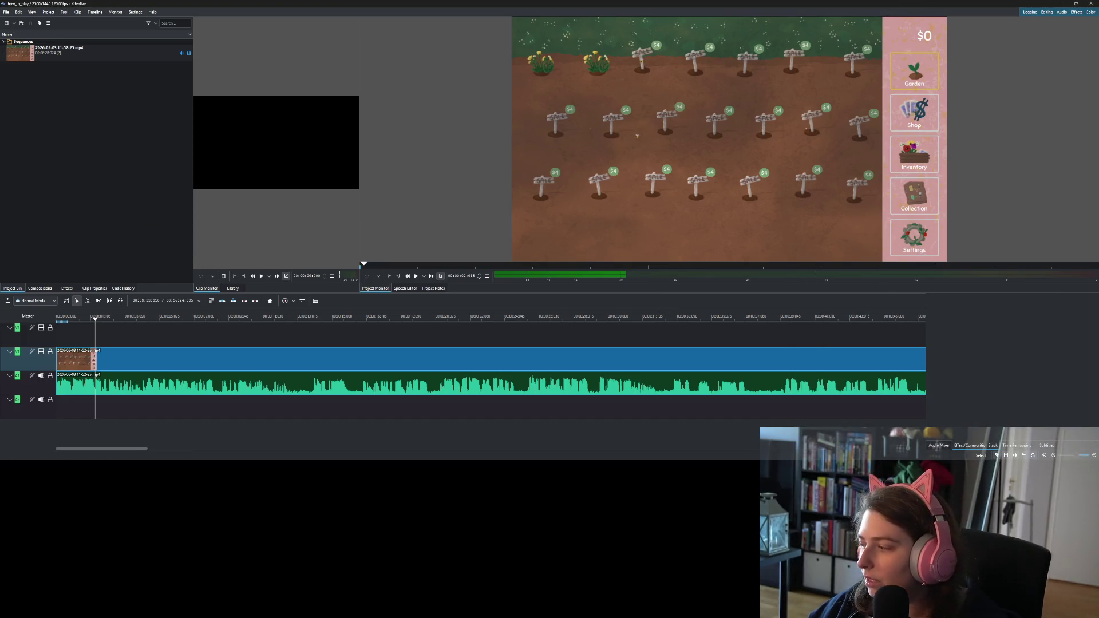
key(alt+Tab)
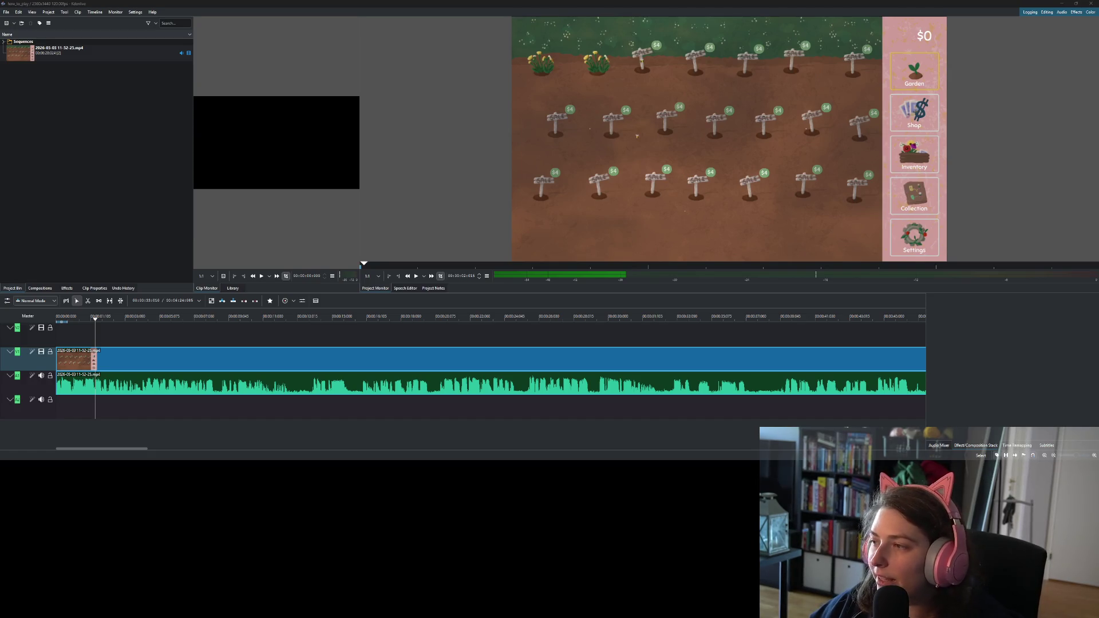
key(alt+Tab)
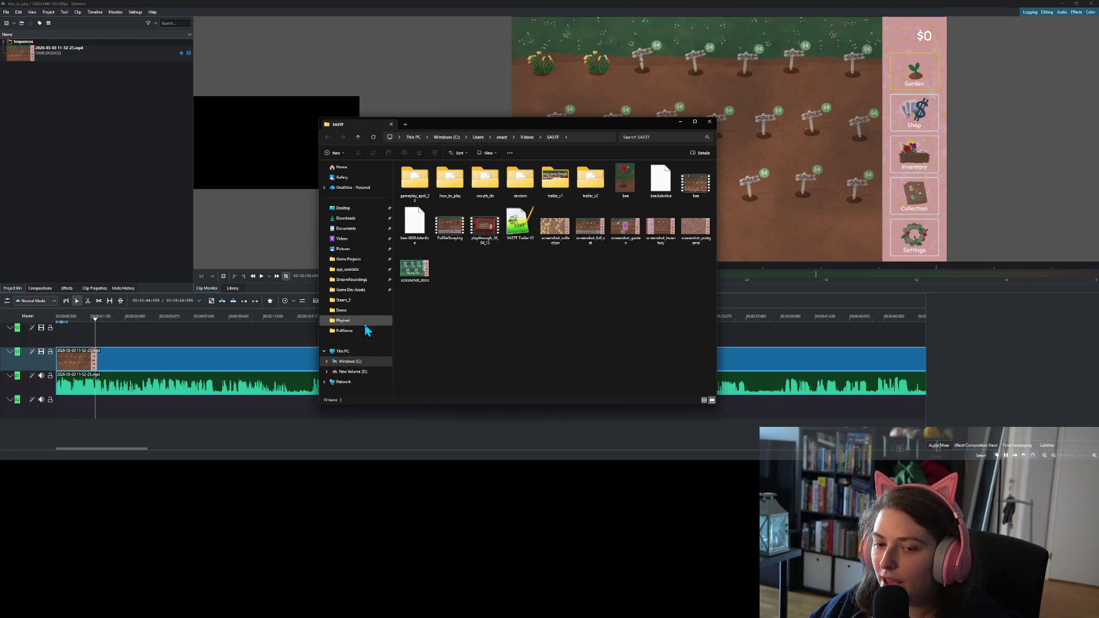
click(360, 301)
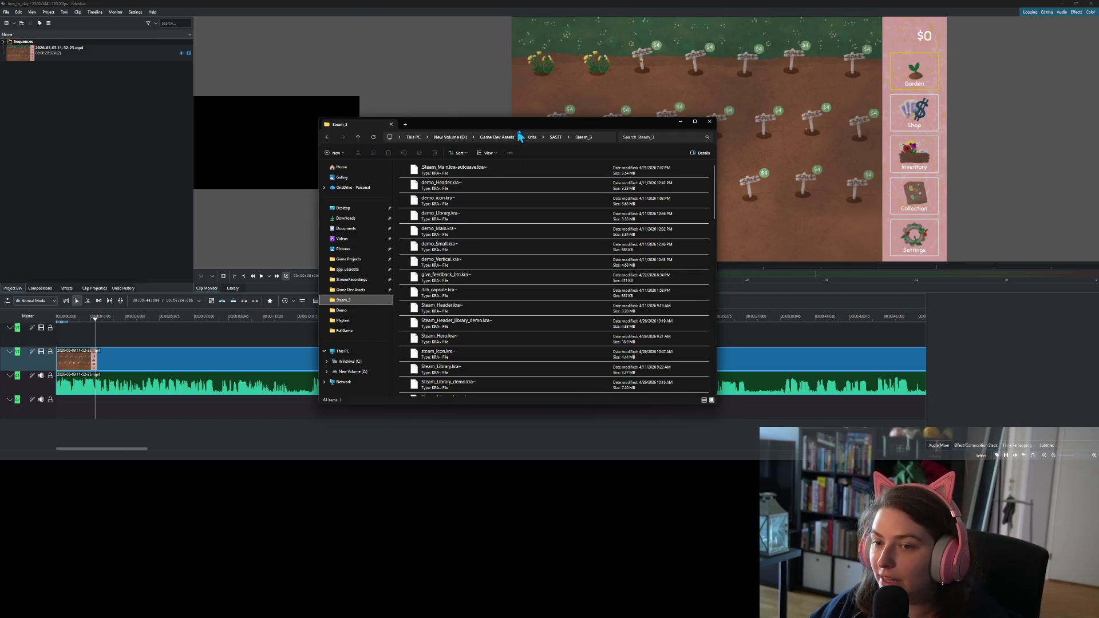
- Drag the Steam_Library_Logo image from Steam_3 into Kdenlive's Project Bin
scroll(510, 303, down, 5)
scroll(510, 303, down, 5)
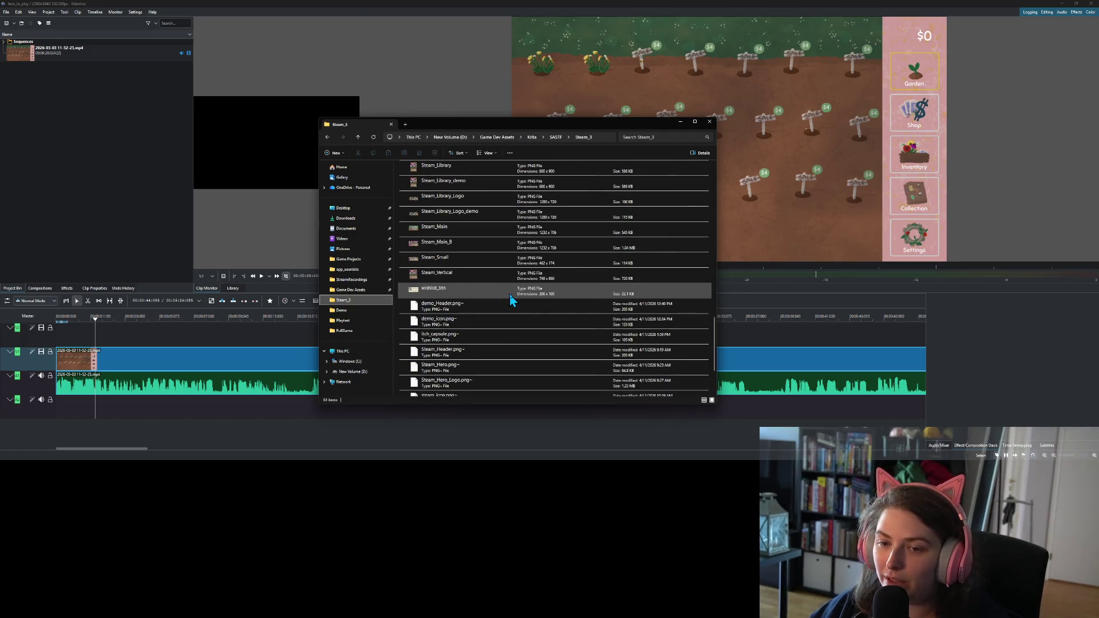
scroll(480, 292, up, 4)
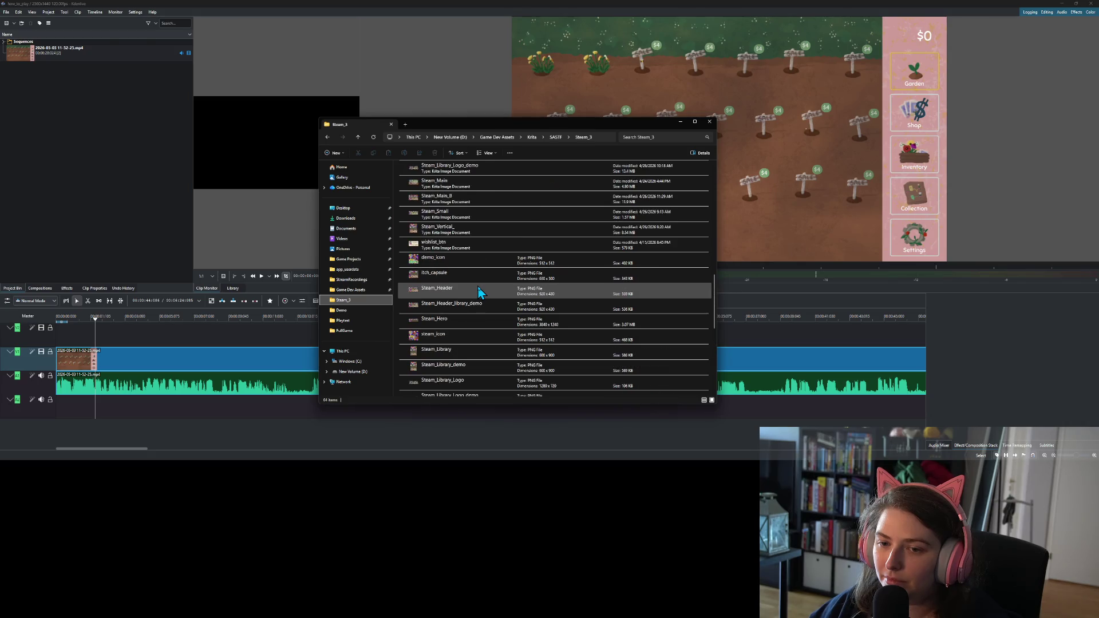
scroll(479, 292, up, 3)
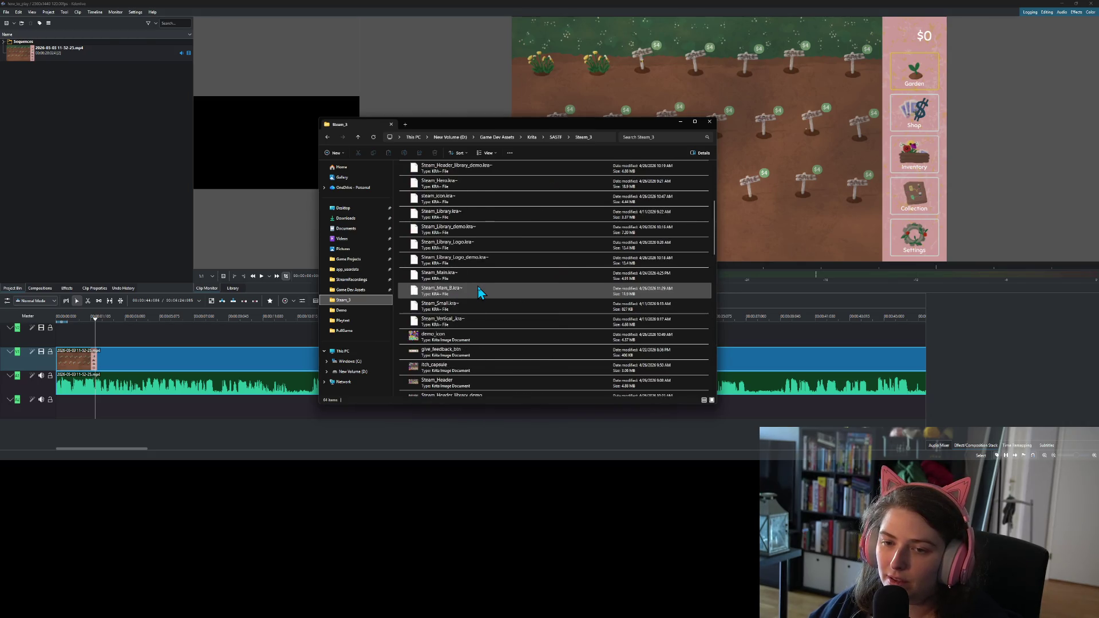
scroll(479, 292, up, 1)
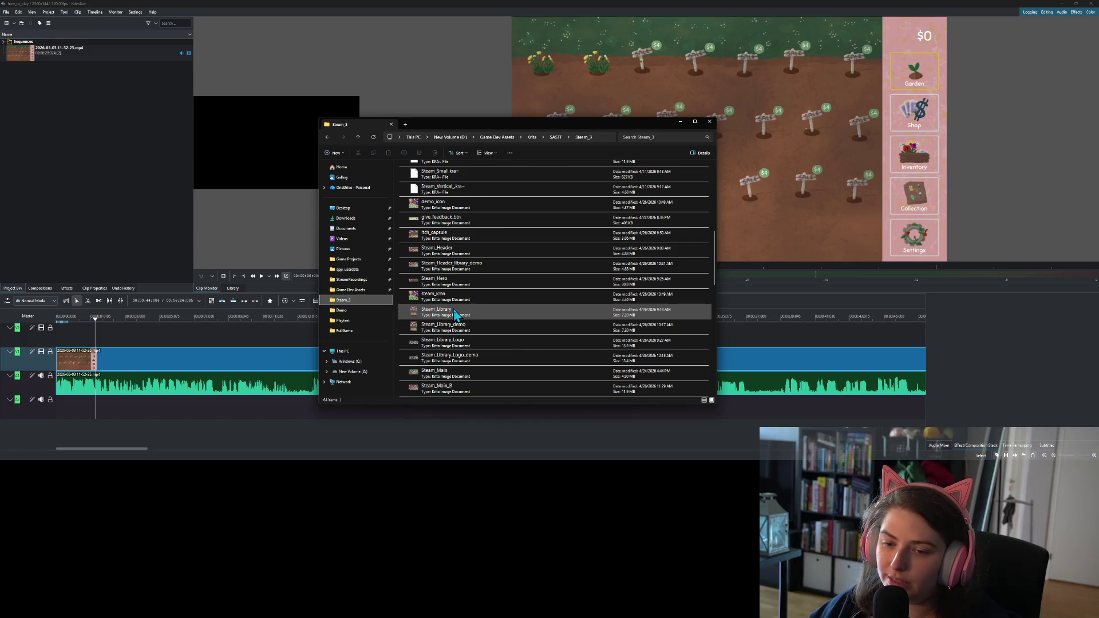
scroll(457, 319, down, 1)
click(470, 302)
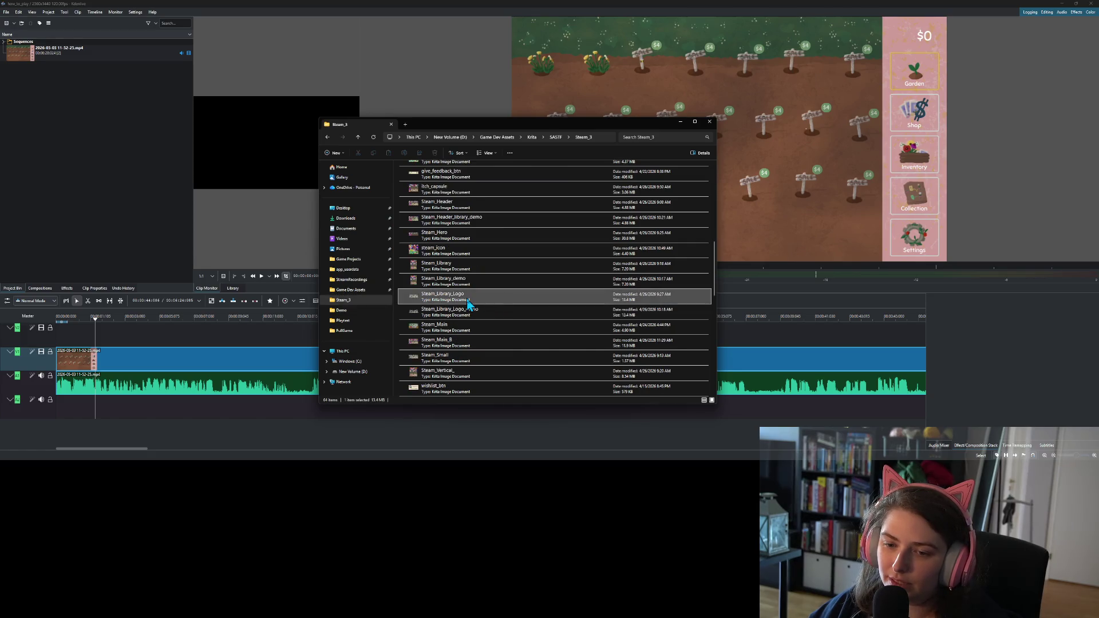
mouse_move(499, 306)
mouse_down()
mouse_move(92, 189)
mouse_move(137, 225)
mouse_up()
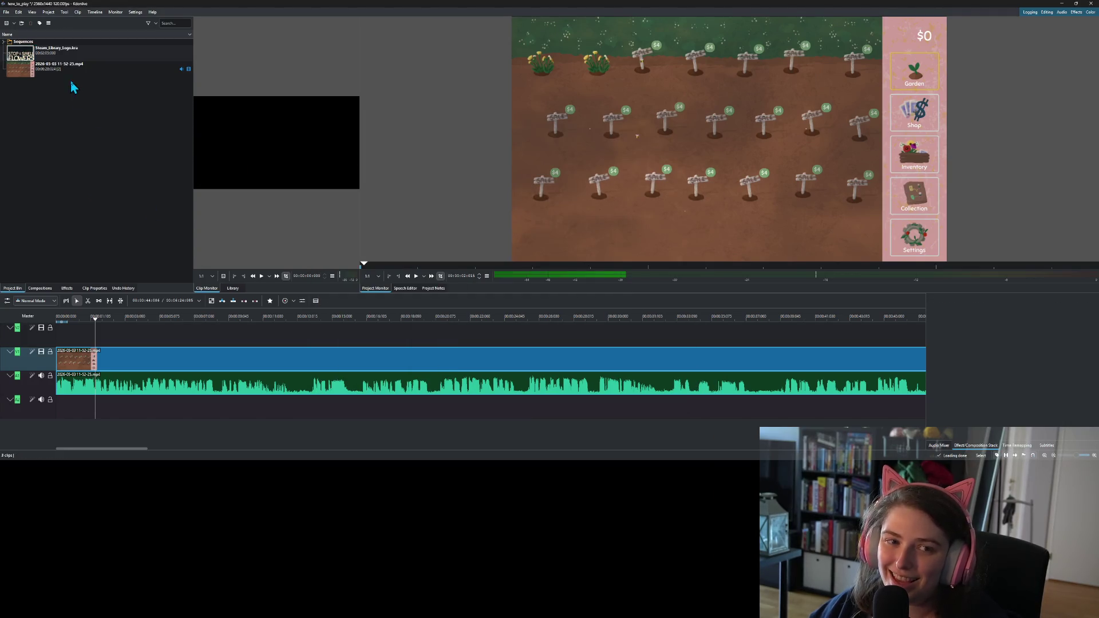
- Place the logo clip on track V2 above the gameplay, preview it, and shift it slightly later
mouse_move(72, 53)
mouse_down()
mouse_move(127, 351)
mouse_move(94, 350)
mouse_up()
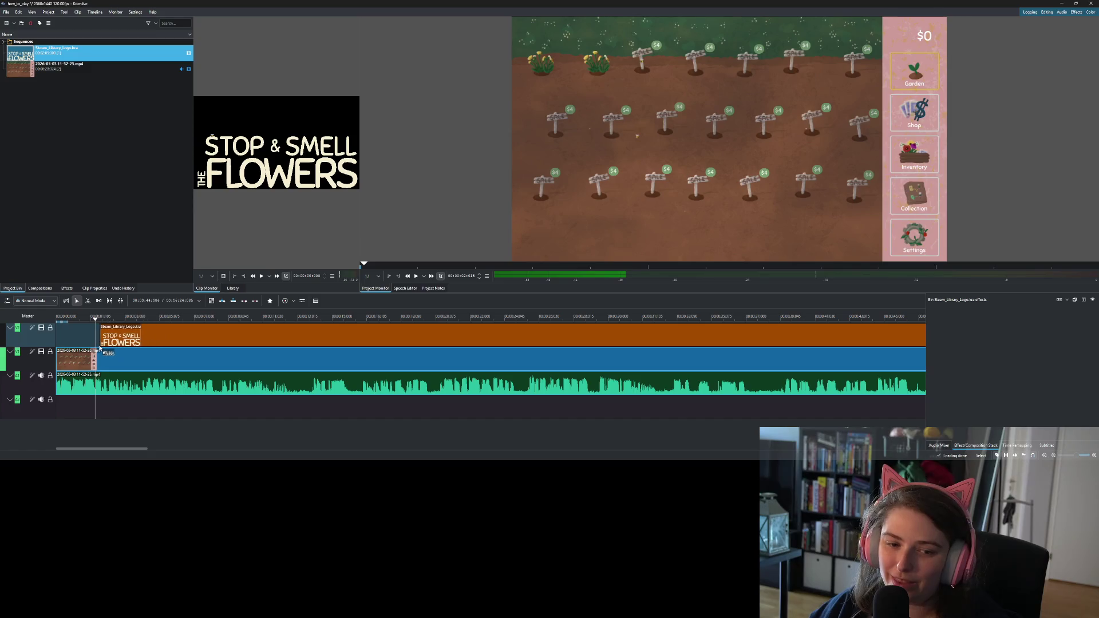
click(61, 319)
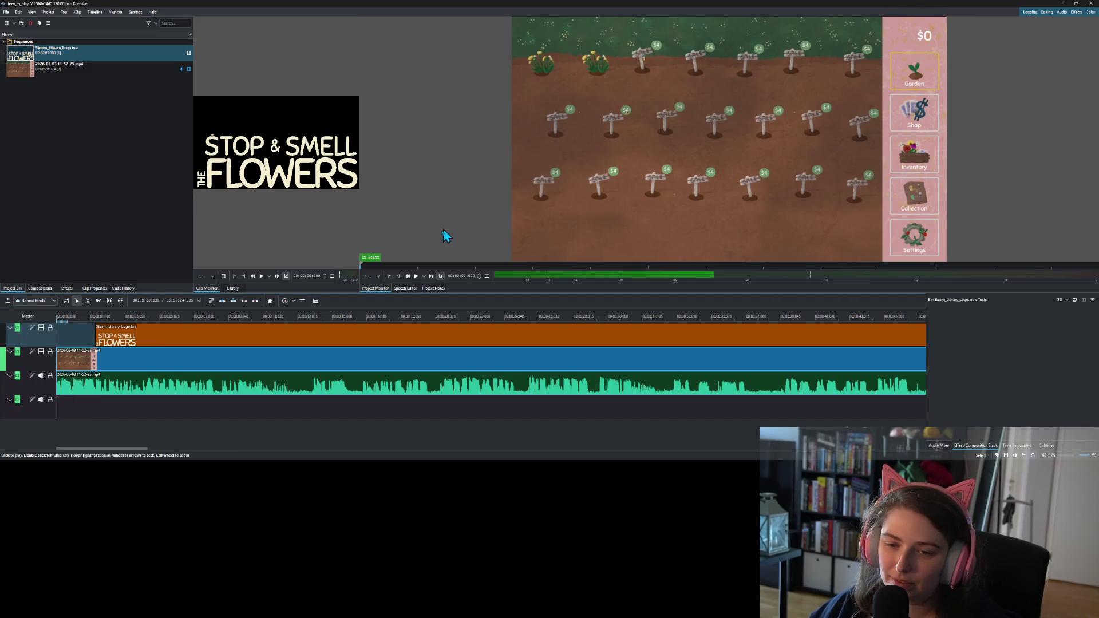
click(416, 276)
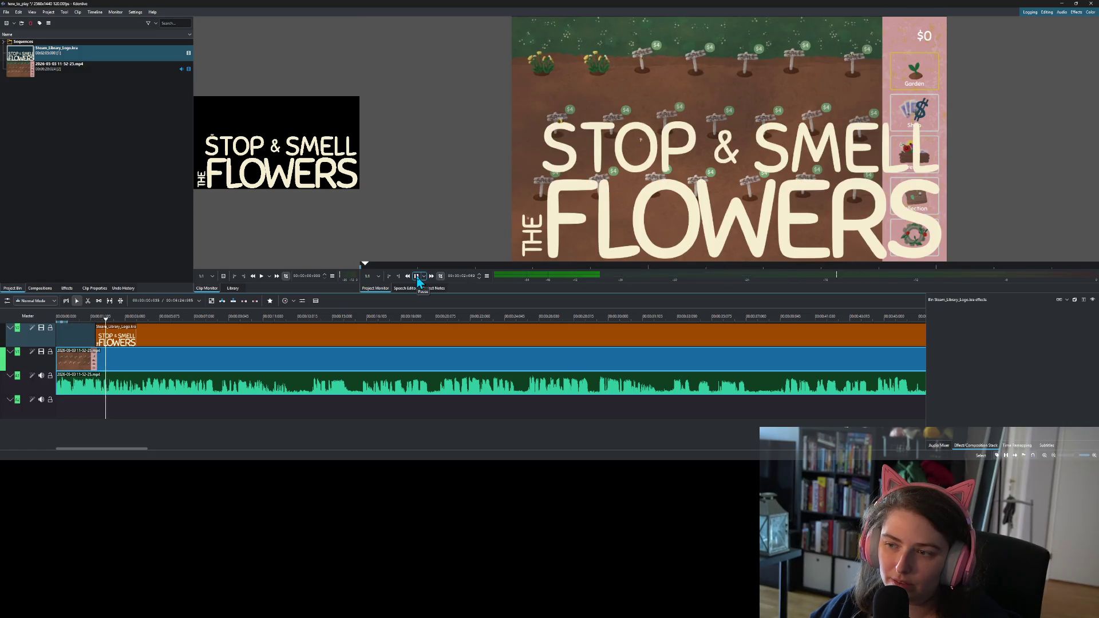
click(417, 277)
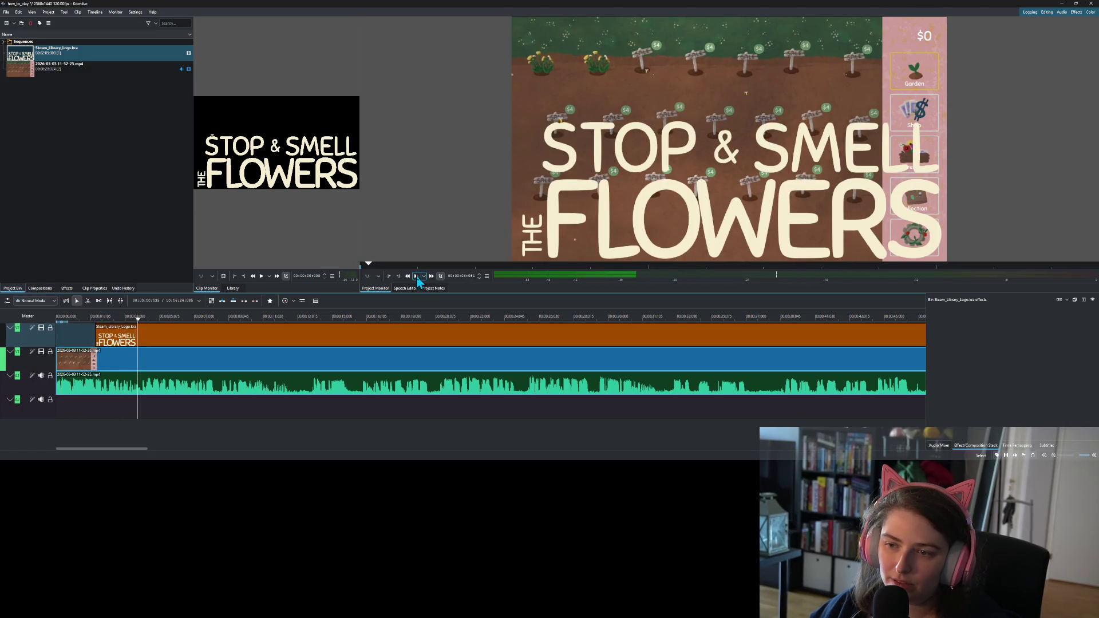
mouse_move(154, 340)
mouse_down()
mouse_move(185, 341)
mouse_move(175, 341)
mouse_up()
- Add a Transform effect to the logo clip
right_click(154, 342)
key(Escape)
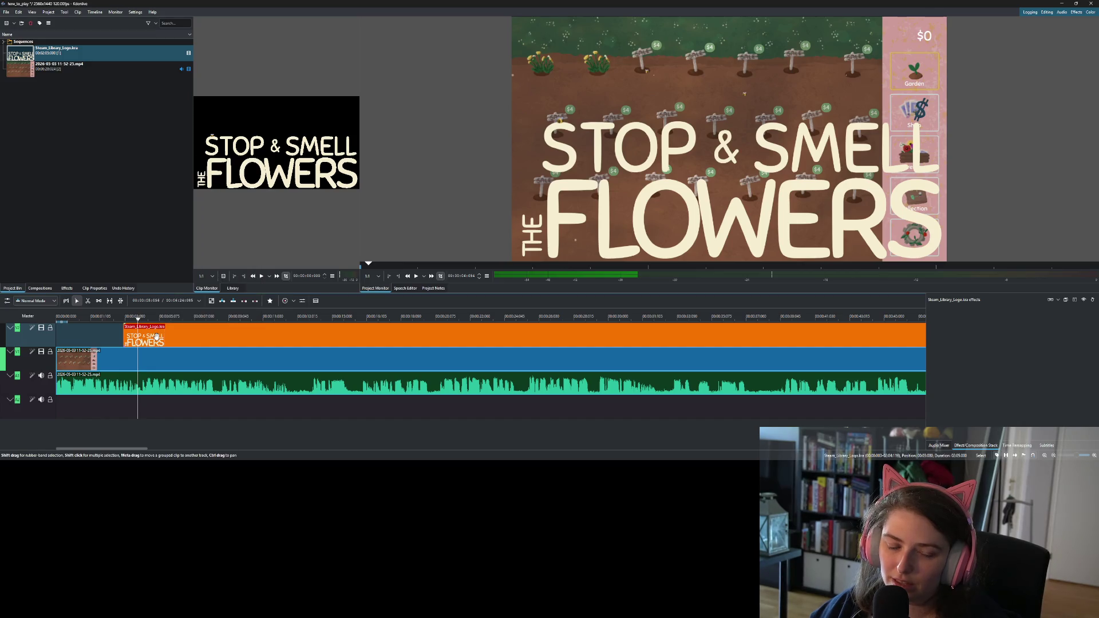
right_click(132, 333)
mouse_move(166, 322)
click(250, 332)
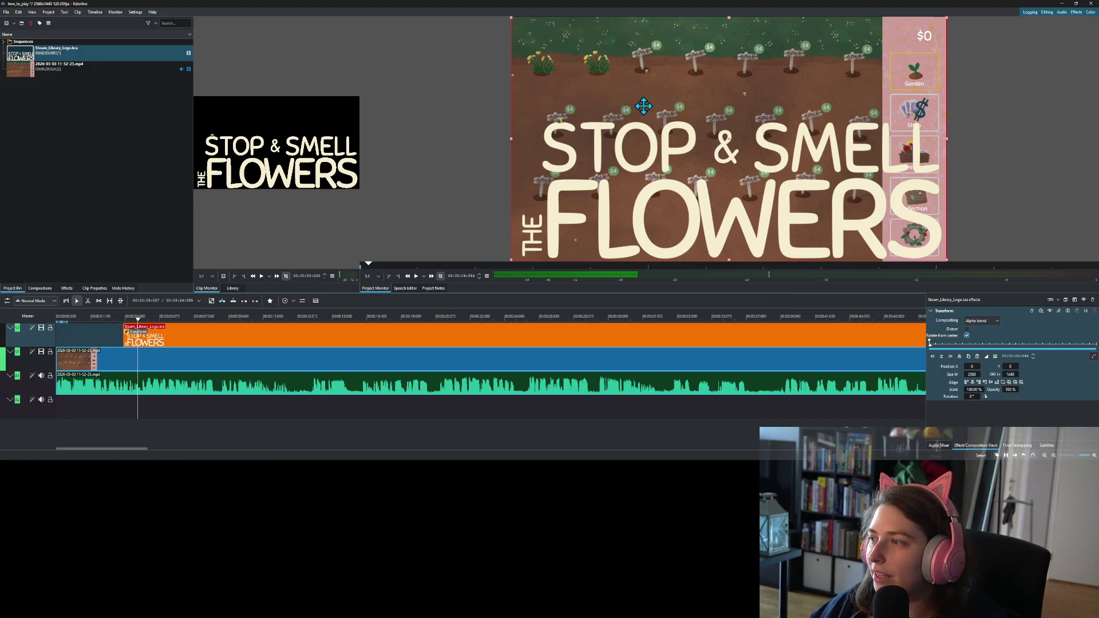
- Set the logo's Transform to position -97/284 and 80.90% scale, and start the clip at the scrubbed playhead
drag(498, 100, 730, 178)
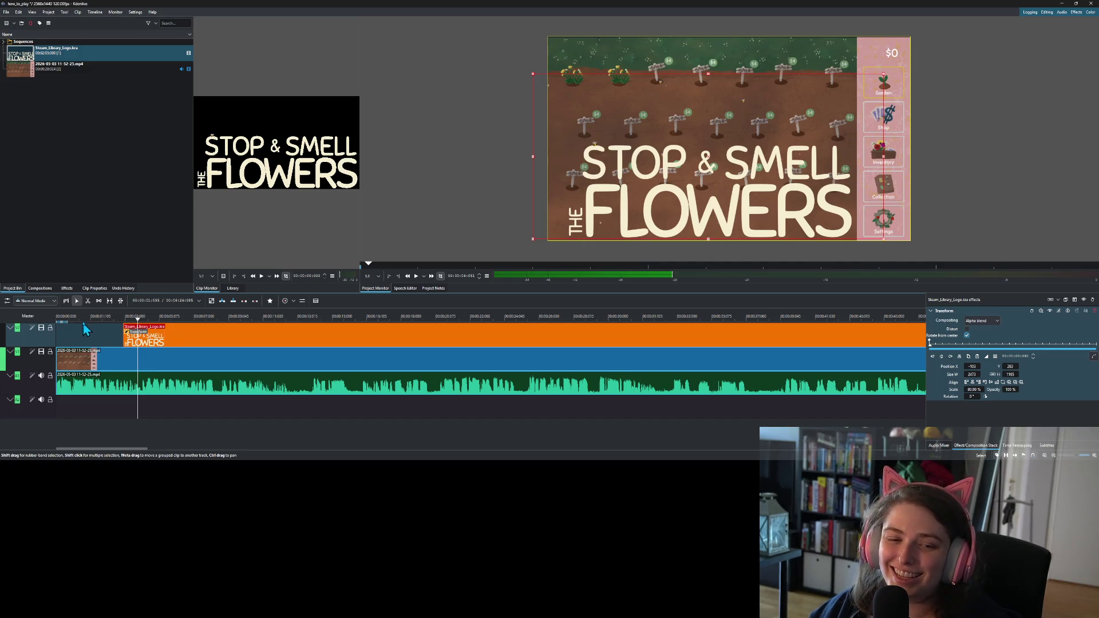
click(64, 324)
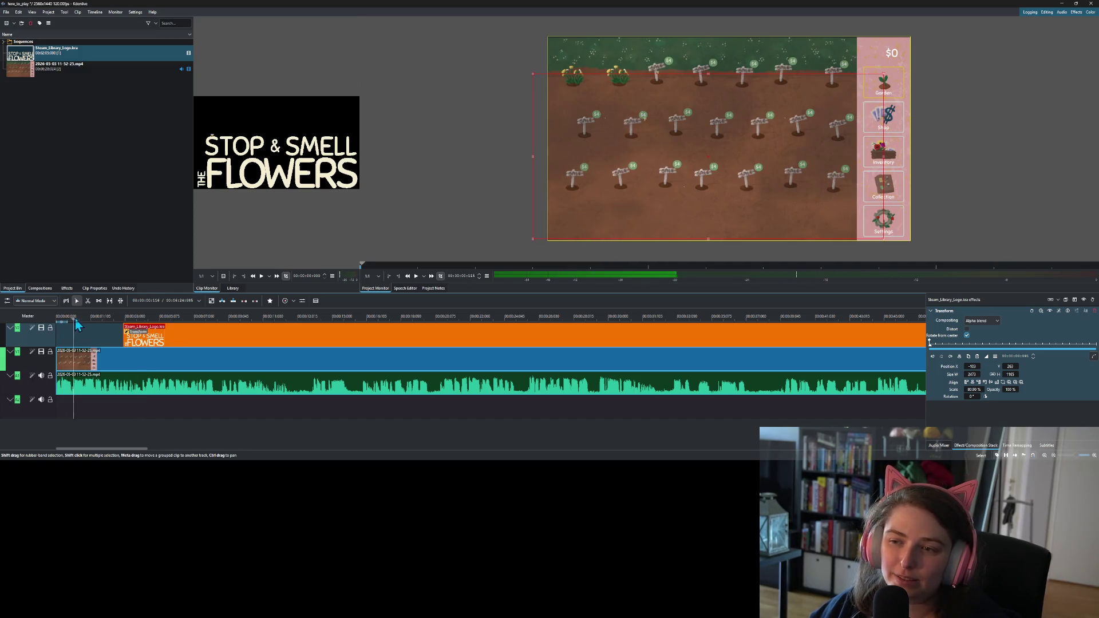
drag(101, 327, 114, 327)
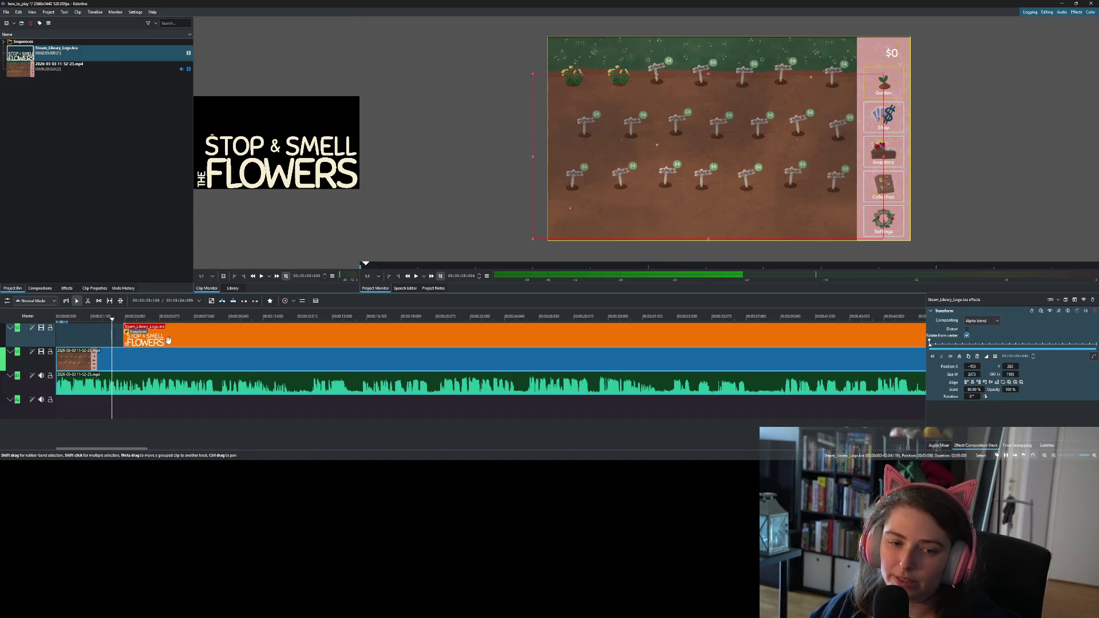
mouse_move(175, 340)
mouse_down()
mouse_move(135, 326)
mouse_move(167, 328)
mouse_up()
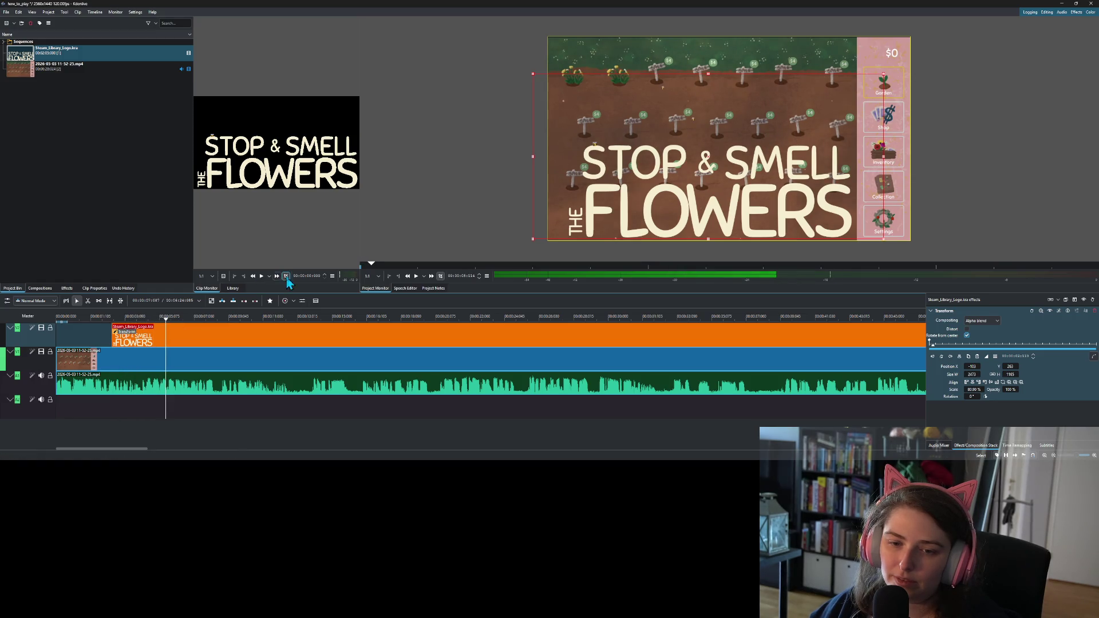
- Preview the logo overlay and mark the point where the logo should end
click(418, 277)
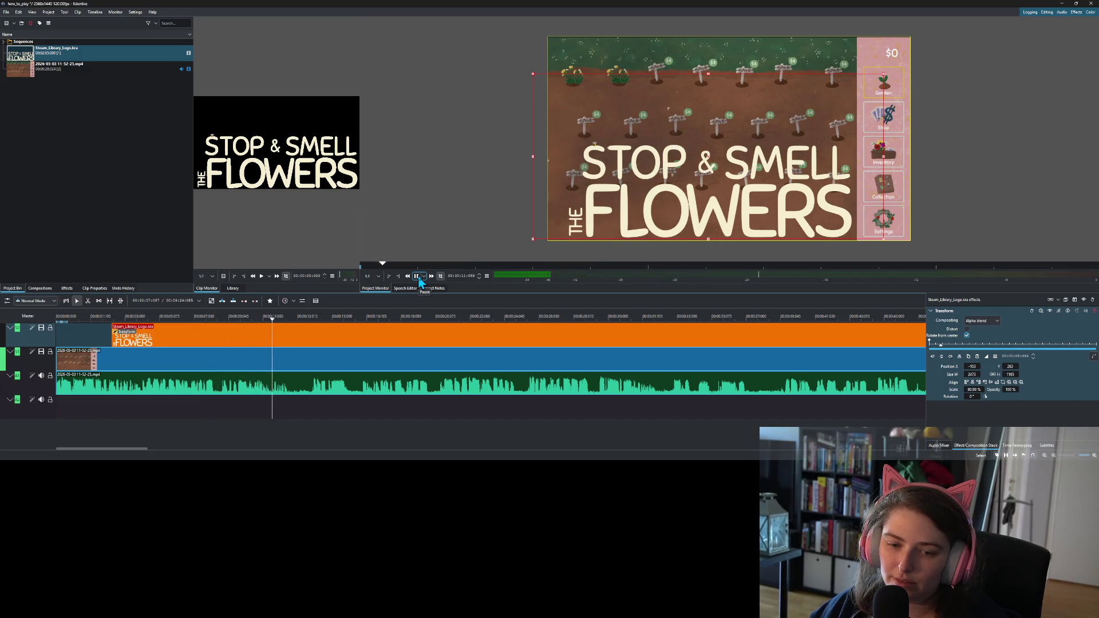
click(418, 277)
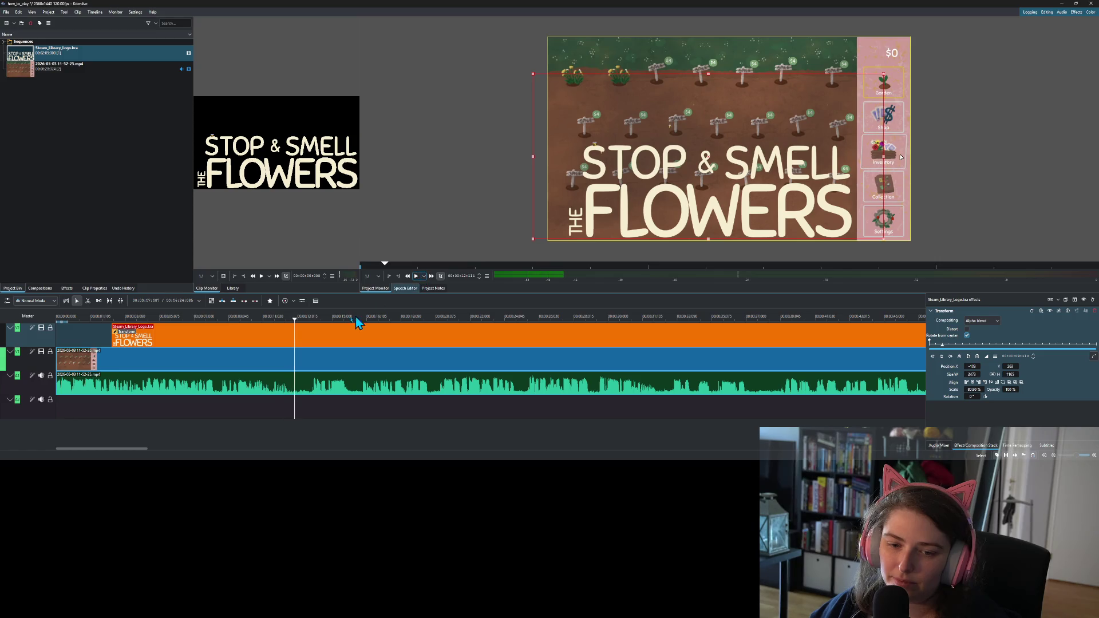
click(299, 321)
right_click(301, 329)
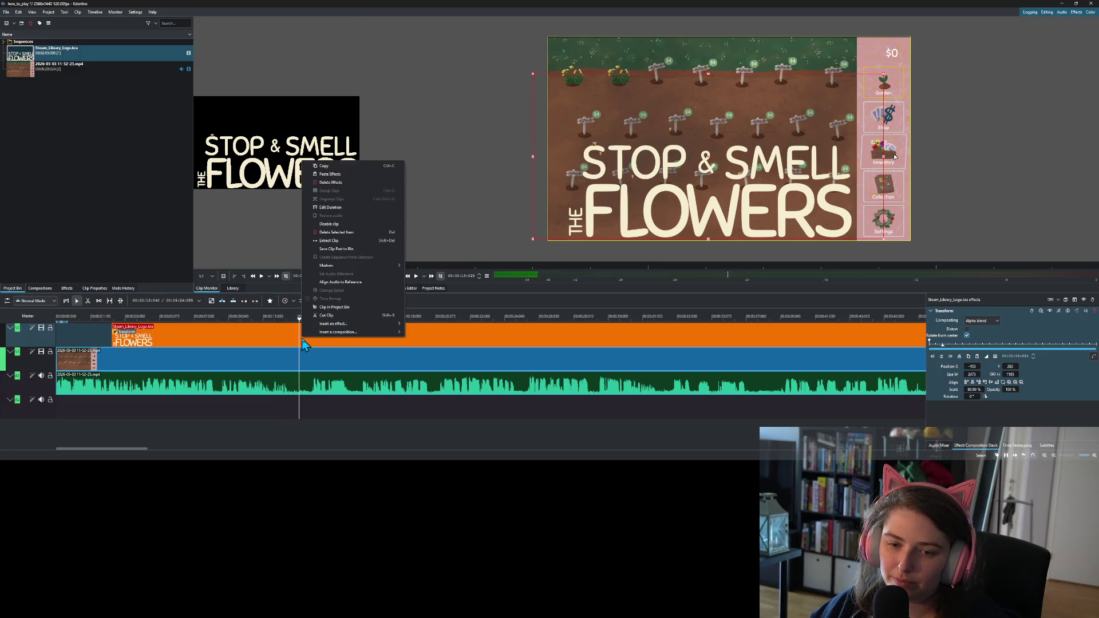
- Cut the logo clip at the playhead, delete the tail, and add a second Transform effect
click(333, 316)
click(344, 335)
key(Delete)
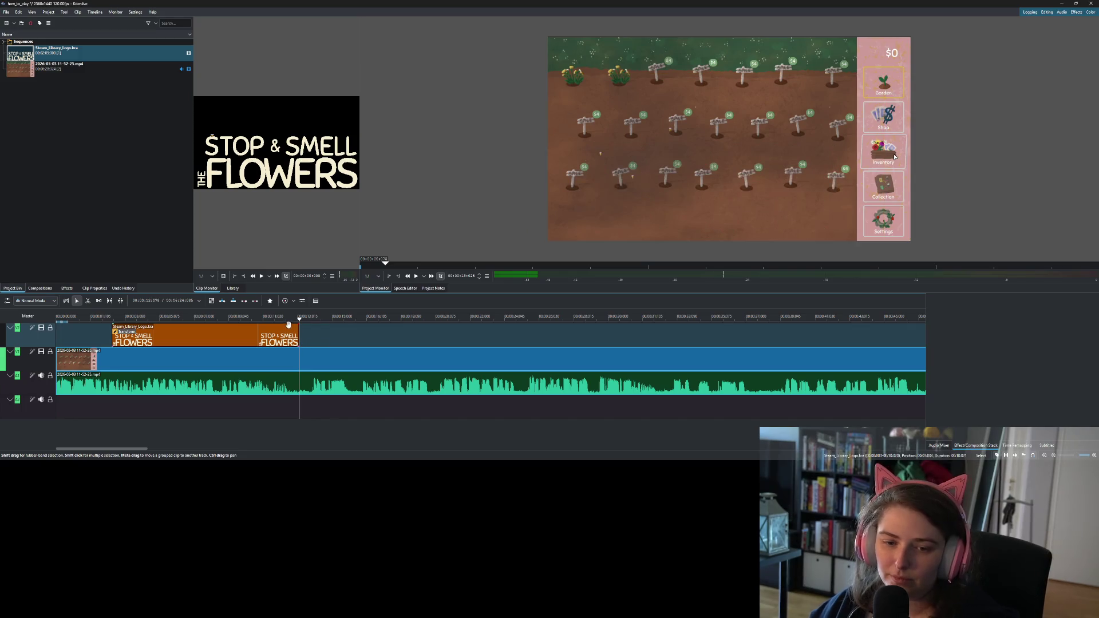
right_click(268, 337)
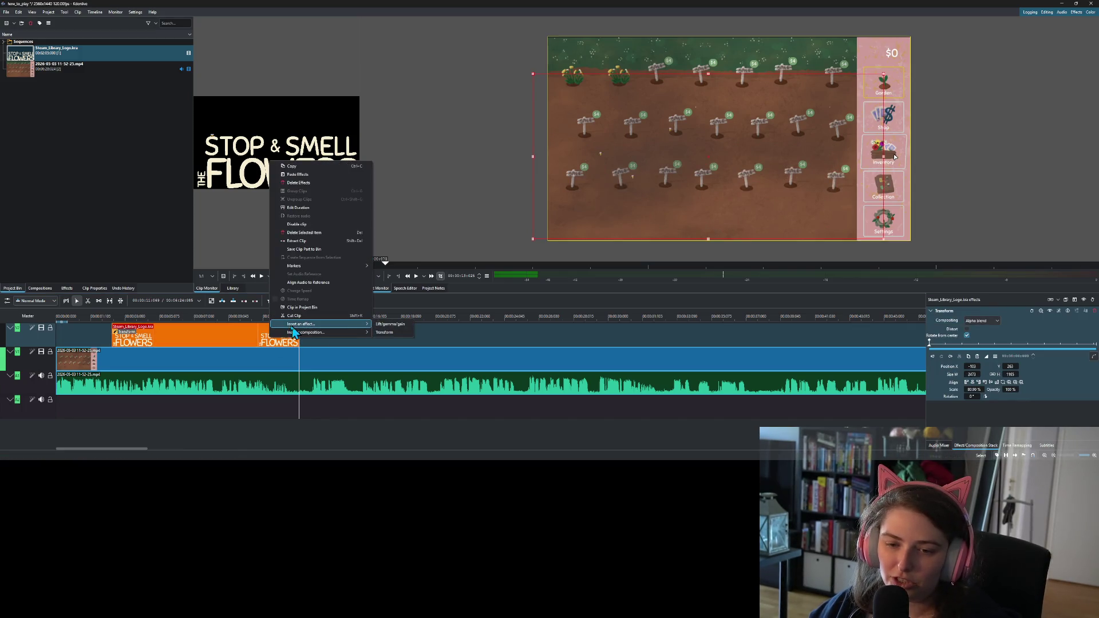
click(241, 339)
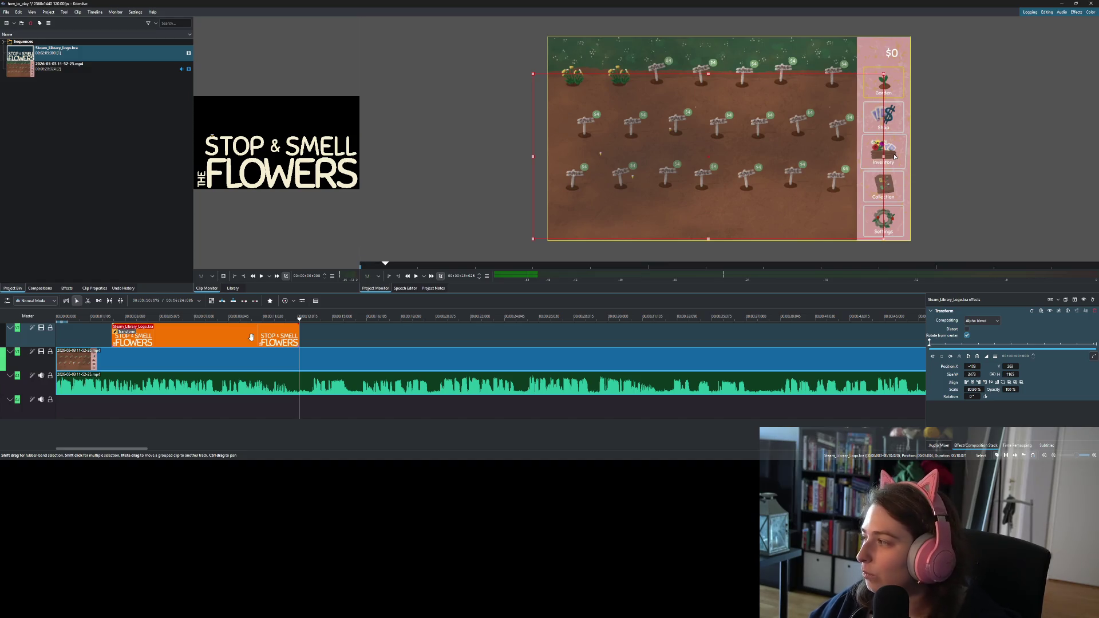
right_click(252, 337)
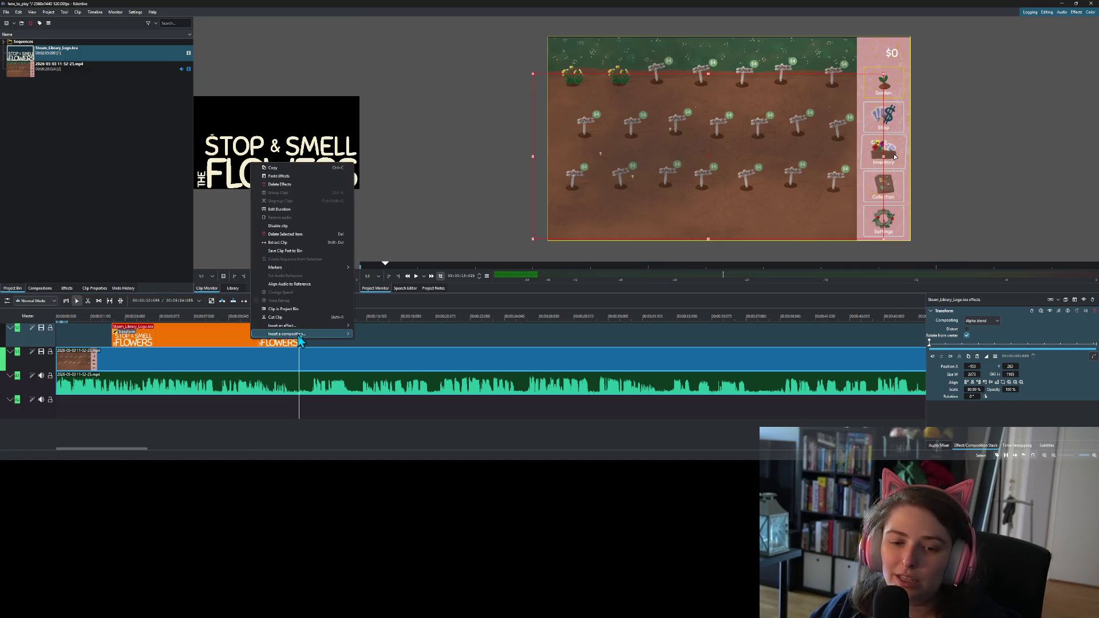
mouse_move(326, 328)
click(367, 333)
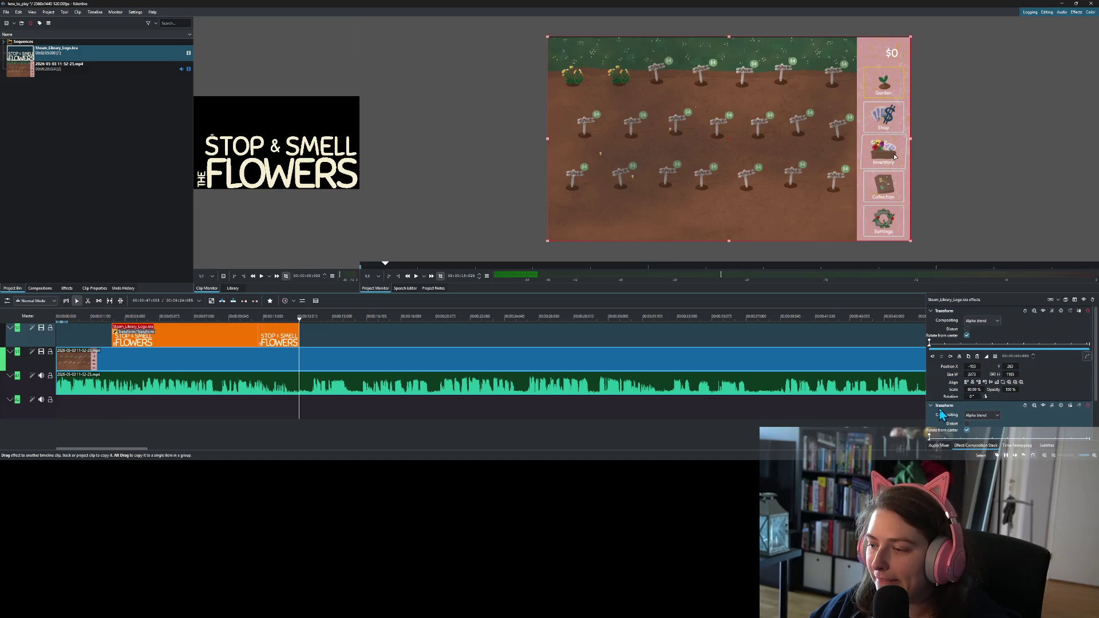
- Add Transform keyframes near the clip start and at the clip end, adjusting the end keyframe's time
scroll(945, 401, down, 3)
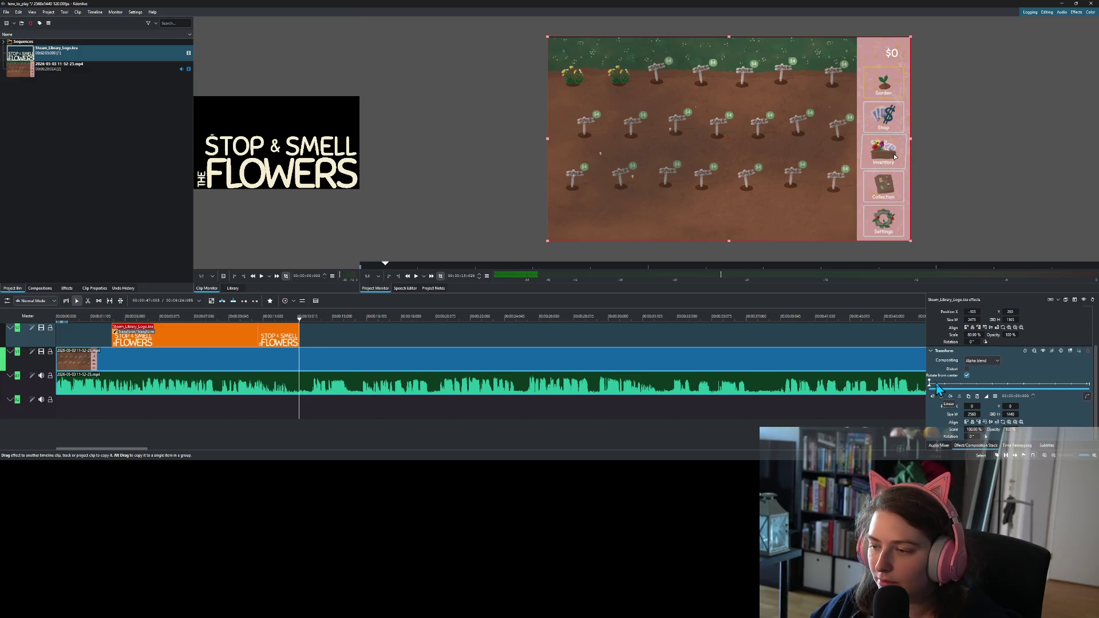
click(929, 383)
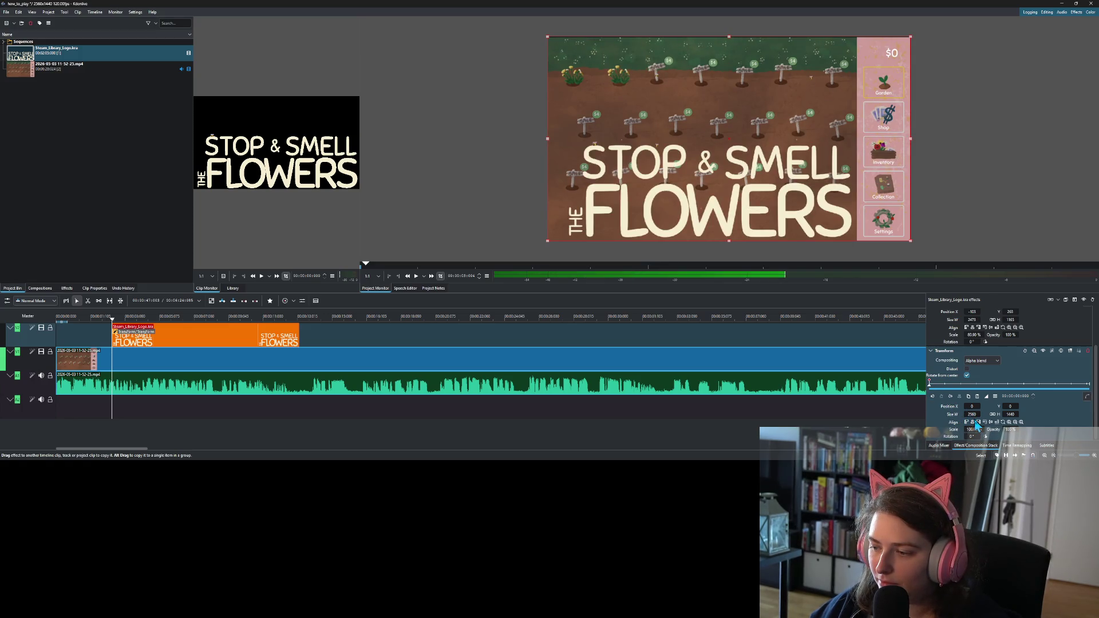
click(945, 387)
drag(945, 388, 946, 389)
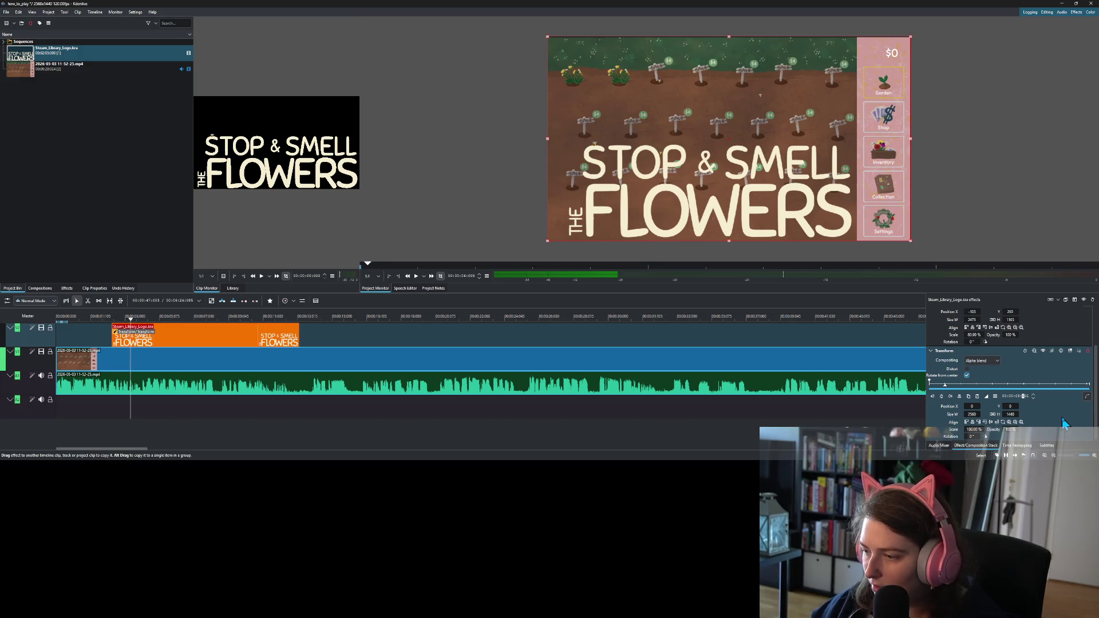
key(alt+Right)
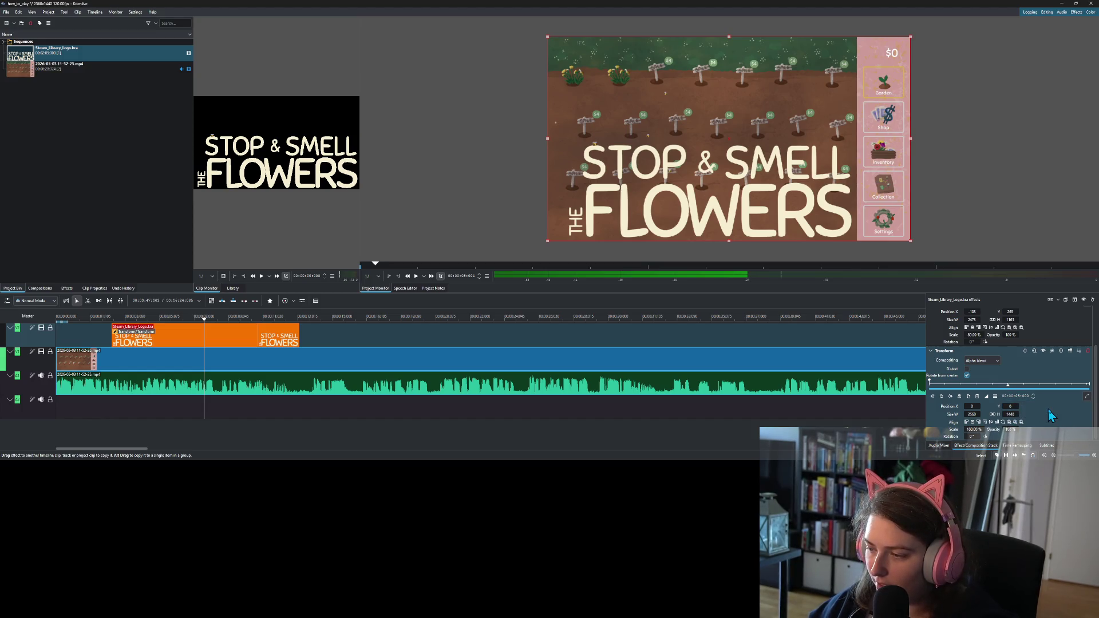
key(alt+Left)
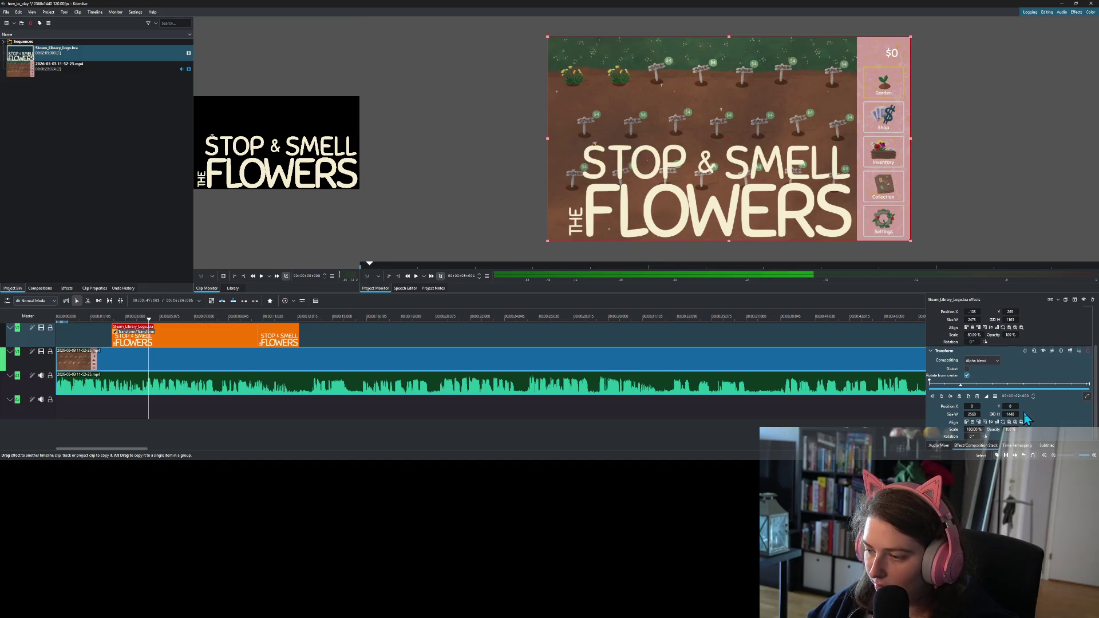
click(942, 398)
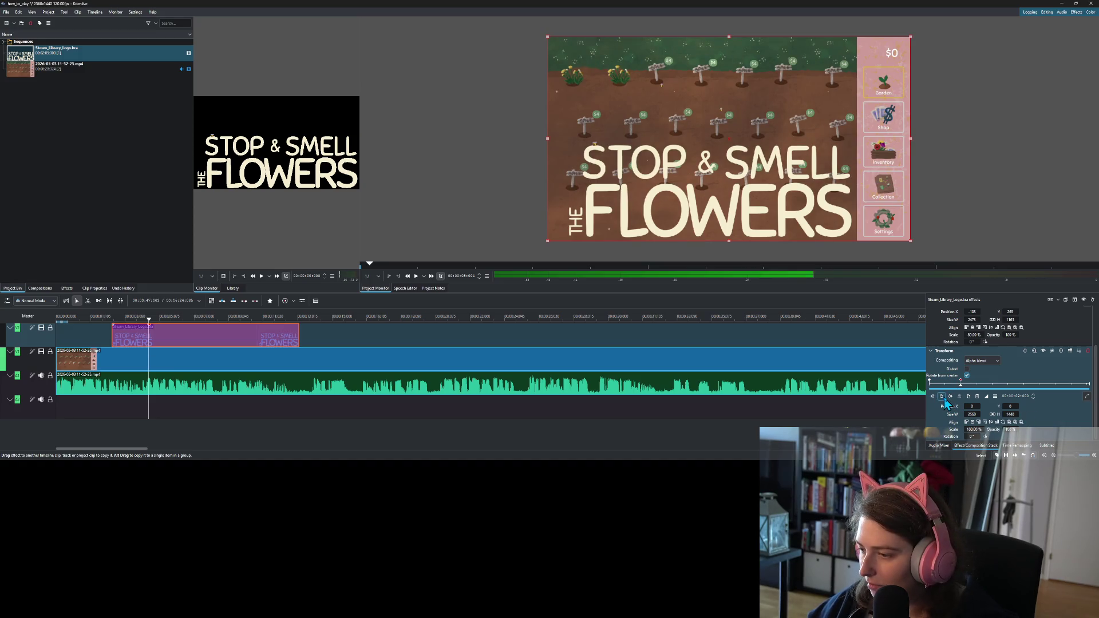
click(1088, 385)
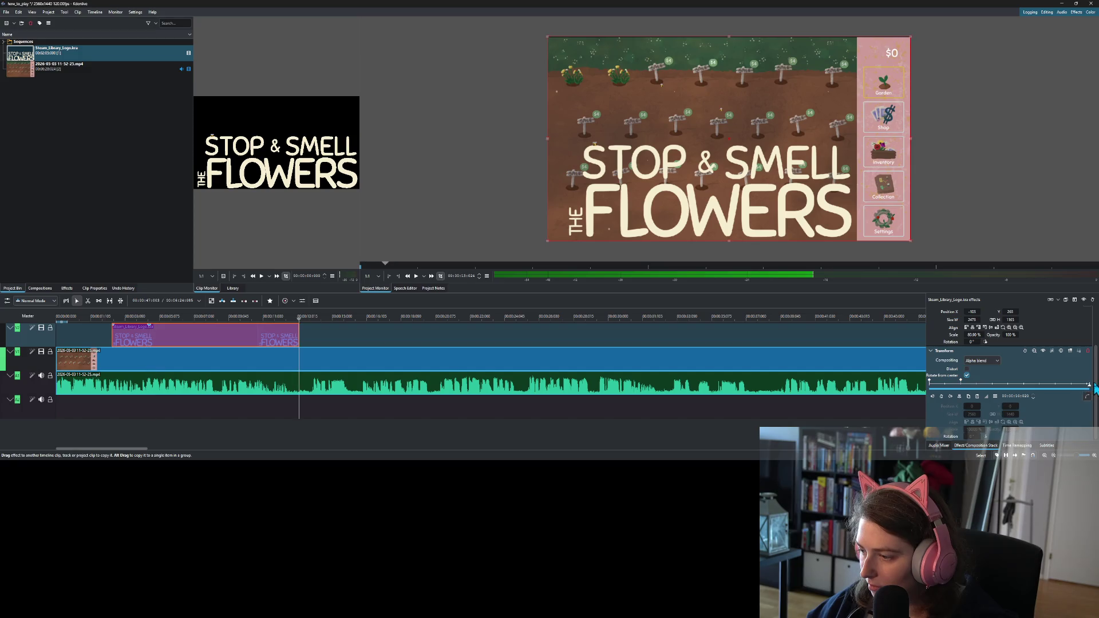
click(942, 397)
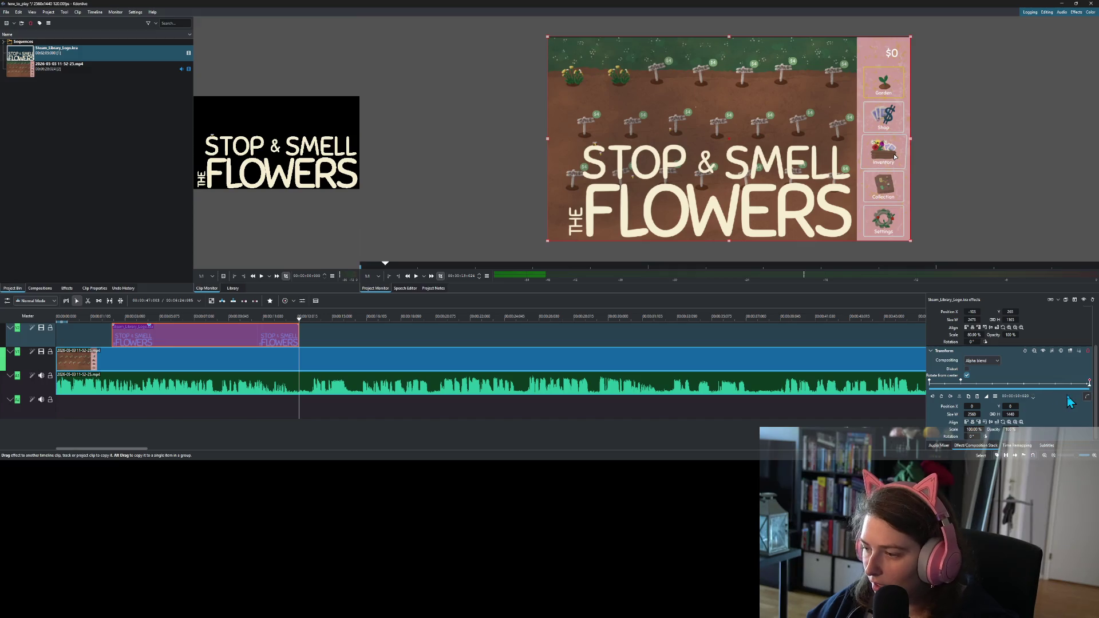
click(1020, 395)
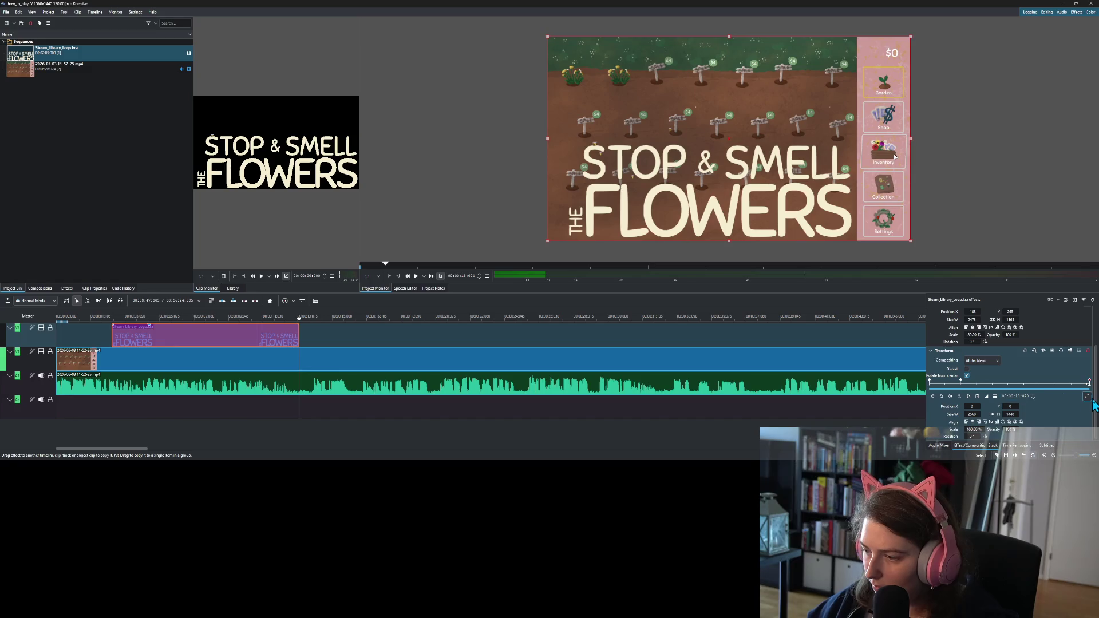
key(Return)
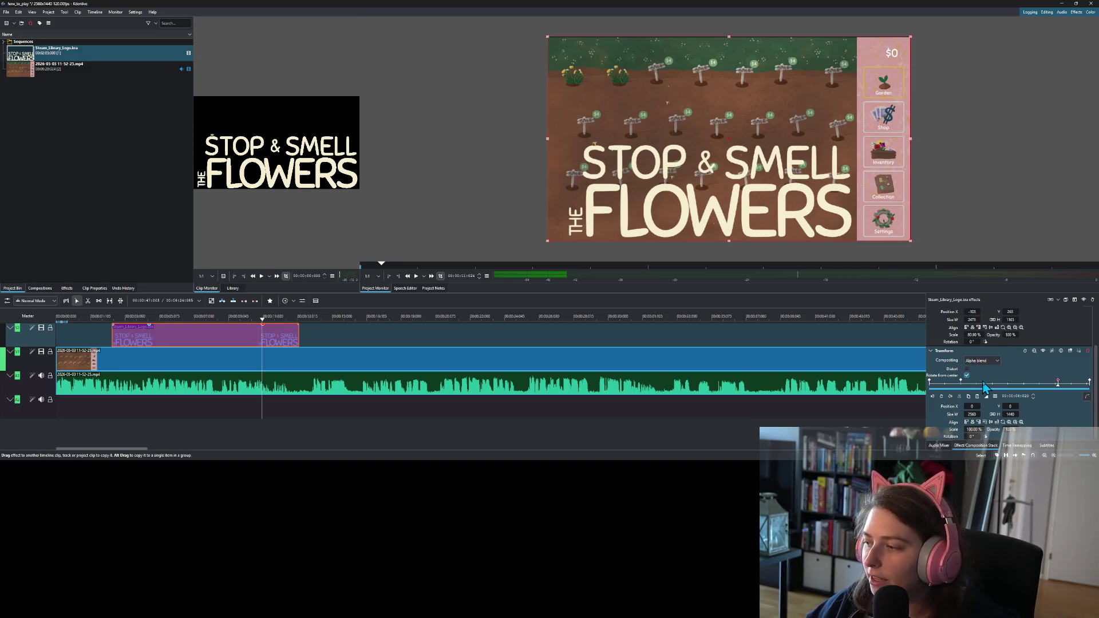
- Set Scale to 20% on the first and last Transform keyframes
click(930, 384)
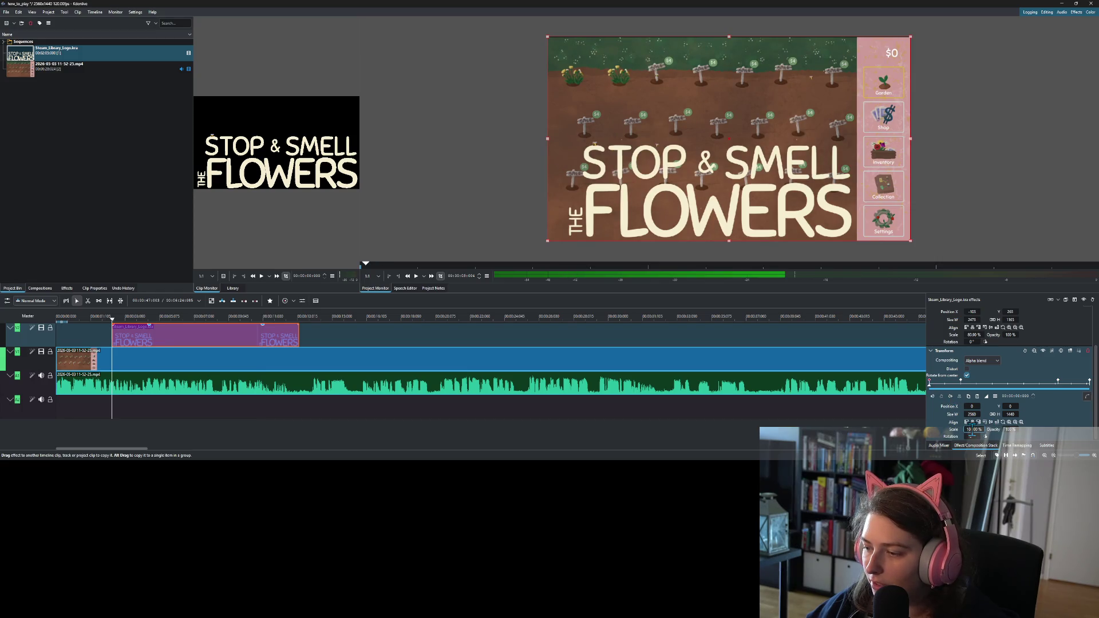
drag(971, 430, 996, 444)
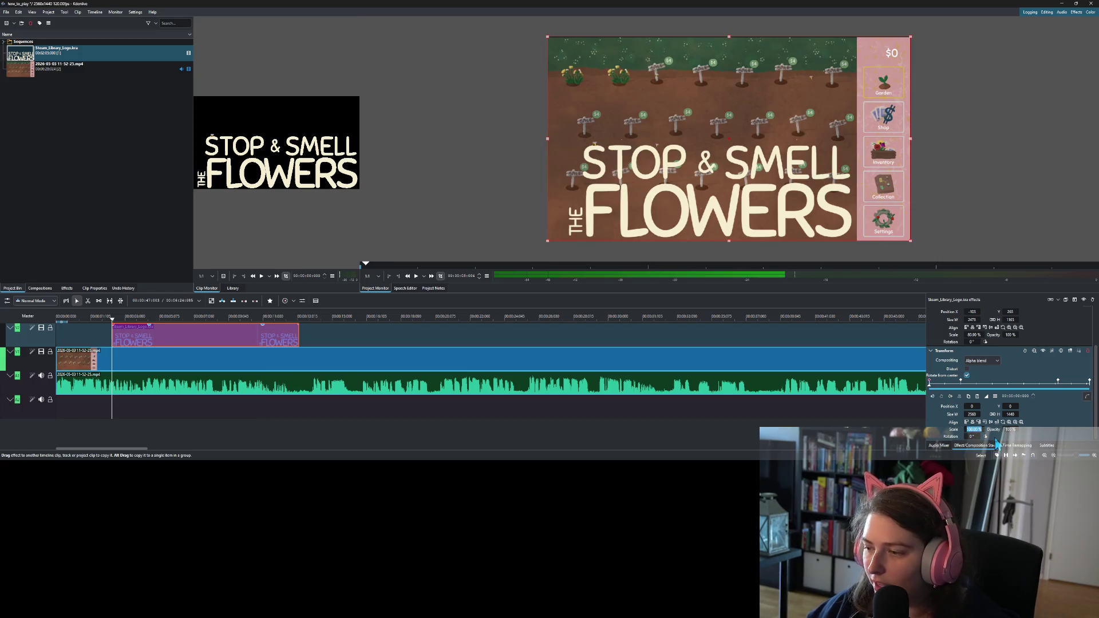
key(Return)
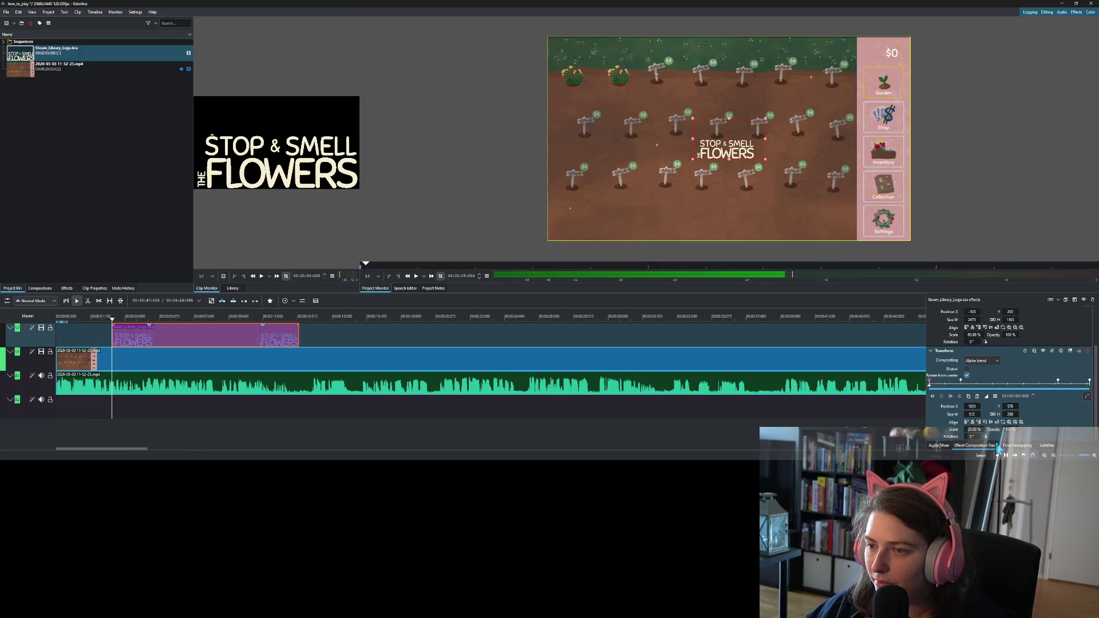
click(1089, 382)
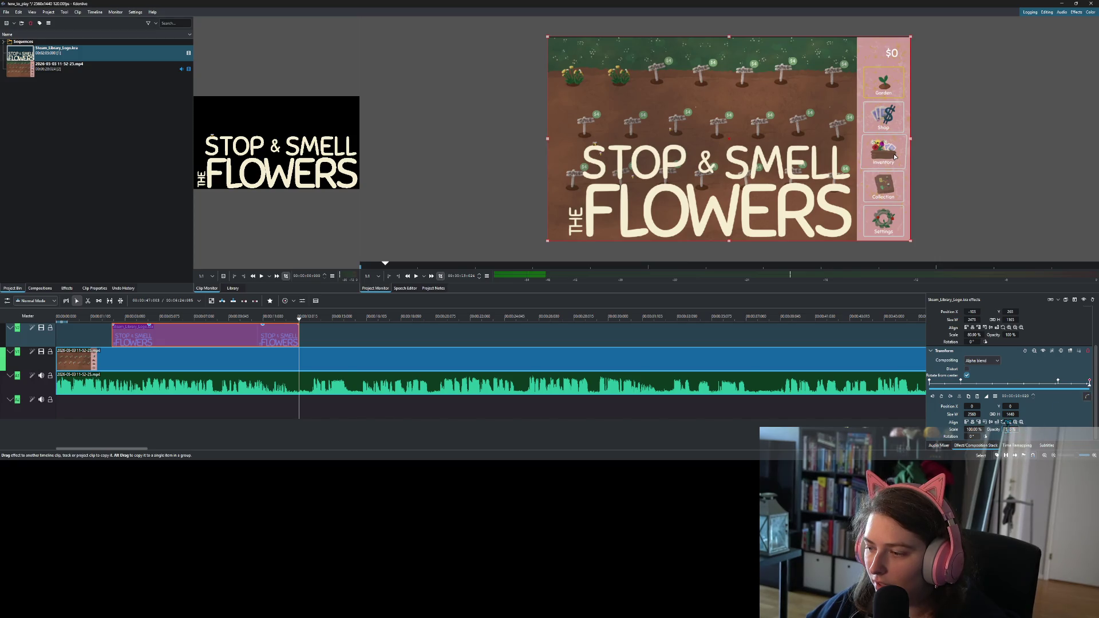
click(969, 429)
text(20)
key(Return)
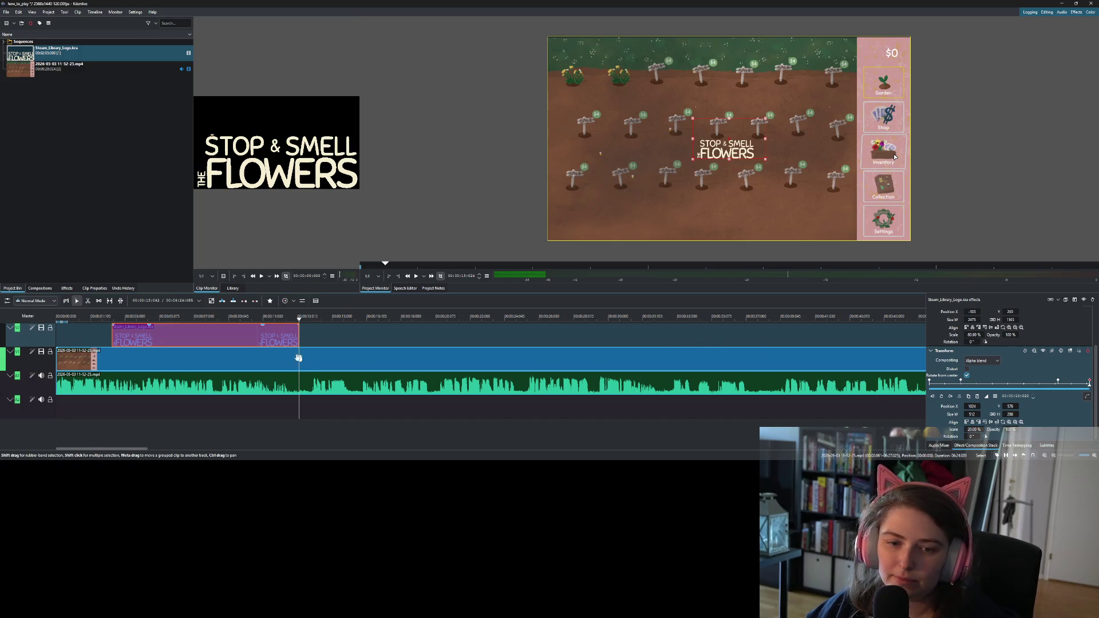
- Give the logo clip a short fade-in and a fade-out of about 0.1 seconds
click(101, 317)
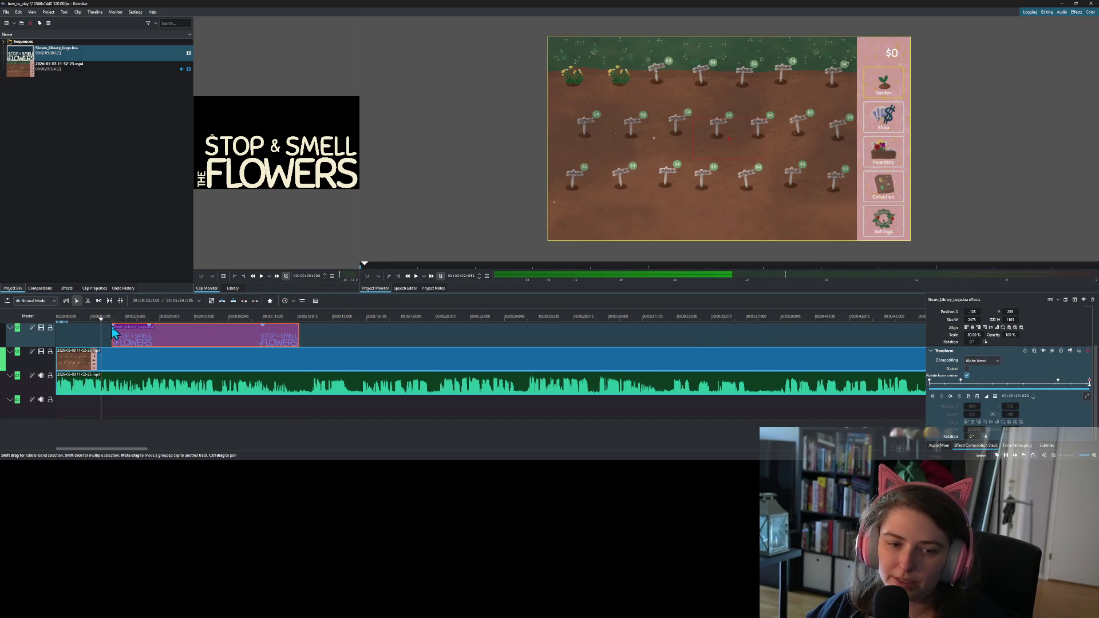
drag(115, 332, 117, 332)
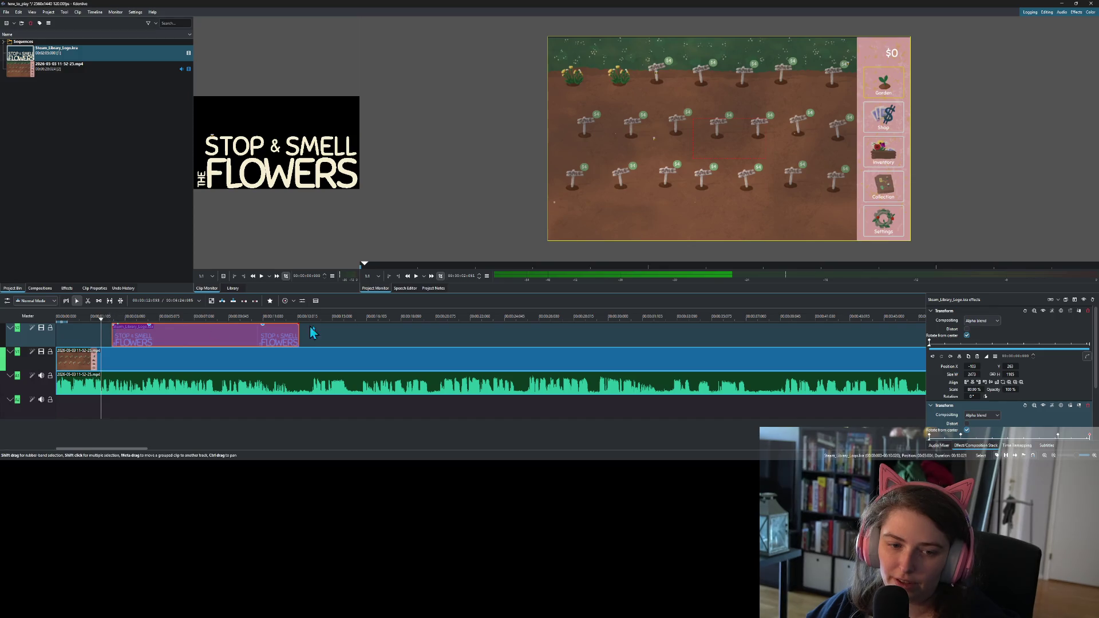
drag(296, 331, 293, 332)
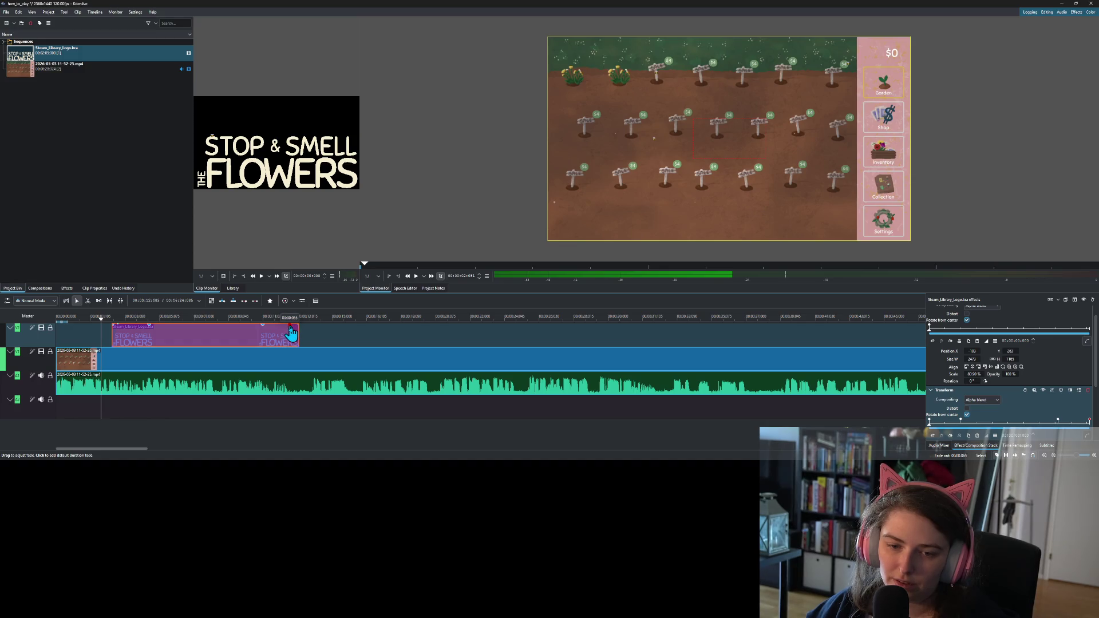
drag(285, 333, 278, 332)
drag(290, 331, 282, 334)
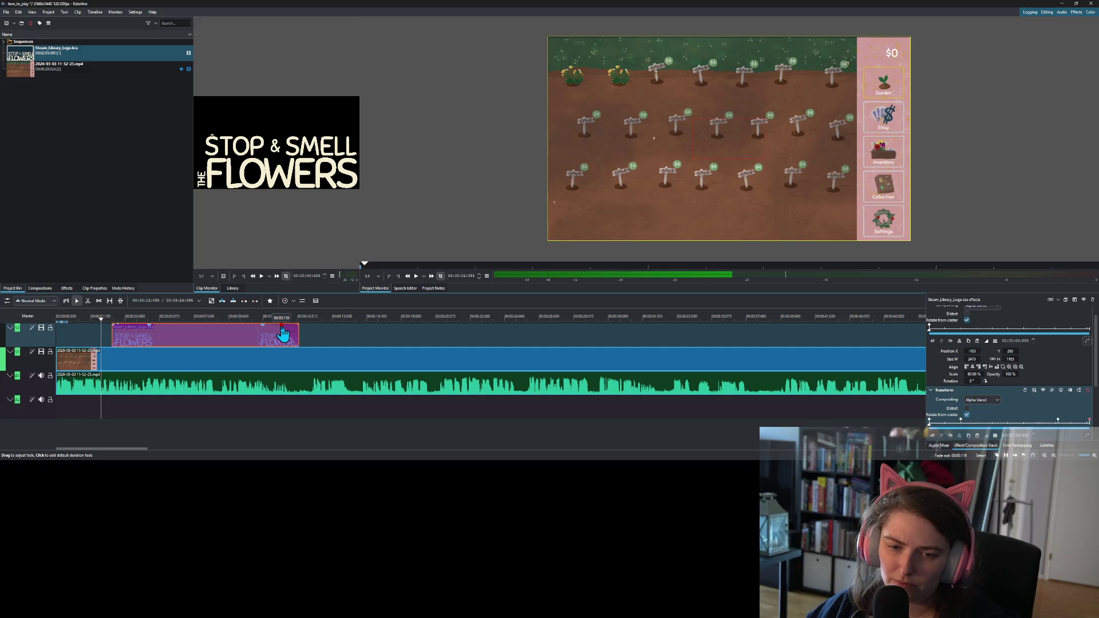
drag(282, 333, 292, 332)
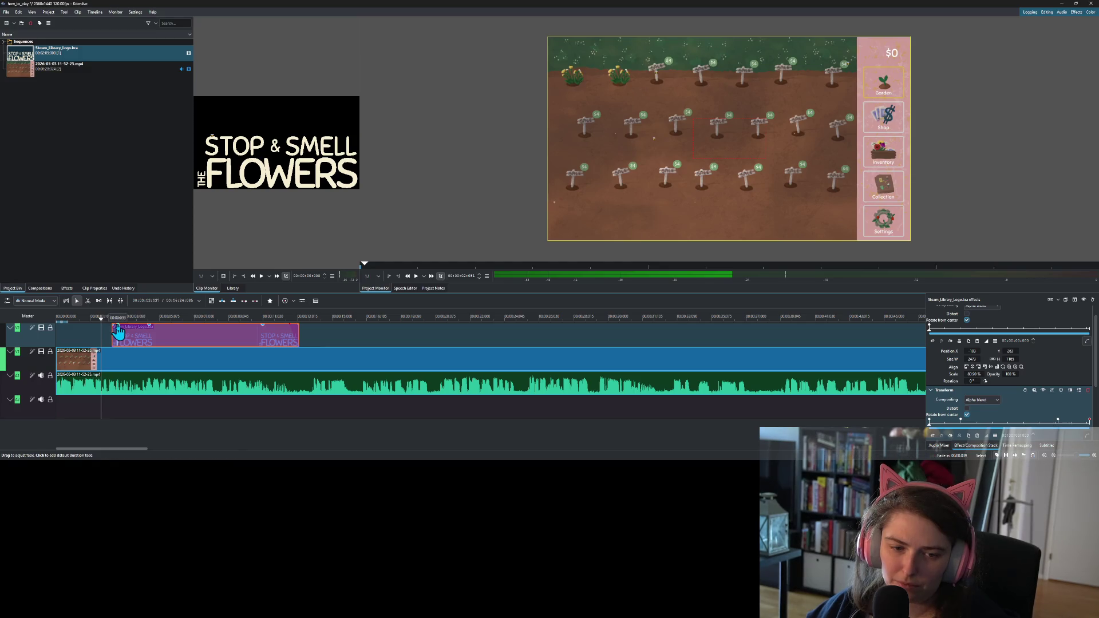
drag(118, 329, 122, 329)
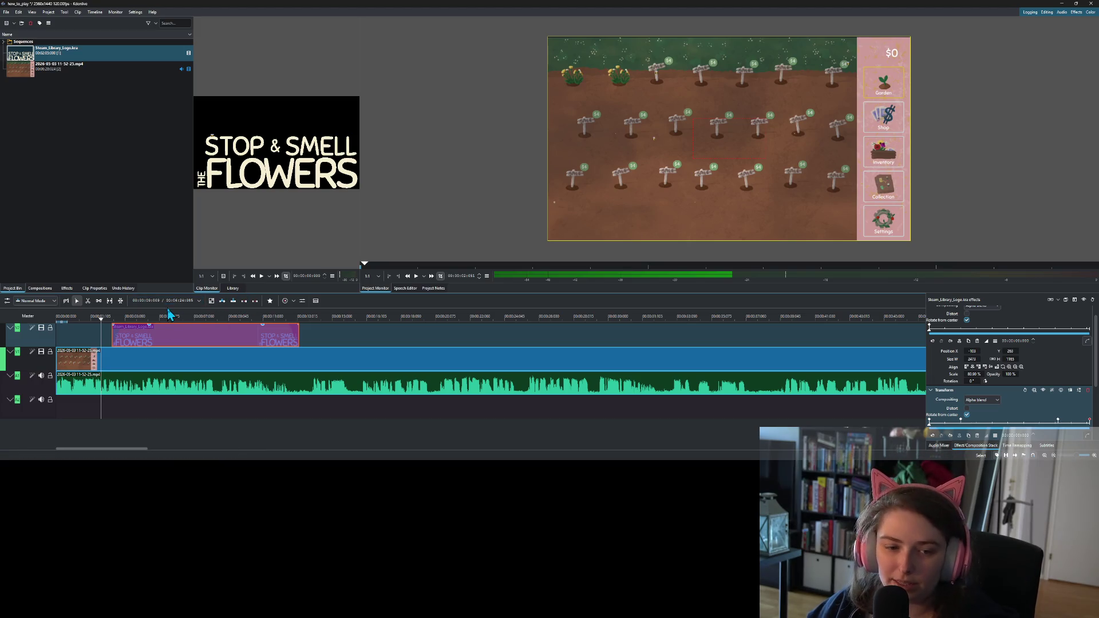
- Play back the video's opening to preview the logo, then deselect the clip
click(63, 318)
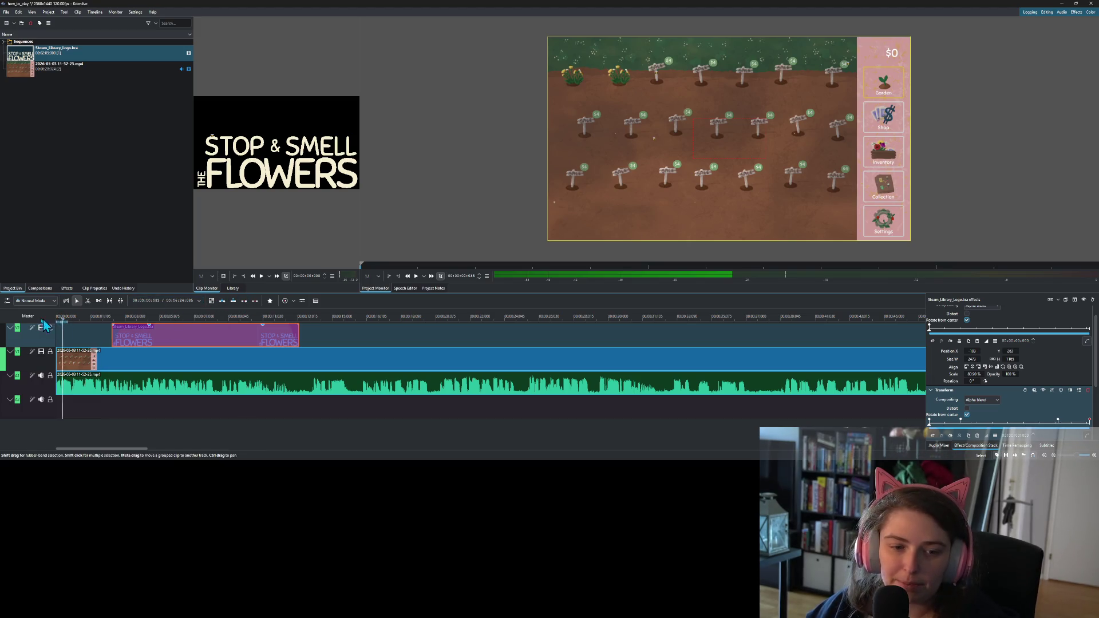
click(416, 276)
click(416, 277)
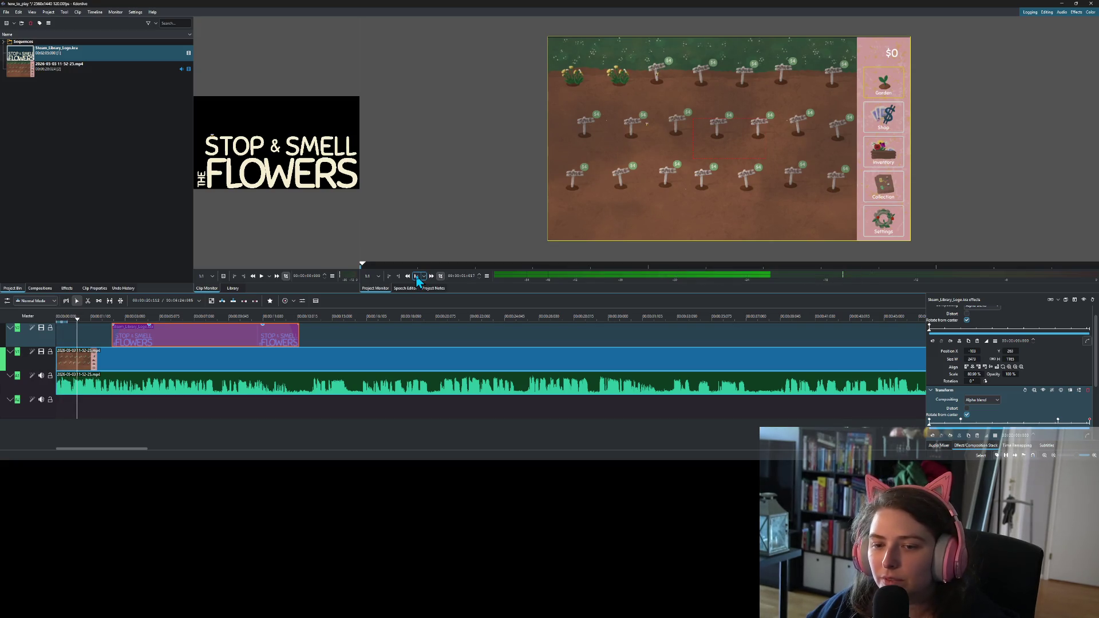
click(85, 334)
key(Home)
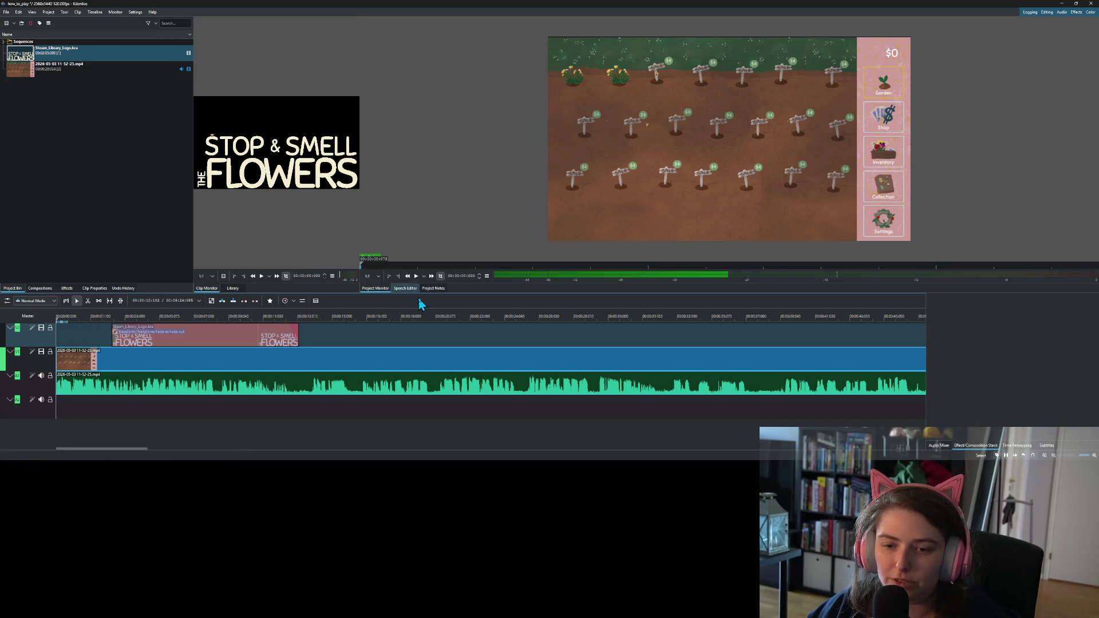
click(417, 277)
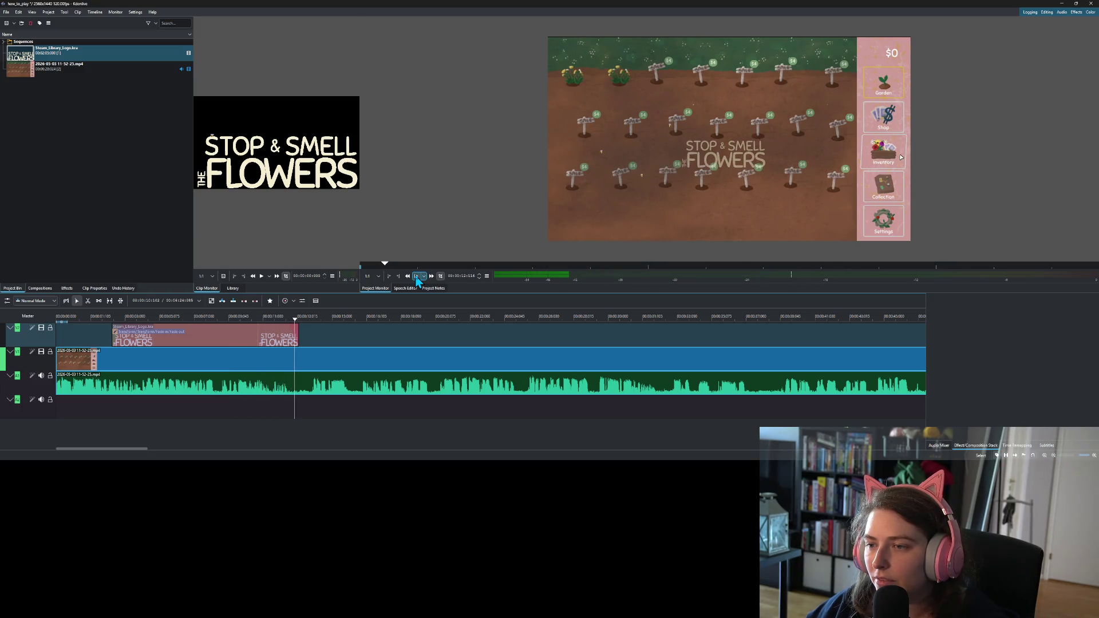
click(416, 277)
click(257, 336)
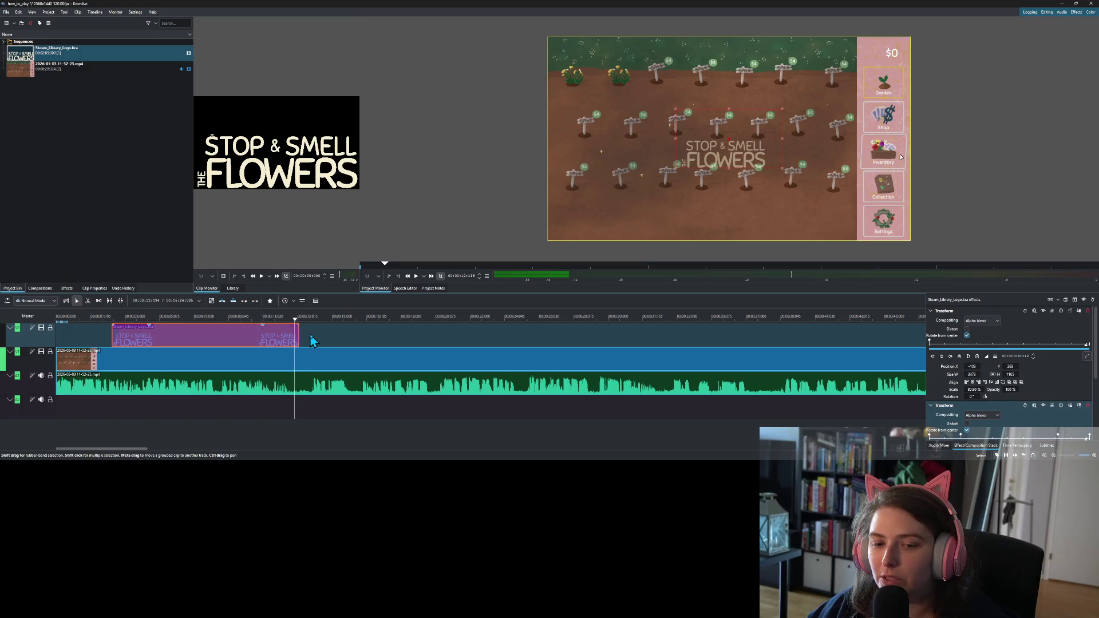
- Extend the logo clip's end slightly to the right and check the fade at its end
mouse_move(298, 329)
mouse_down()
mouse_move(319, 330)
mouse_move(295, 330)
mouse_up()
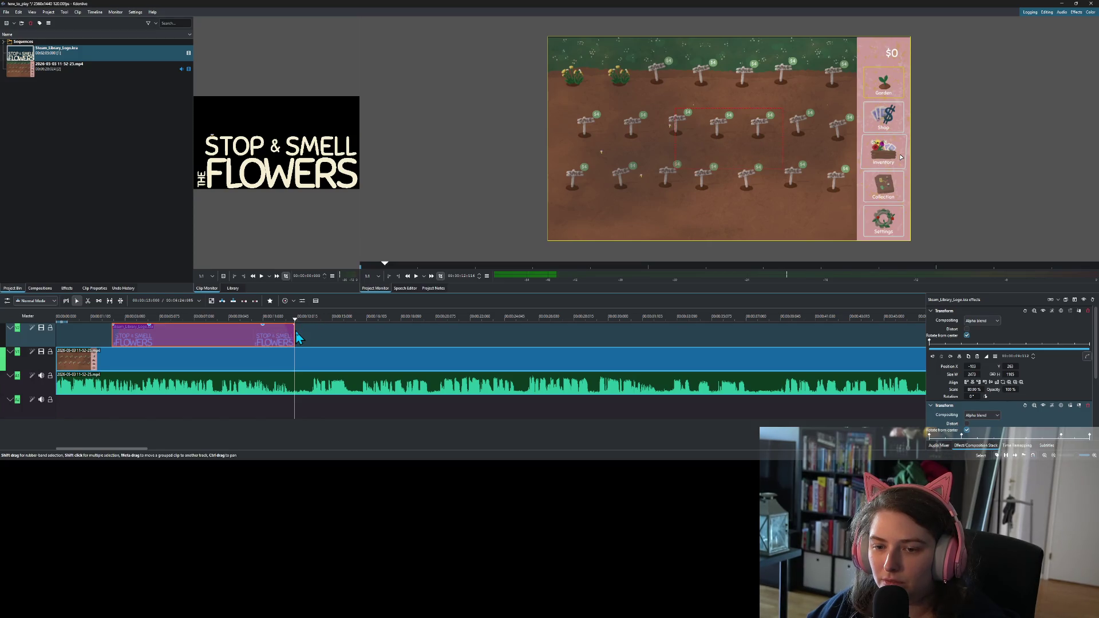
drag(295, 330, 310, 326)
click(310, 328)
click(310, 326)
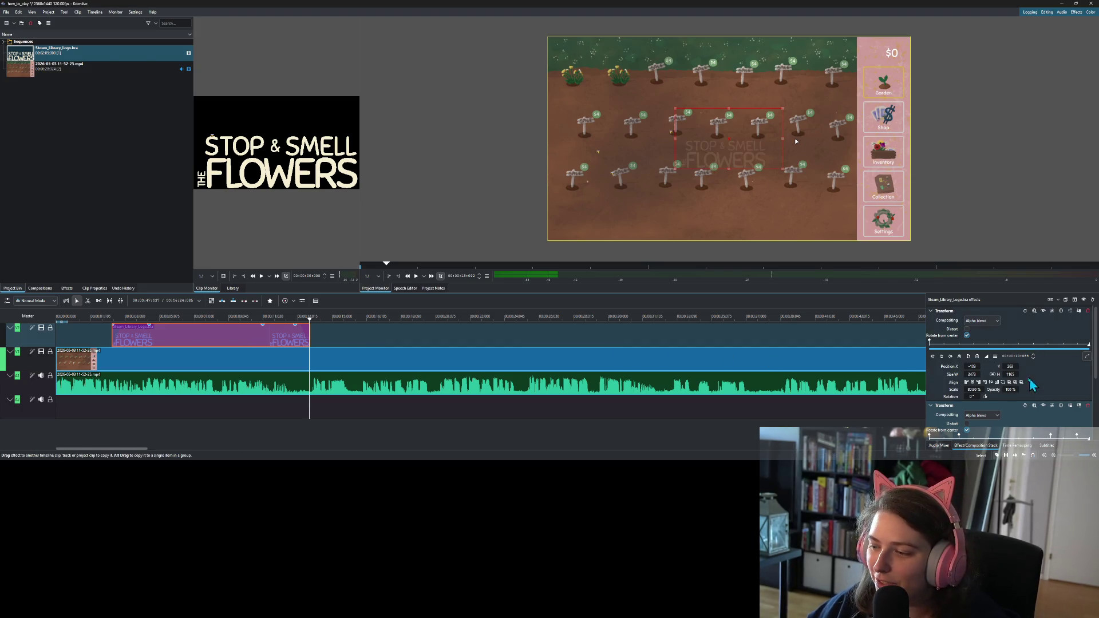
- Move the full-size Transform keyframe from 10:000 to about 09:093 and preview the logo growing
scroll(1017, 376, down, 1)
click(1083, 399)
click(1064, 400)
click(1078, 399)
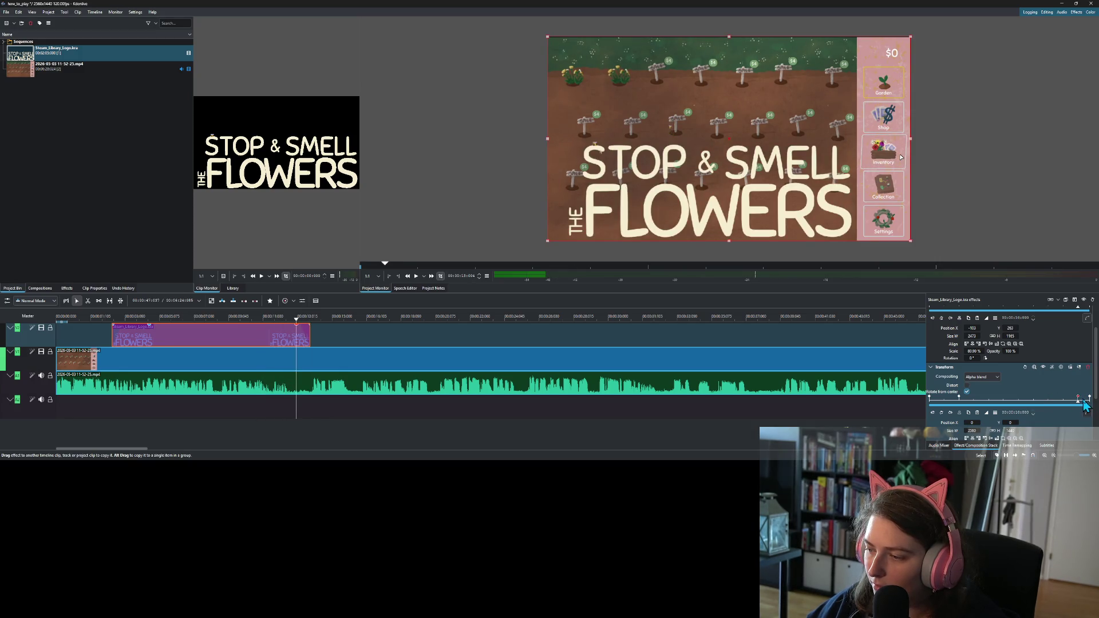
click(1087, 401)
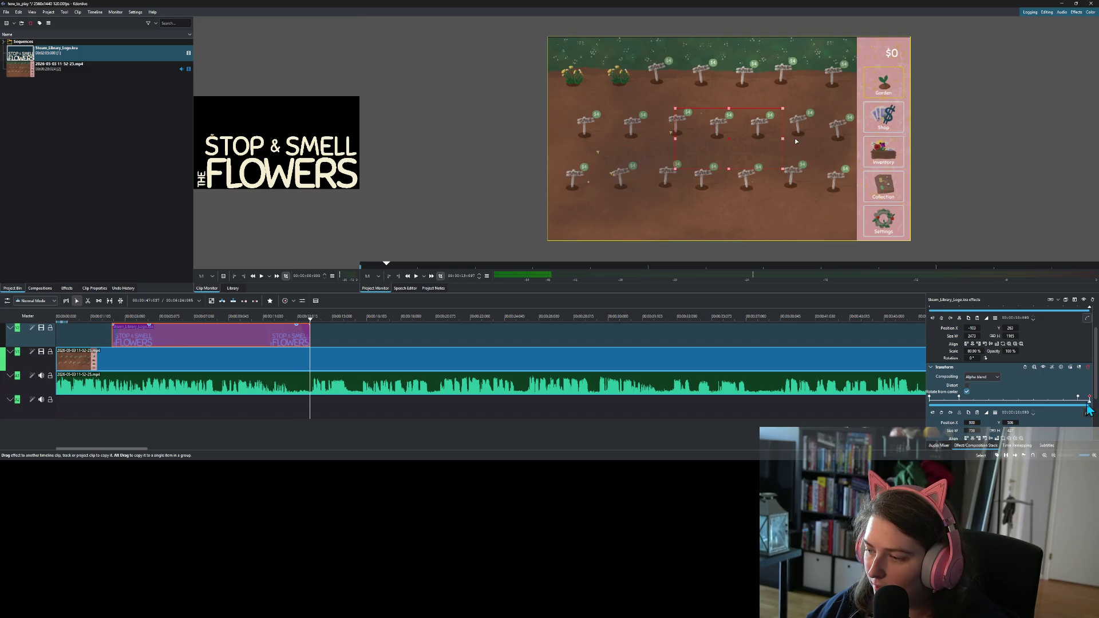
click(1078, 399)
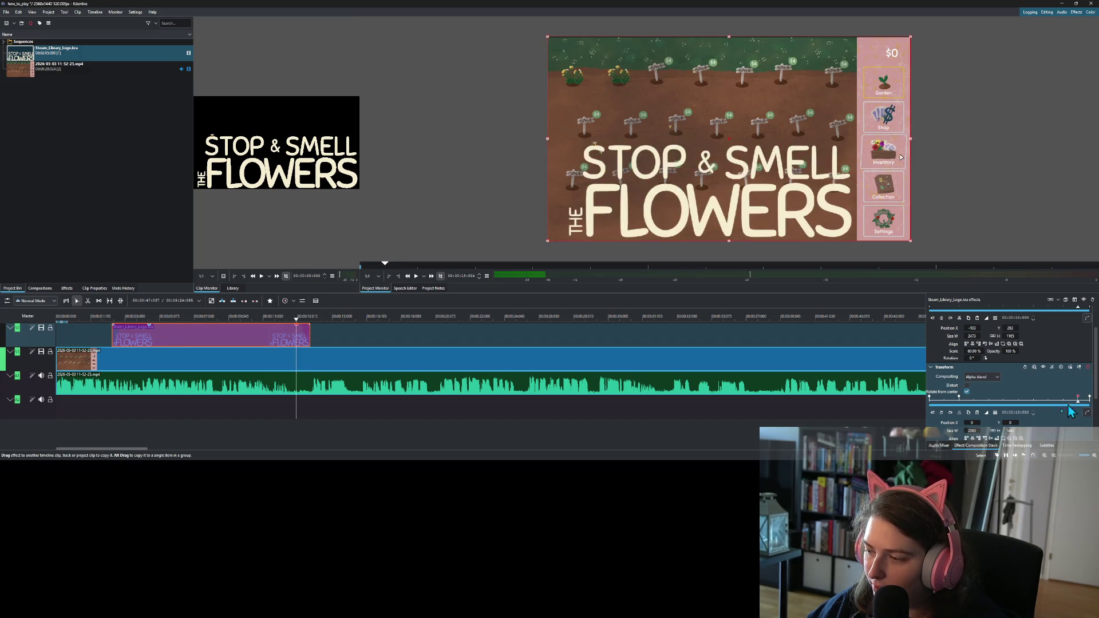
double_click(1019, 412)
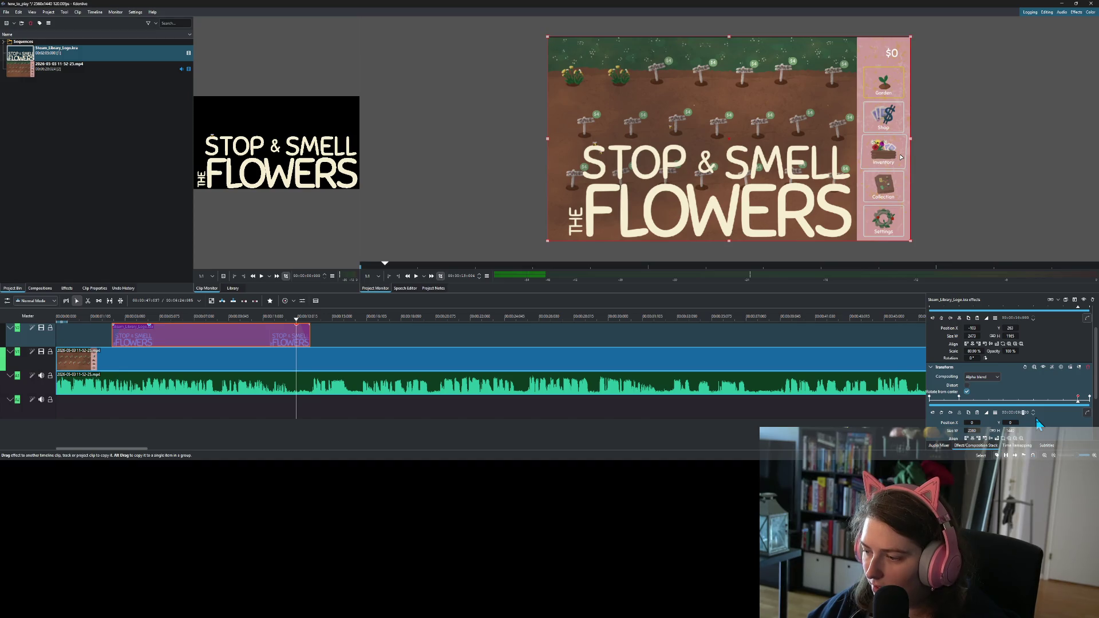
text(93)
key(Return)
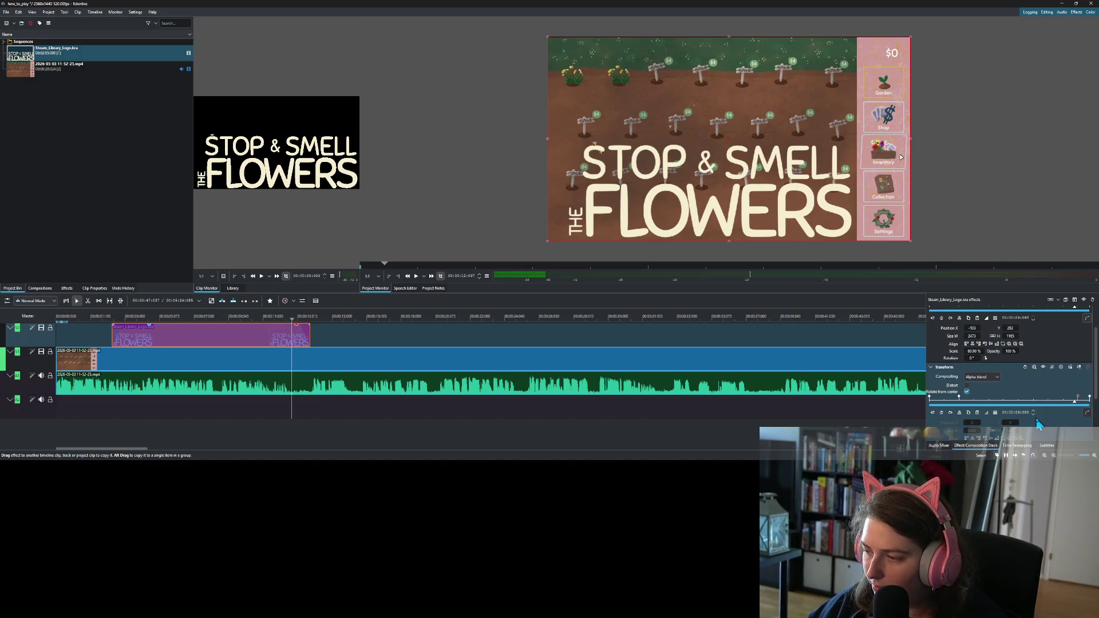
click(958, 399)
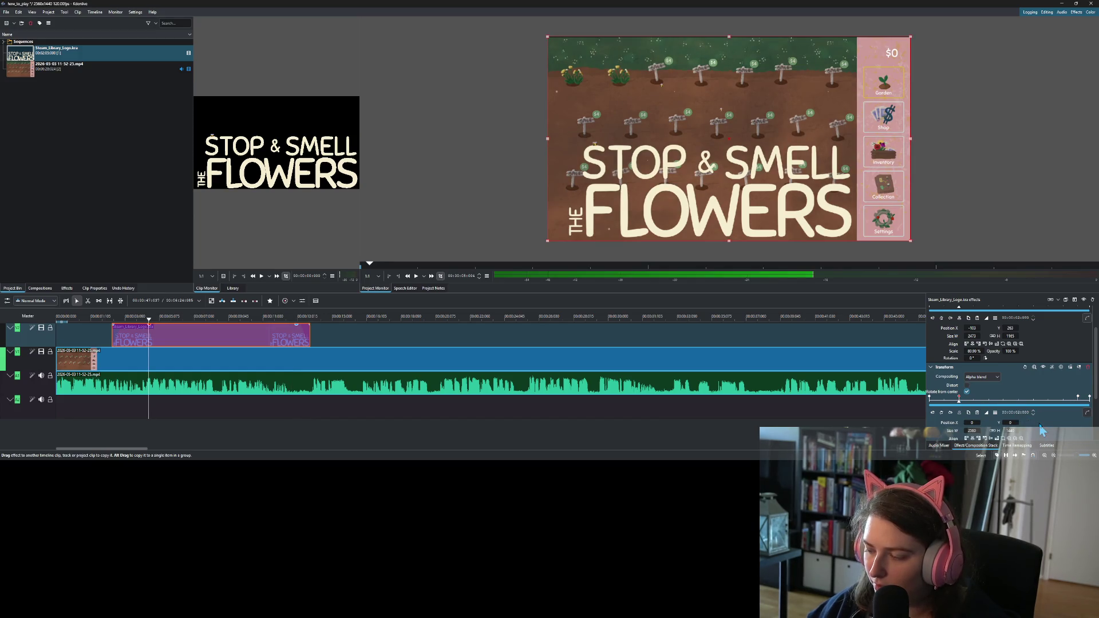
click(367, 263)
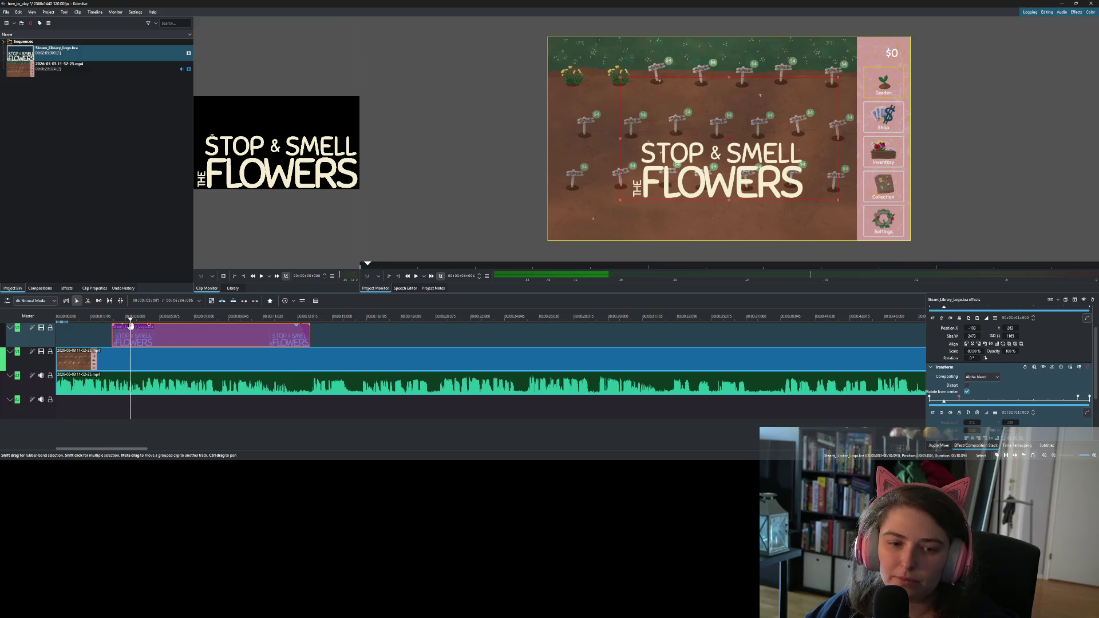
- Play the video from the beginning, adjust the logo clip's end, and check its last keyframes
key(Home)
click(415, 278)
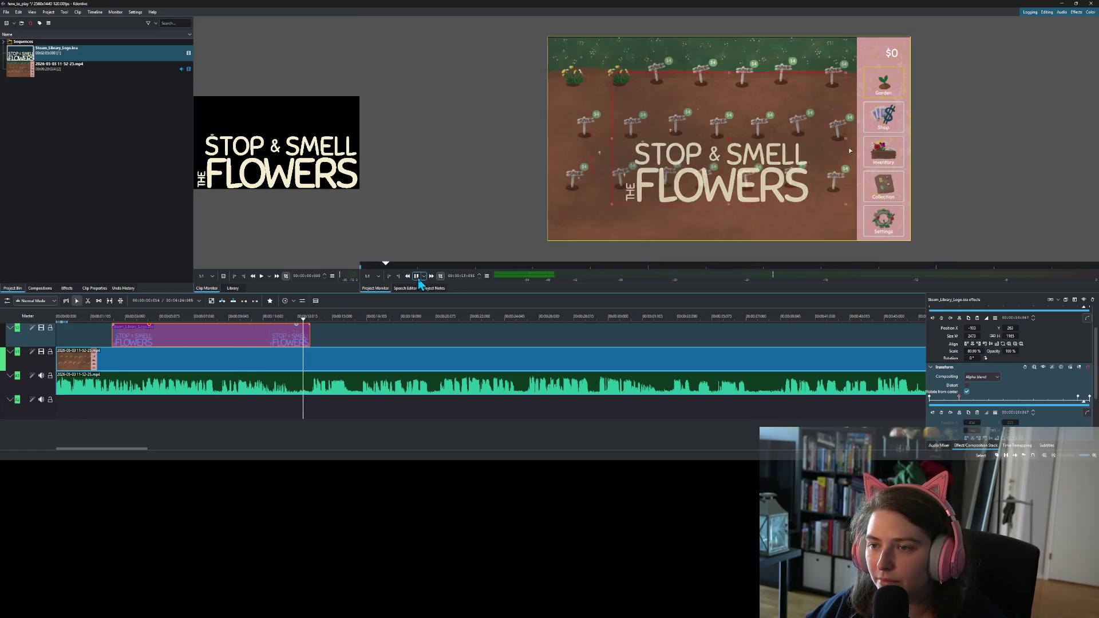
click(419, 280)
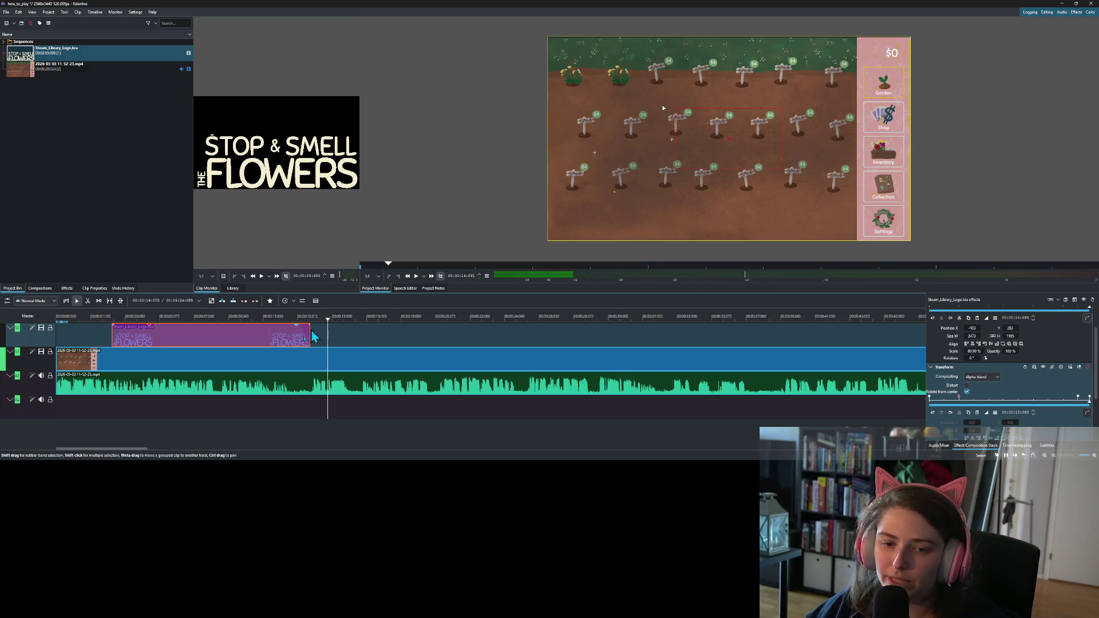
drag(310, 331, 316, 331)
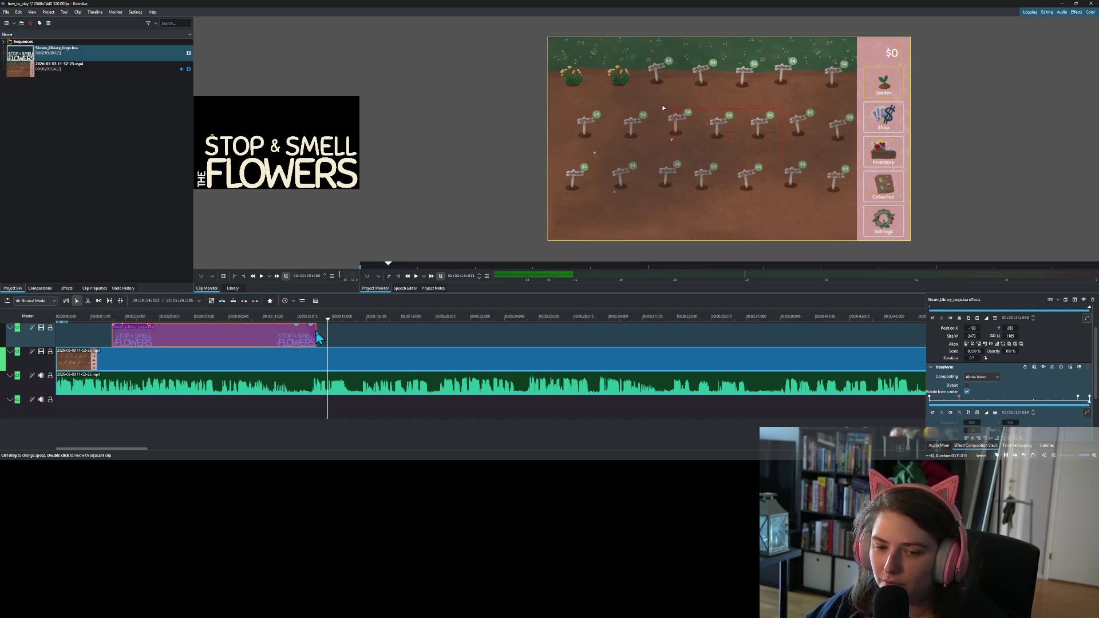
click(1074, 399)
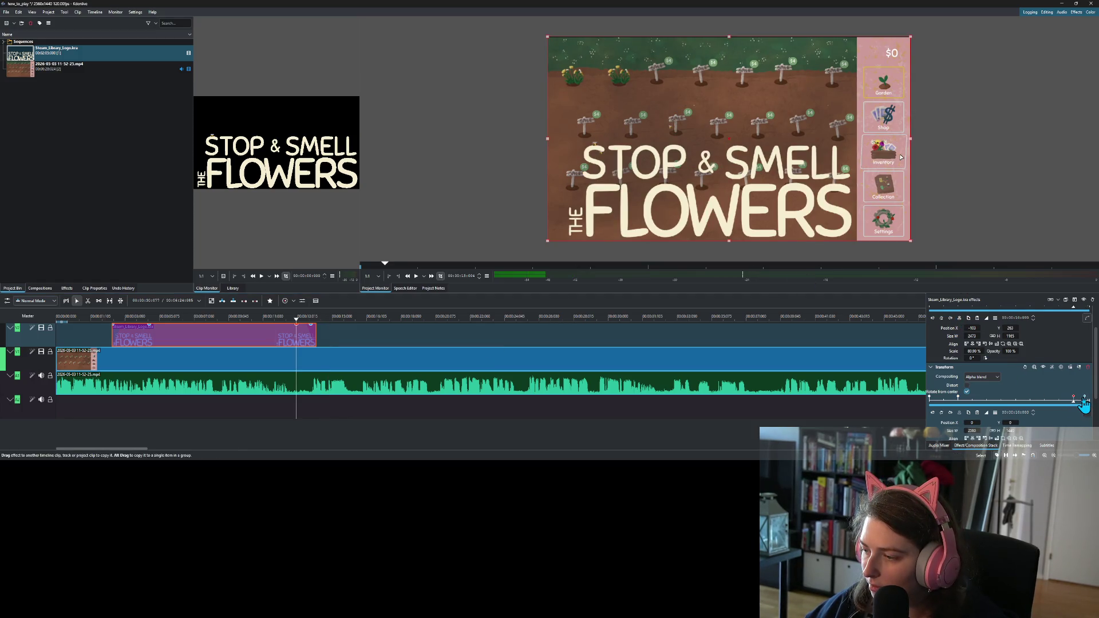
click(1084, 399)
click(1073, 400)
drag(1072, 403, 1063, 404)
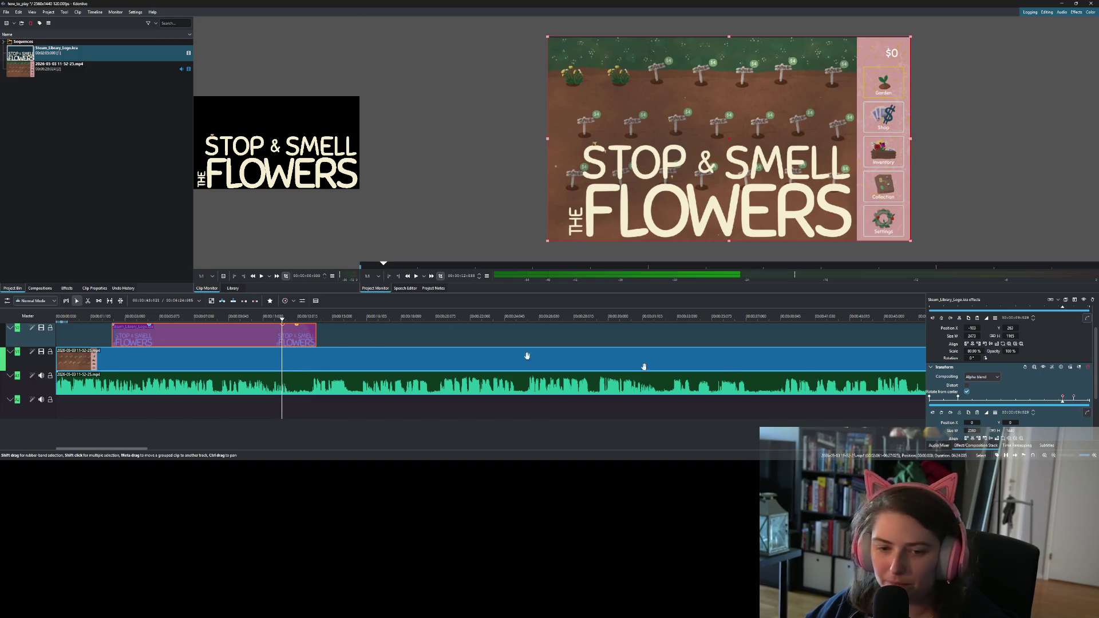
- Trim the logo clip's end shorter and play back the logo disappearing
drag(314, 330, 298, 332)
click(206, 318)
click(417, 276)
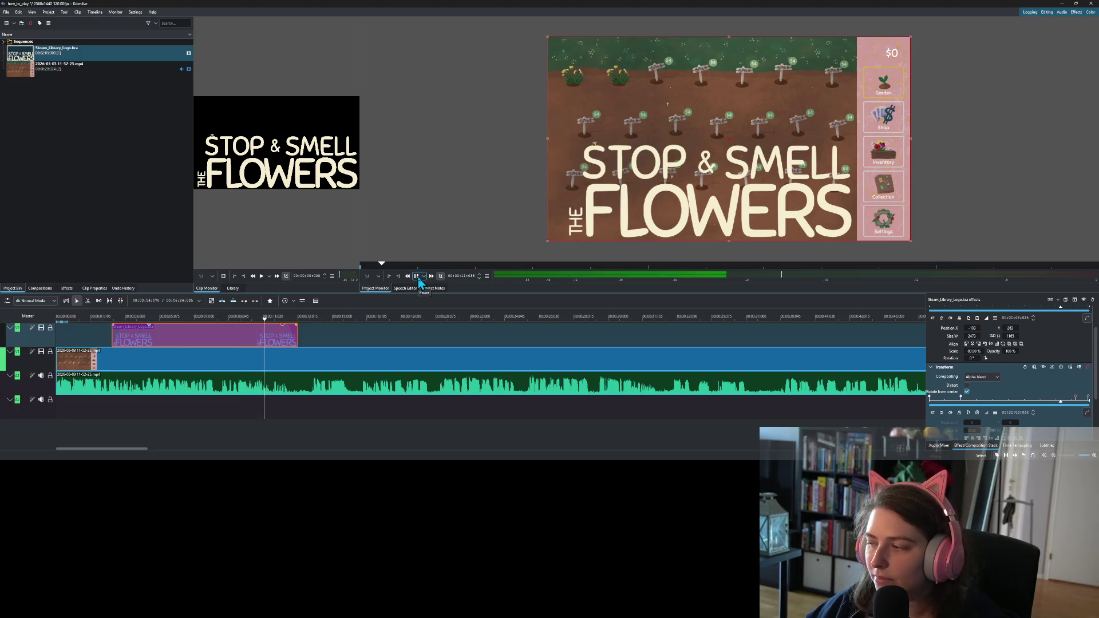
click(418, 277)
click(359, 335)
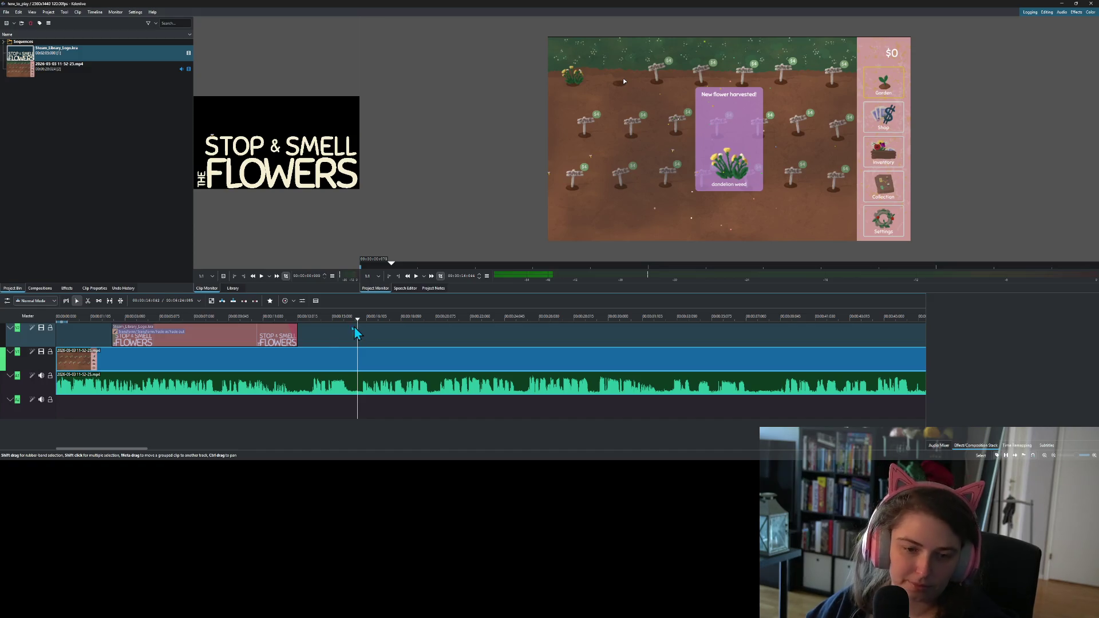
click(93, 318)
click(76, 318)
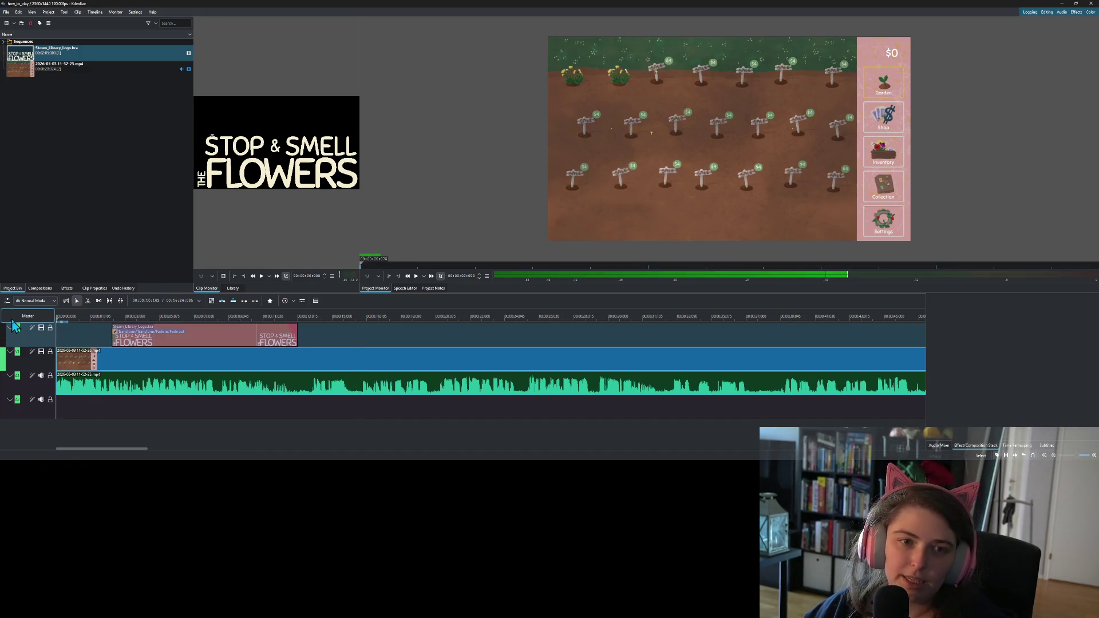
click(127, 189)
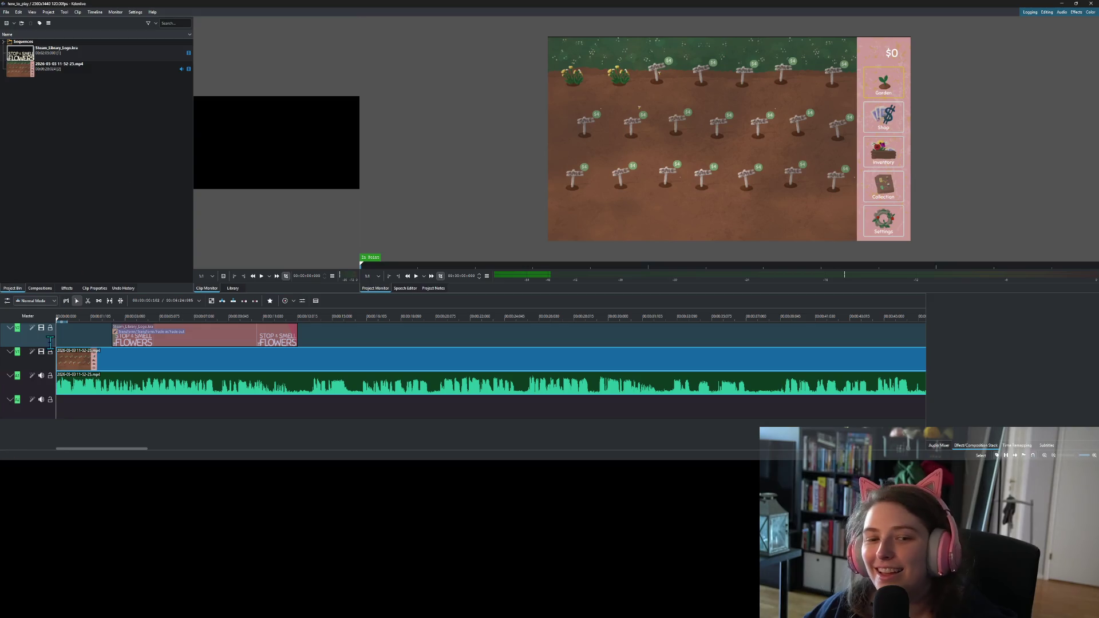
- Add a Transform effect to the V1 gameplay clip and raise its Scale to about 100.97%
right_click(98, 367)
mouse_move(198, 359)
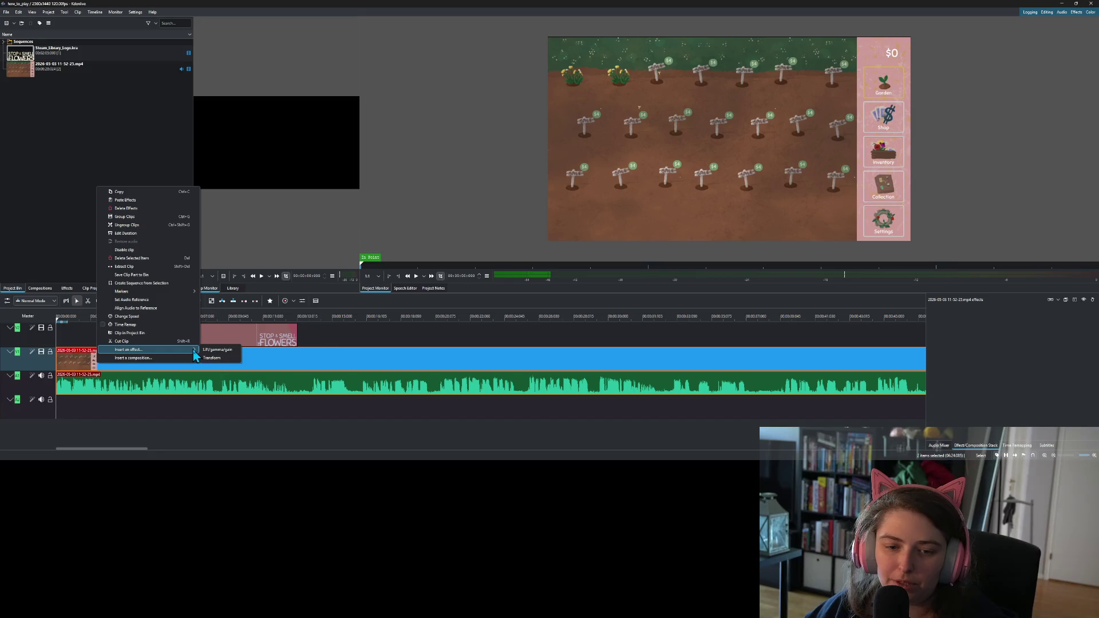
click(223, 358)
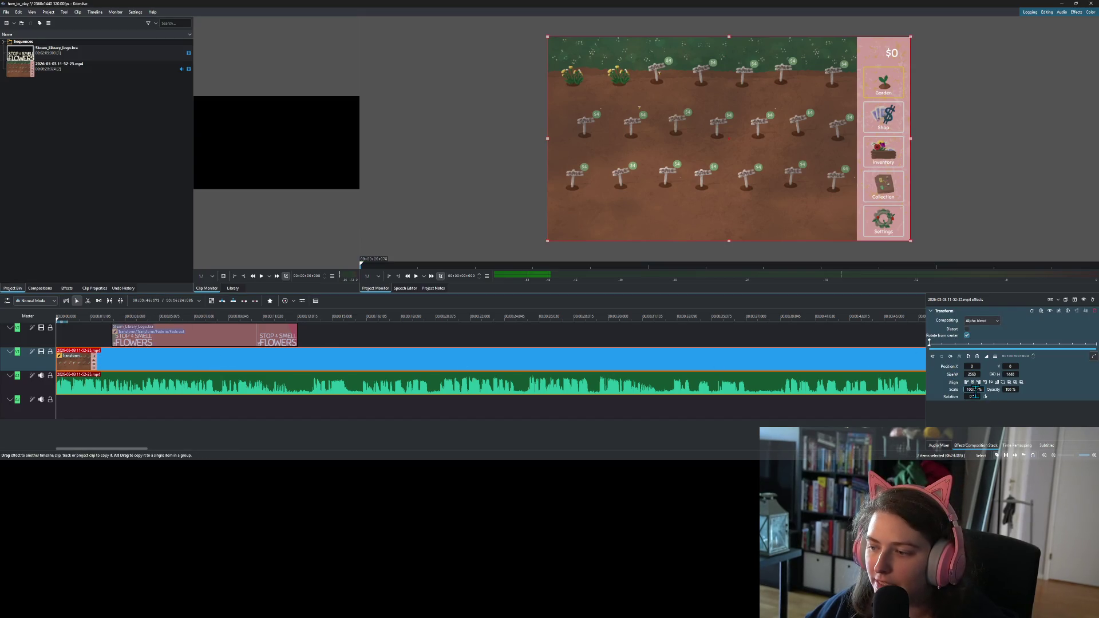
drag(972, 392, 980, 391)
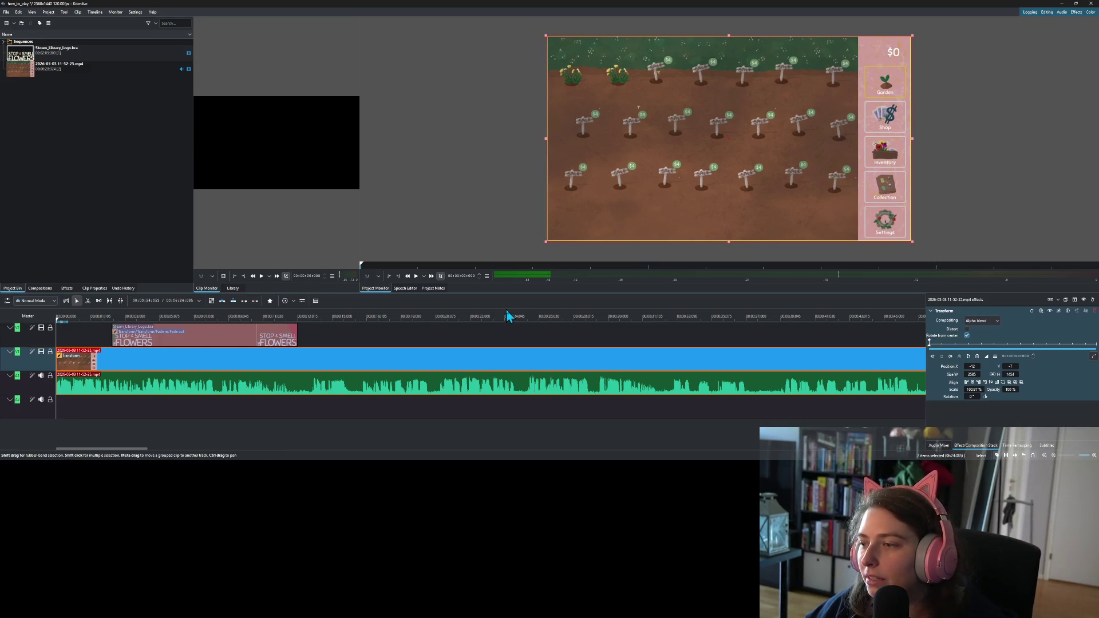
click(82, 258)
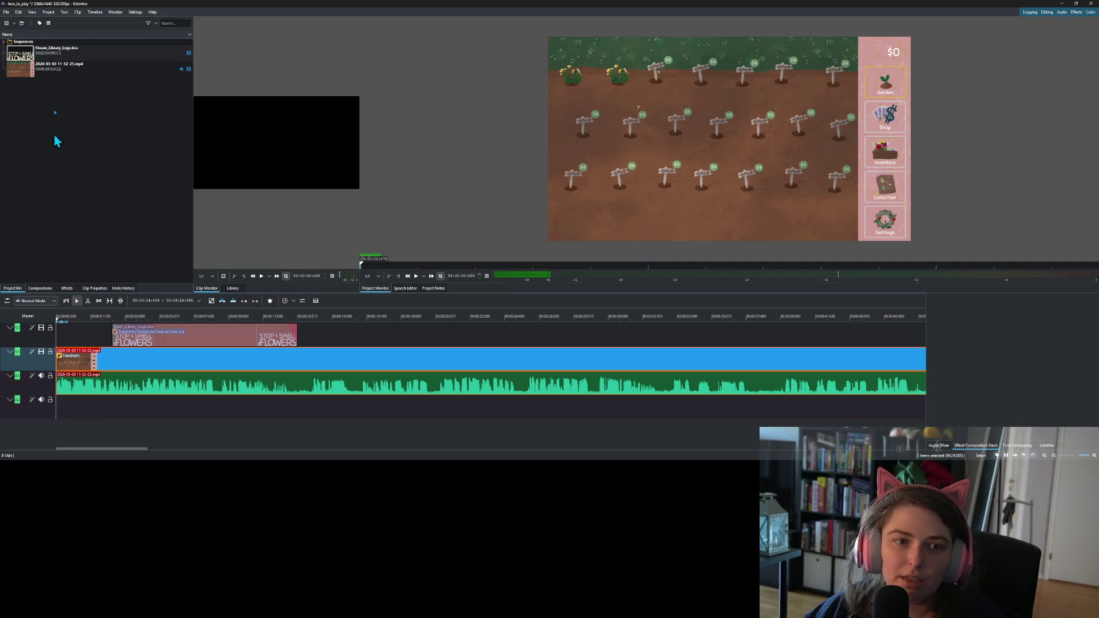
- Render the project with the MP4-H264/AAC preset to how_to_play.mp4
click(55, 16)
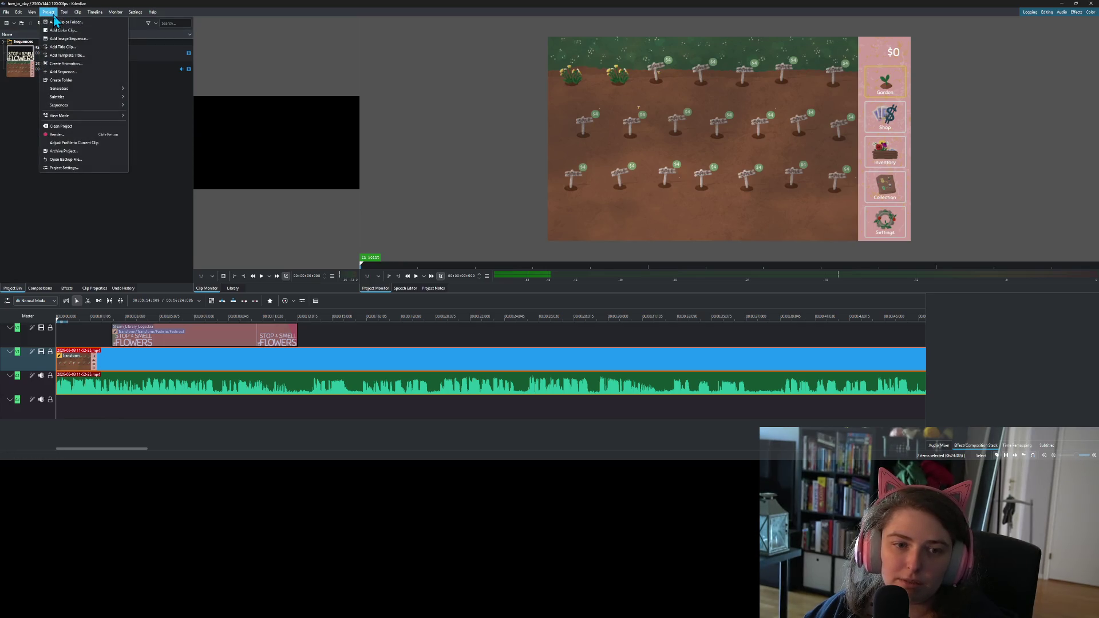
click(96, 135)
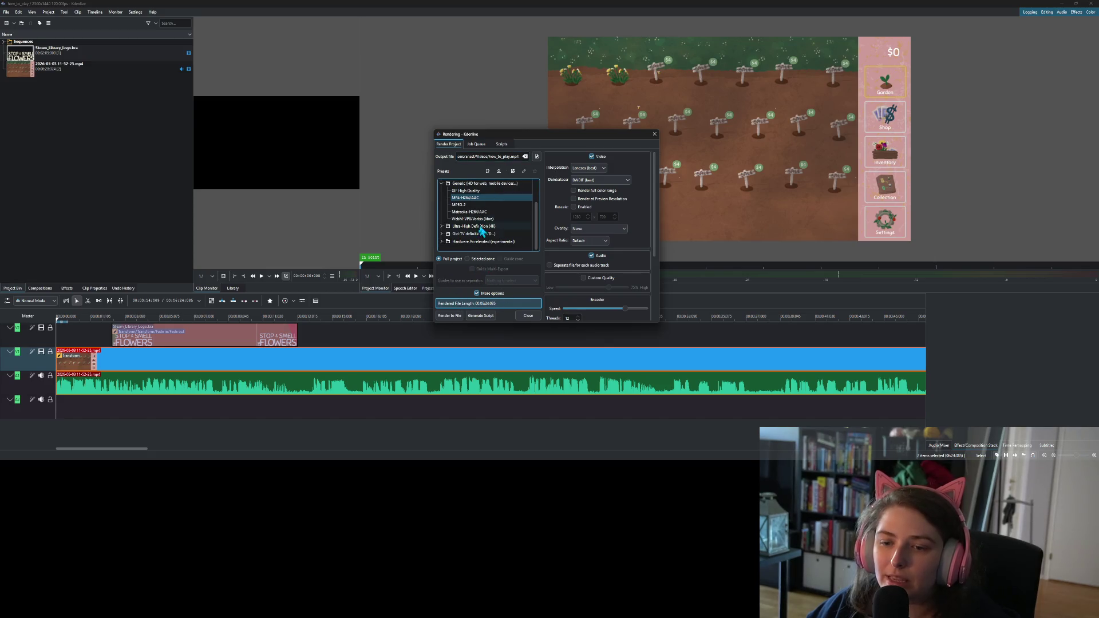
double_click(501, 156)
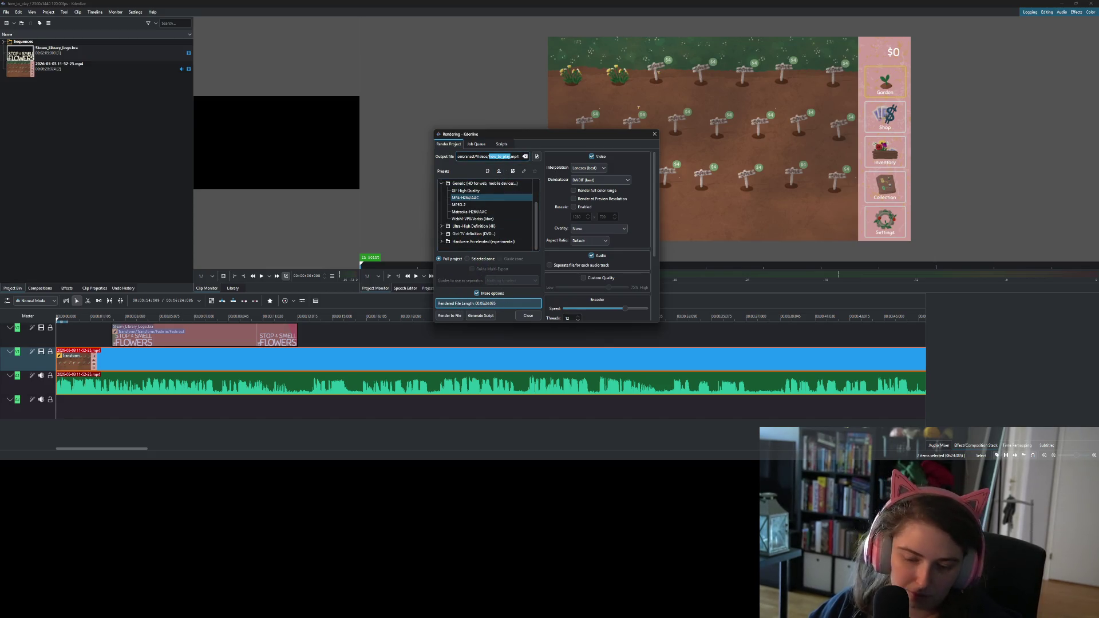
click(537, 156)
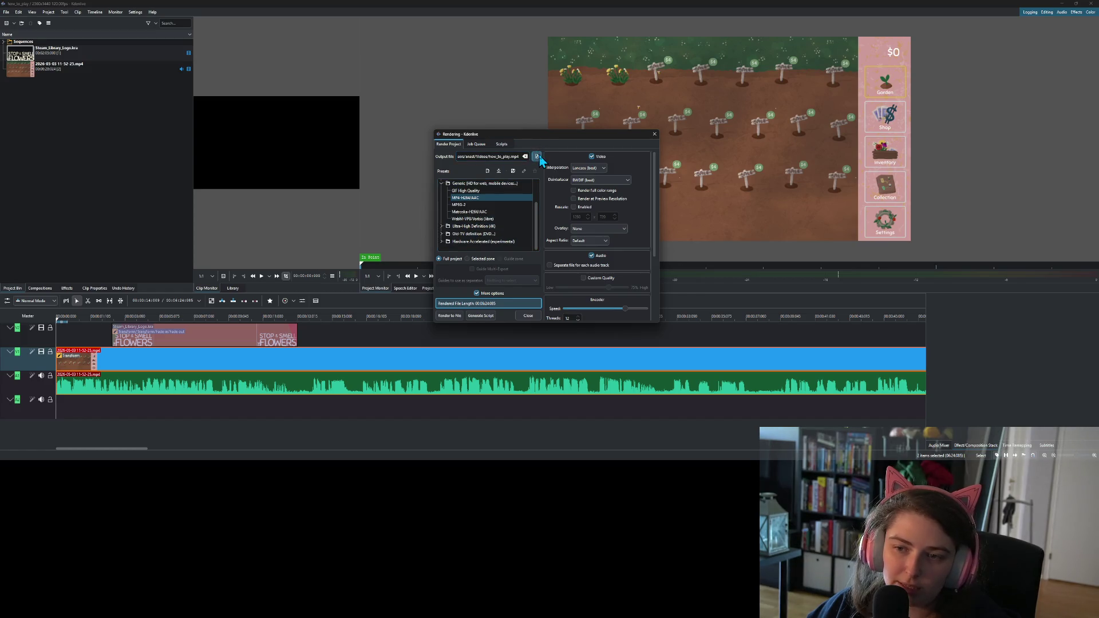
text(how_to_play)
click(763, 357)
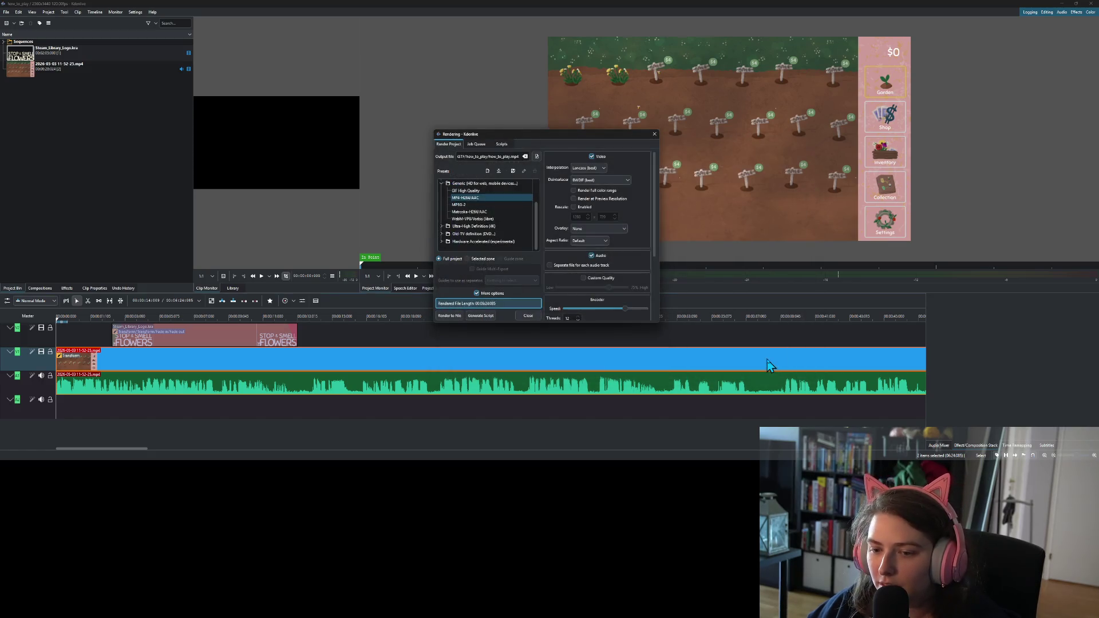
click(450, 316)
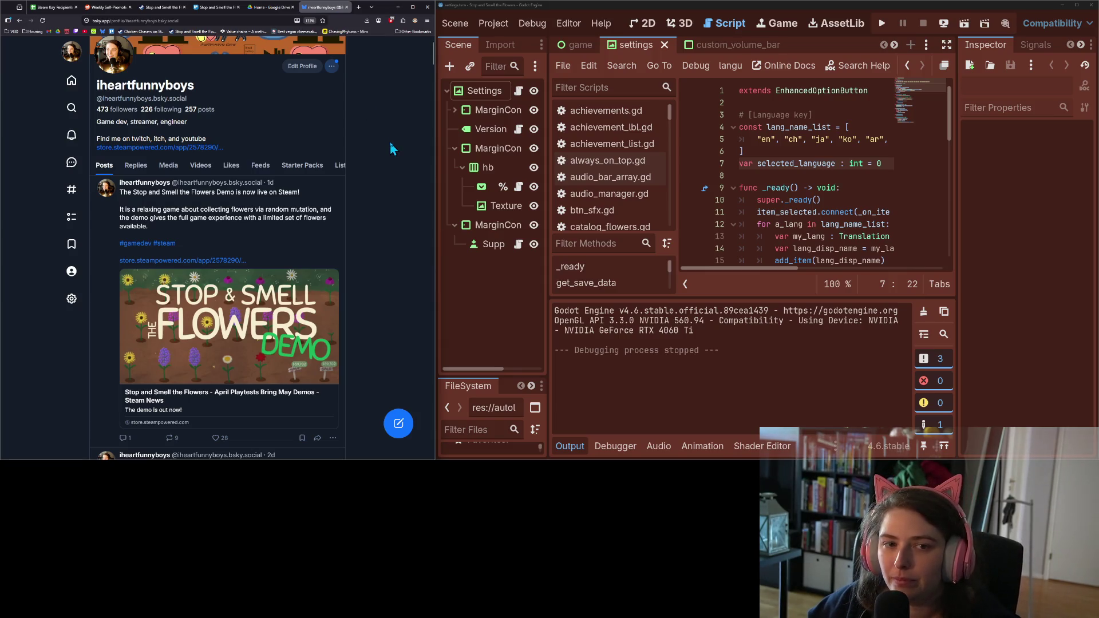
- Go to YouTube in a new tab and start a new video upload through Create > Upload video
click(85, 32)
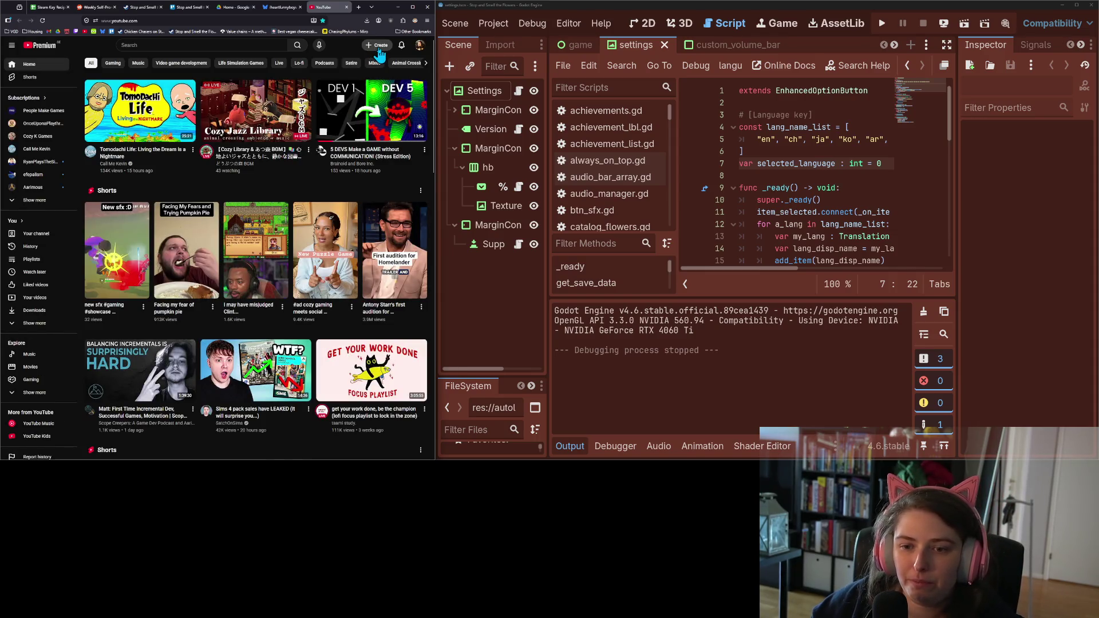
click(380, 54)
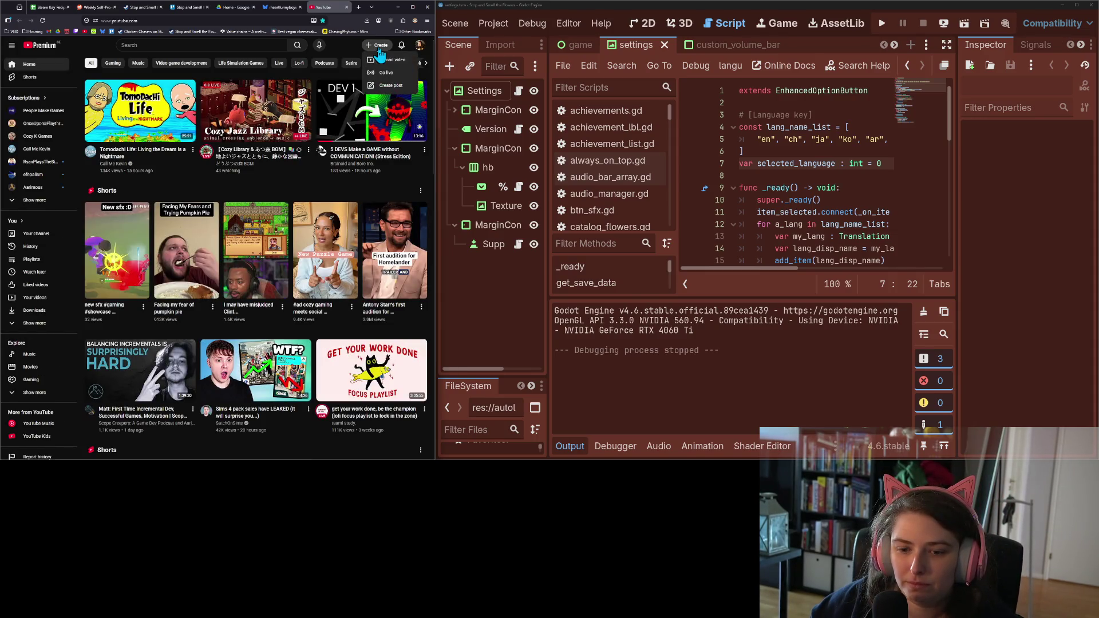
click(388, 59)
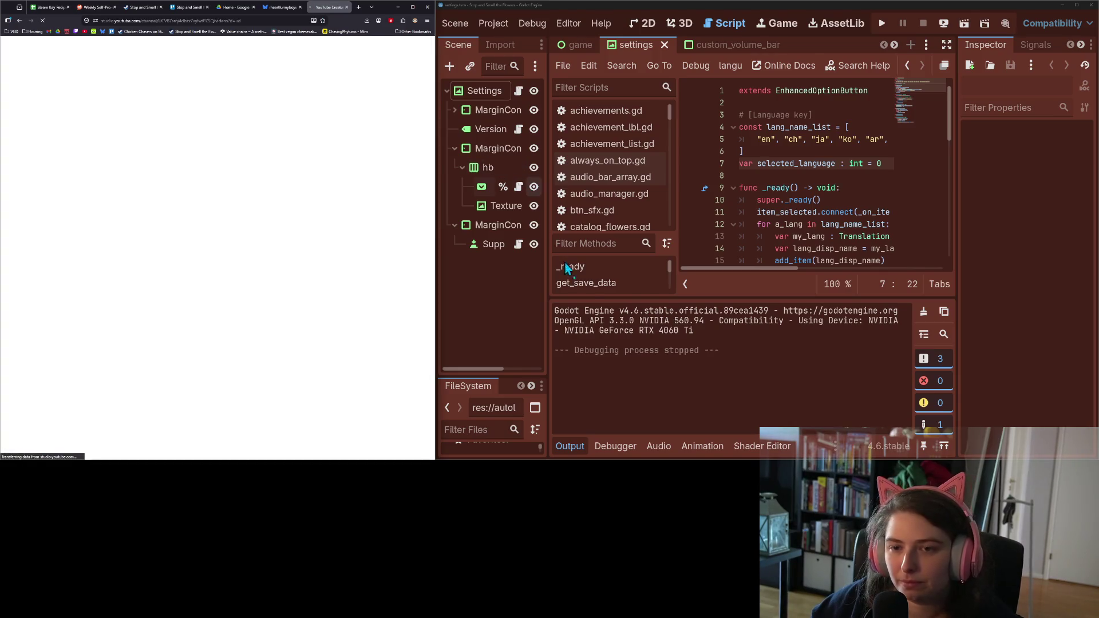
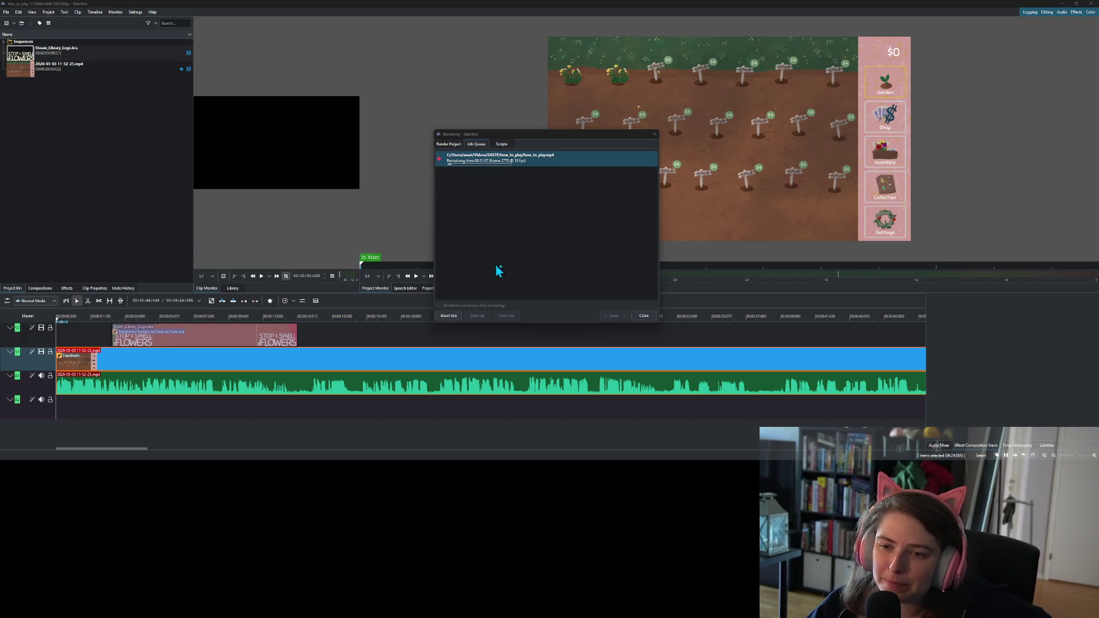
- Close the finished Kdenlive render dialog, save the video project and minimize Kdenlive
click(653, 315)
scroll(676, 425, down, 5)
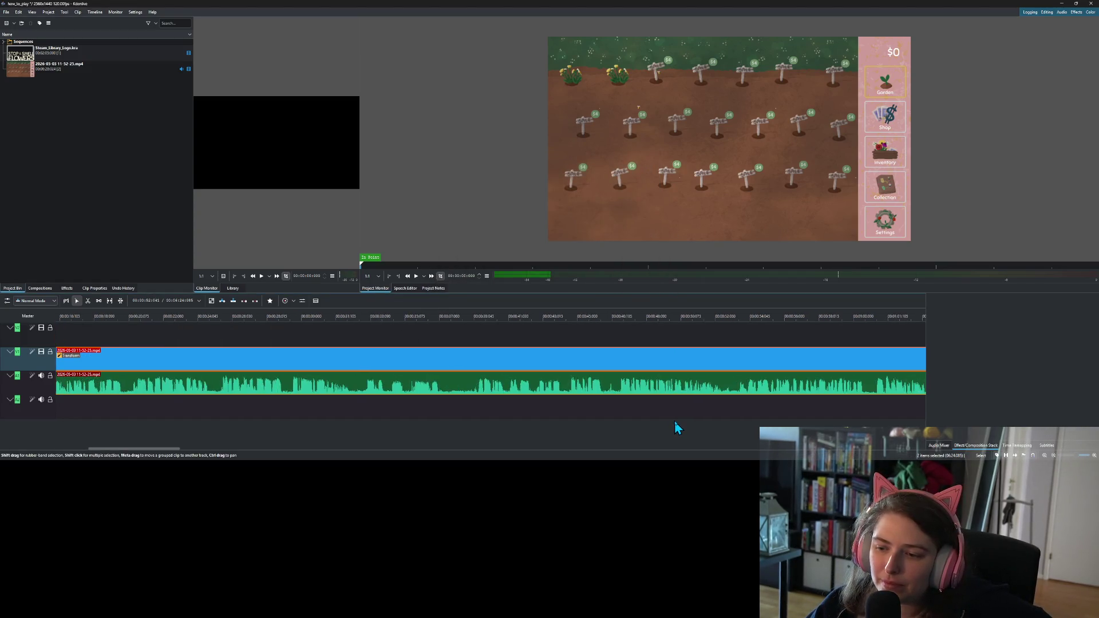
scroll(676, 425, down, 15)
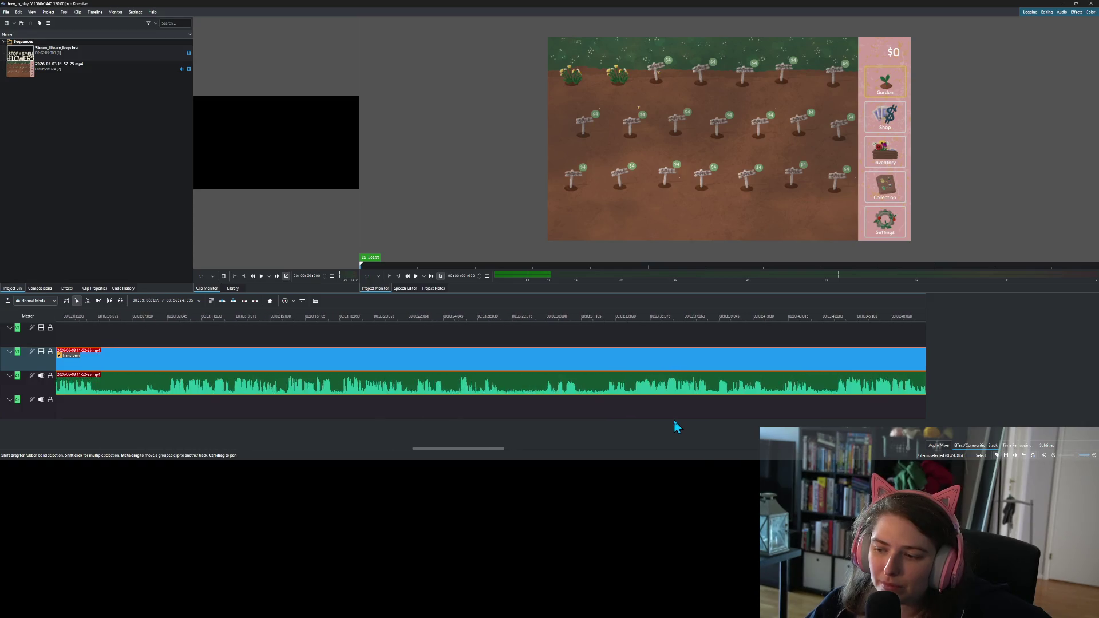
scroll(673, 424, down, 15)
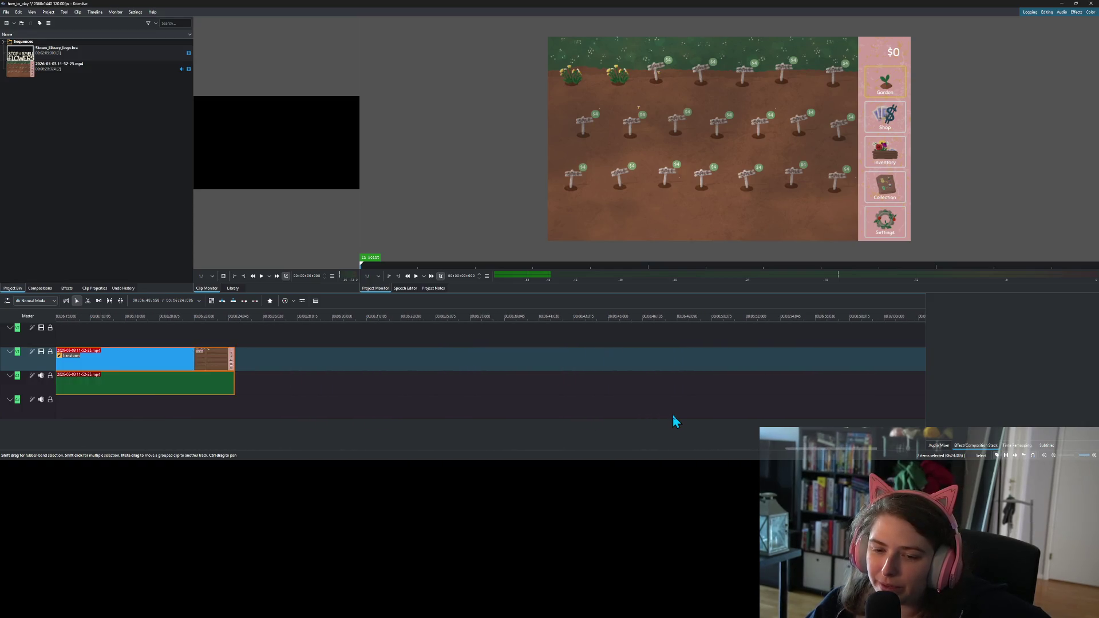
scroll(676, 422, up, 4)
scroll(675, 422, up, 12)
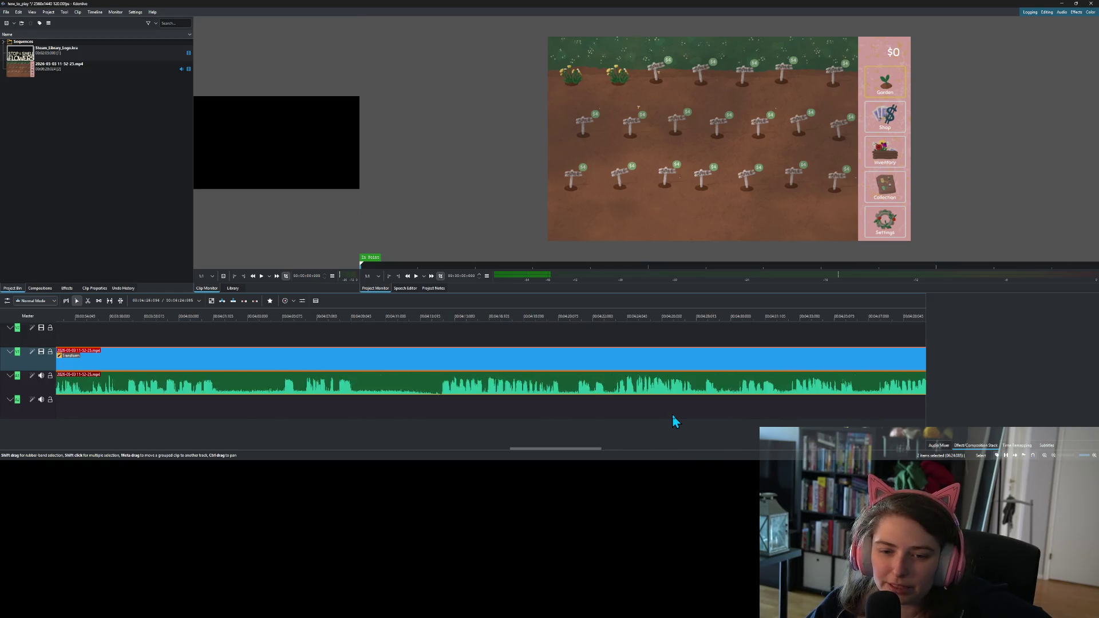
scroll(675, 422, up, 12)
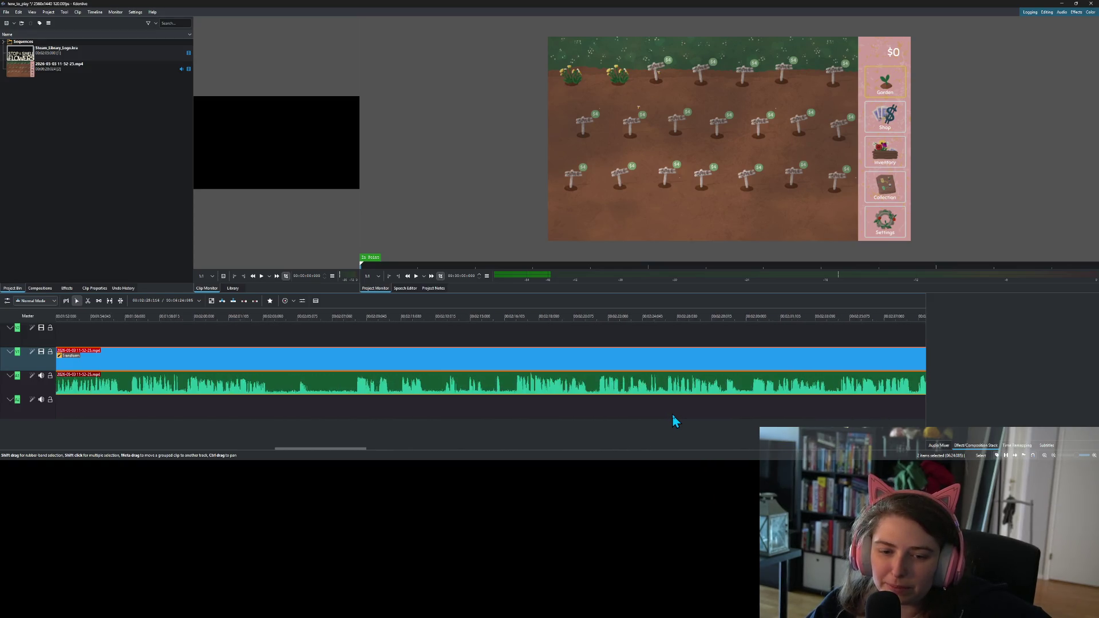
scroll(676, 422, up, 8)
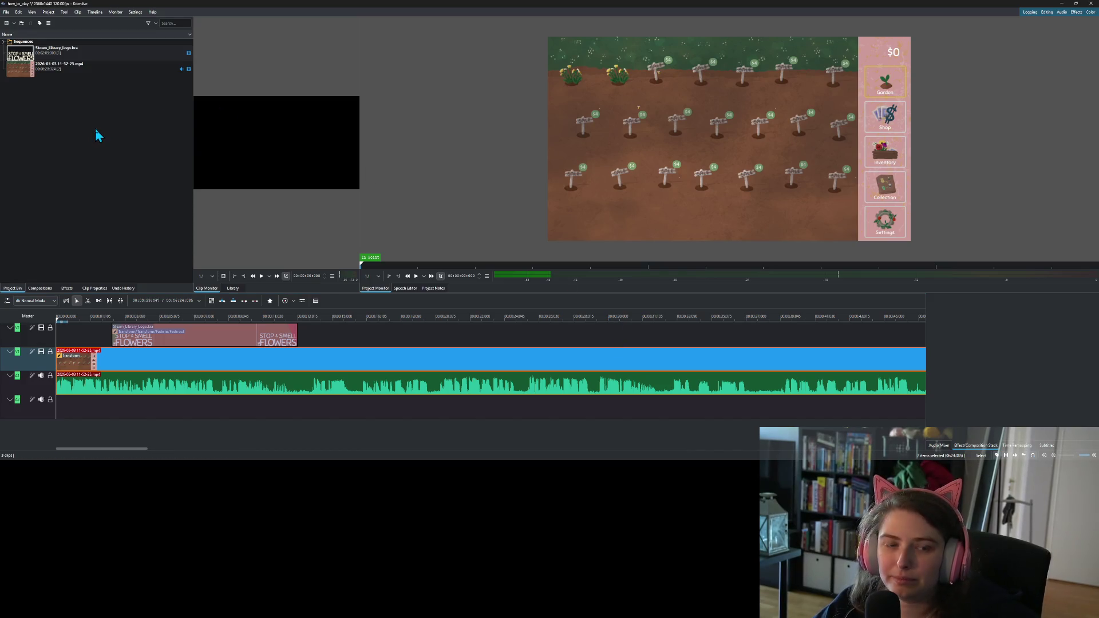
key(ctrl+s)
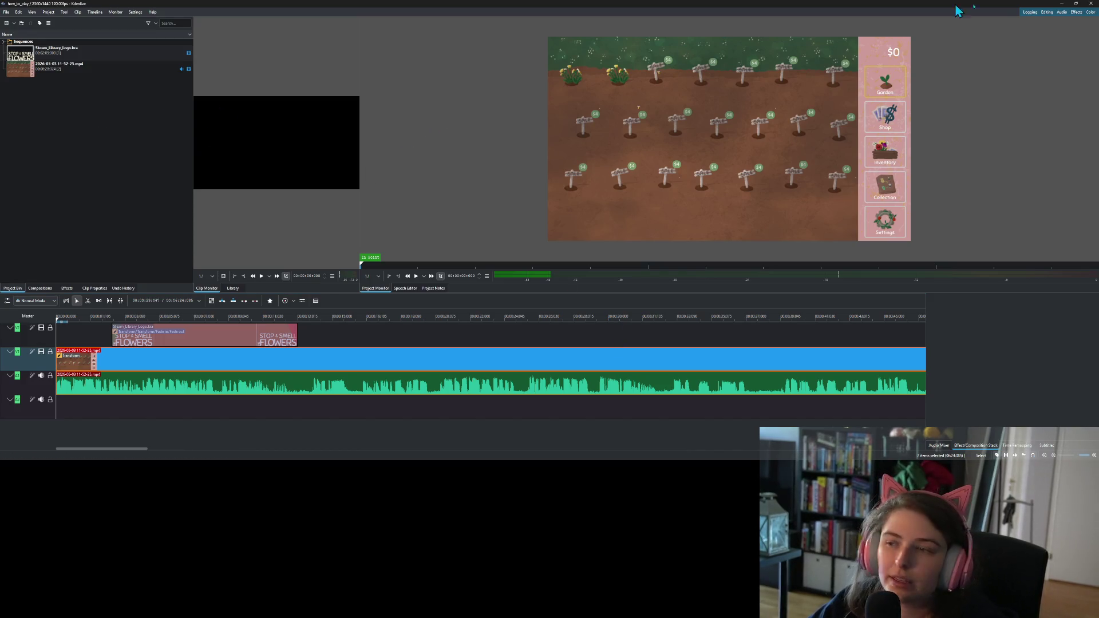
click(1062, 4)
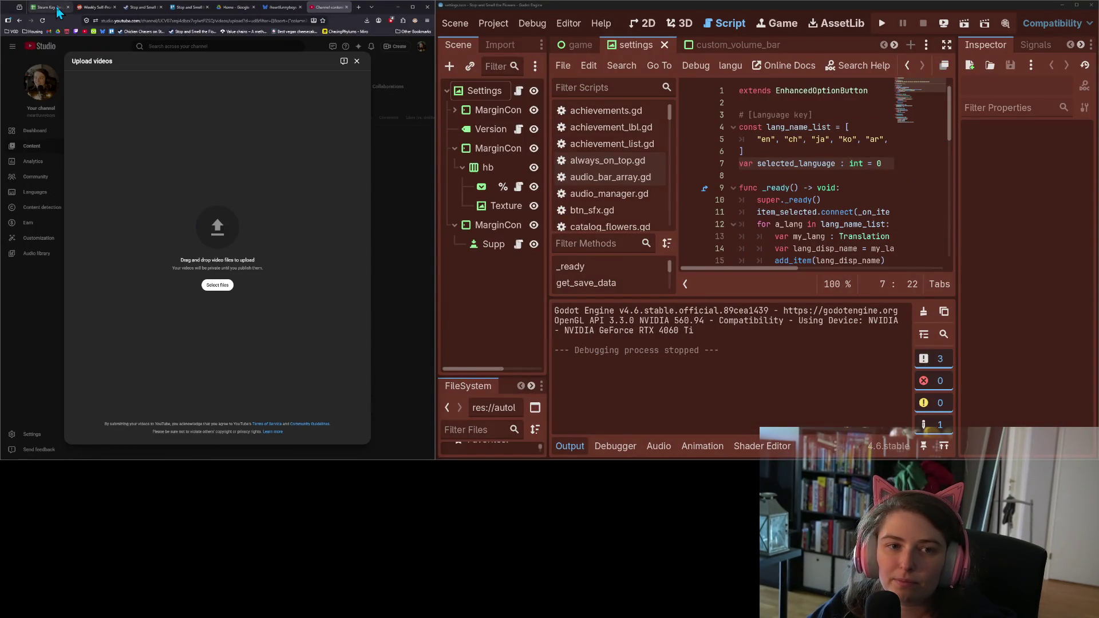
- Close the settings, custom_volume_bar, collection_panel and garden scene tabs in Godot
click(188, 7)
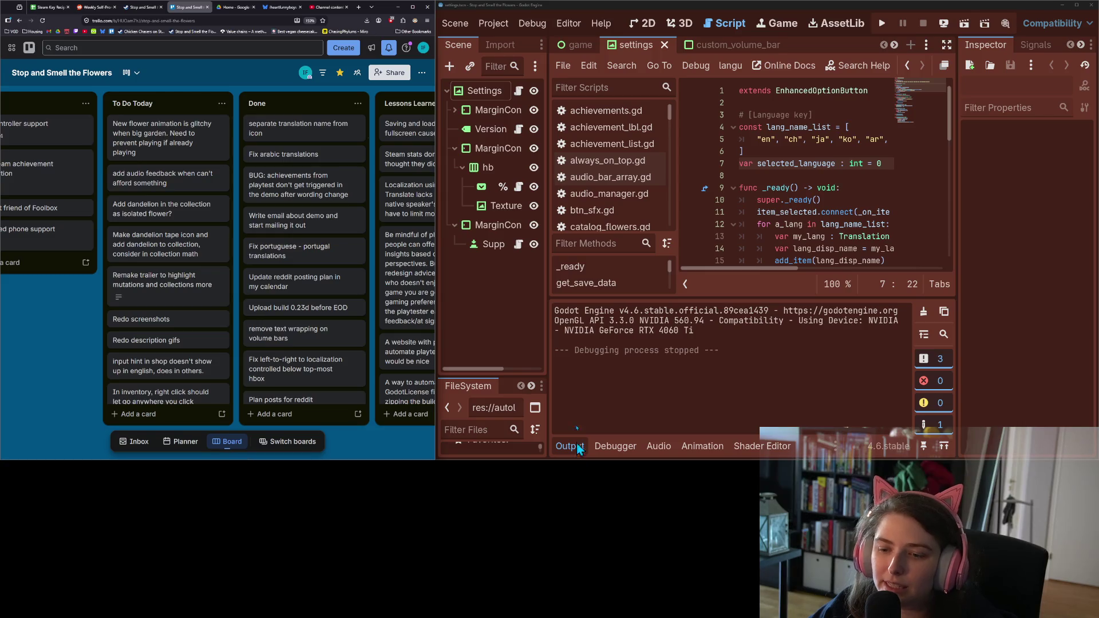
click(665, 45)
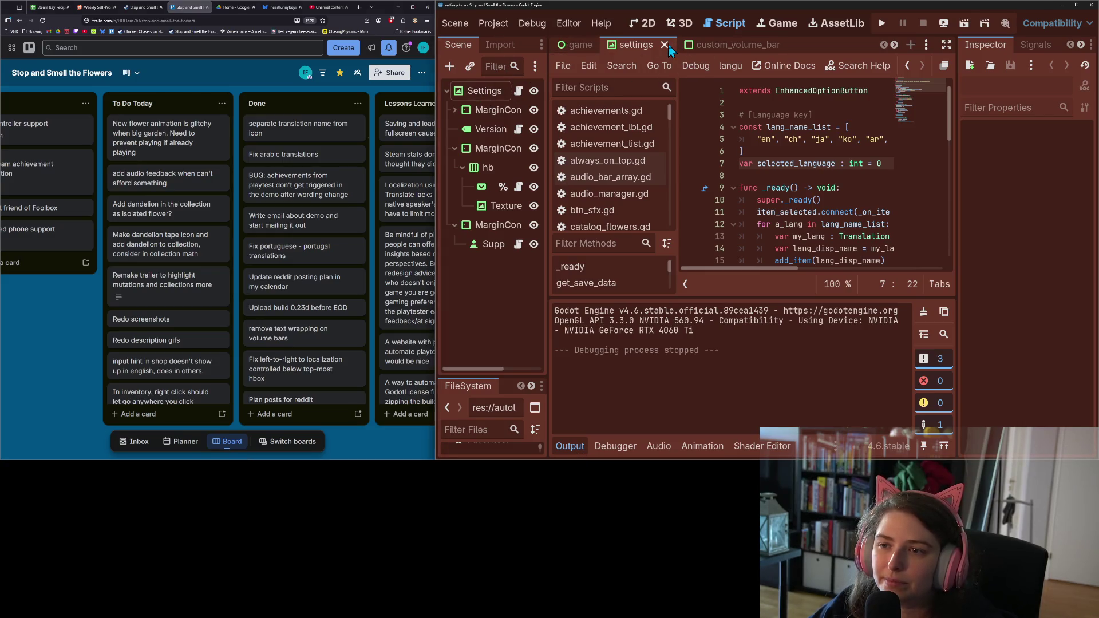
click(703, 49)
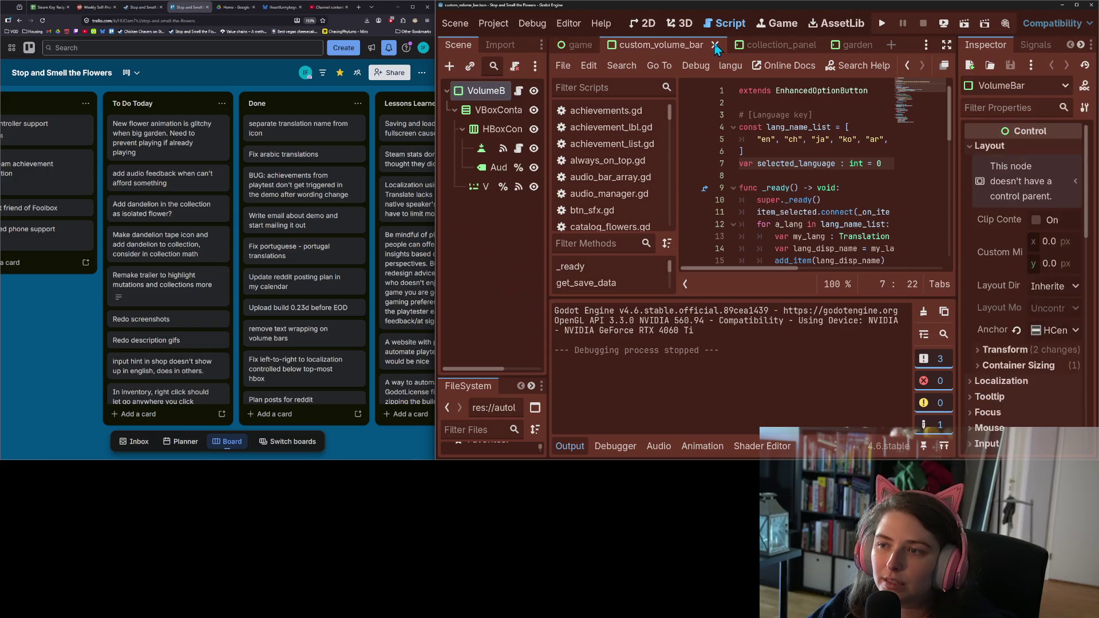
click(722, 45)
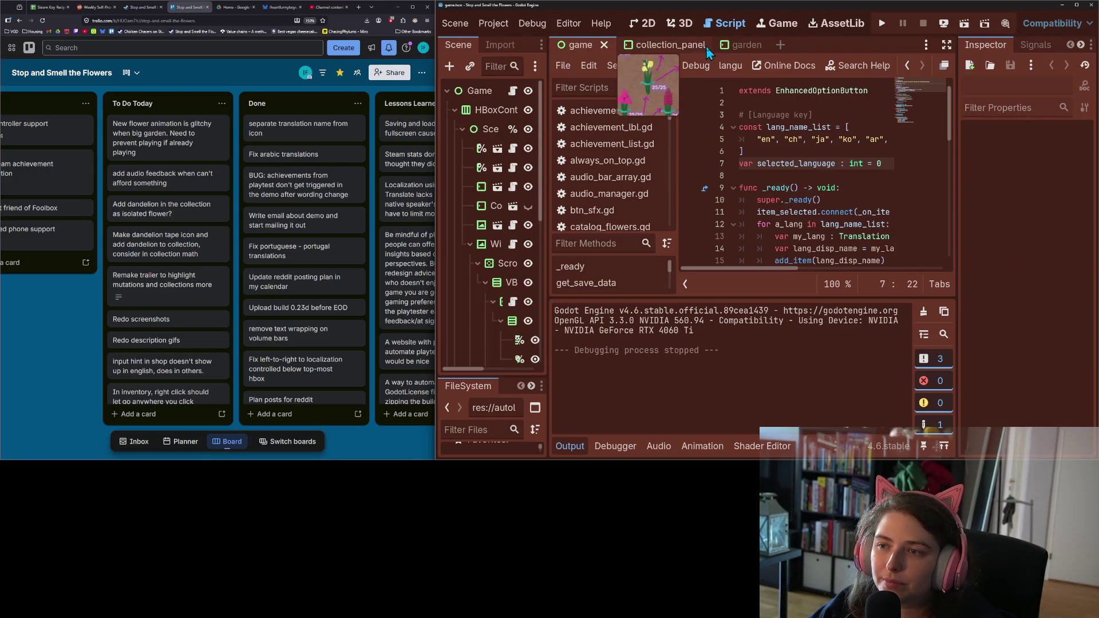
click(709, 50)
click(711, 46)
click(660, 51)
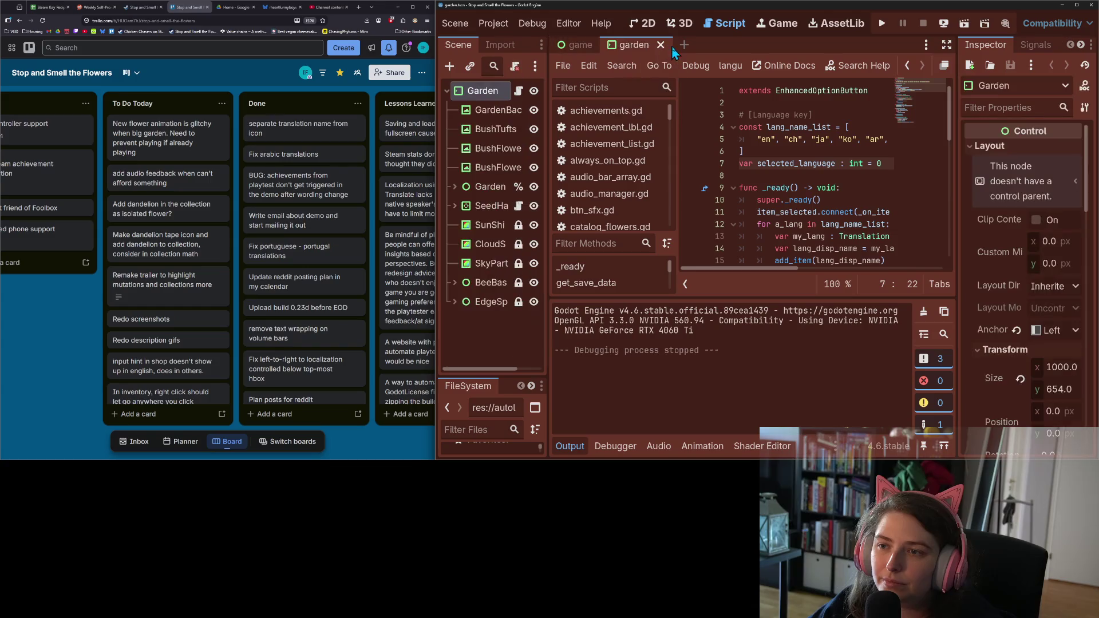
click(673, 45)
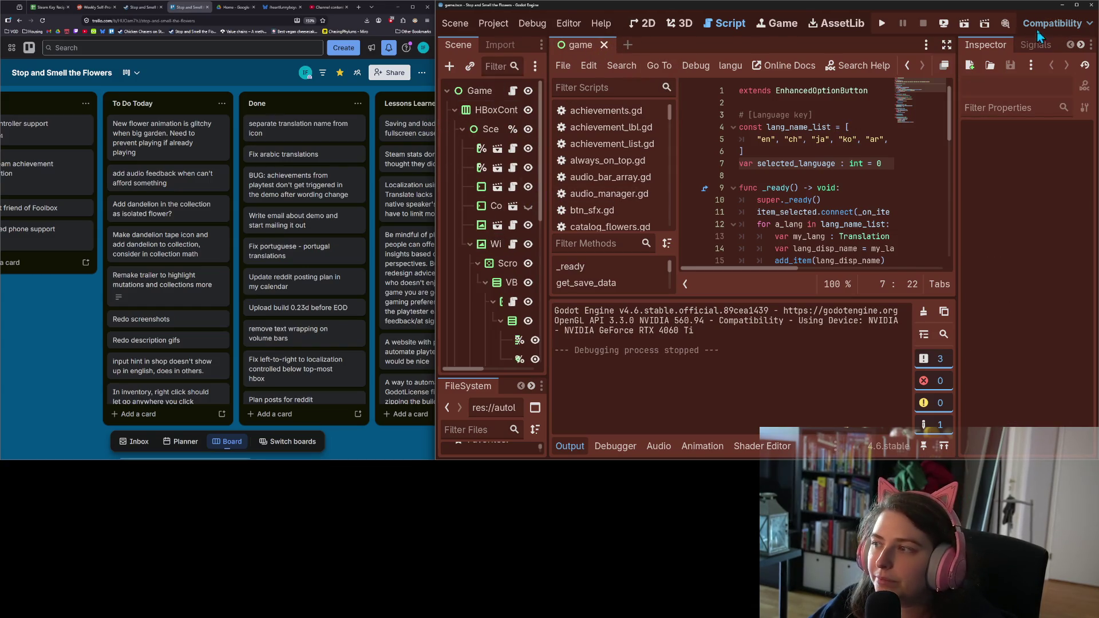
- Maximize Godot, expand SidePanel and open the GardenSceneSelect node's script
click(1077, 4)
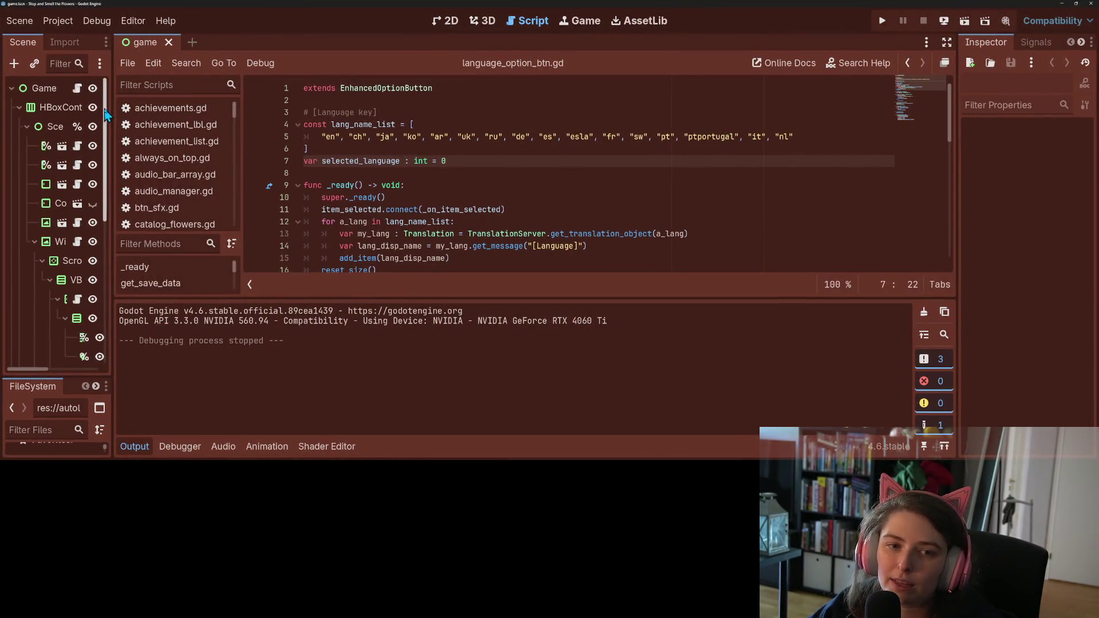
mouse_move(112, 247)
mouse_down()
mouse_move(320, 246)
mouse_move(267, 246)
mouse_up()
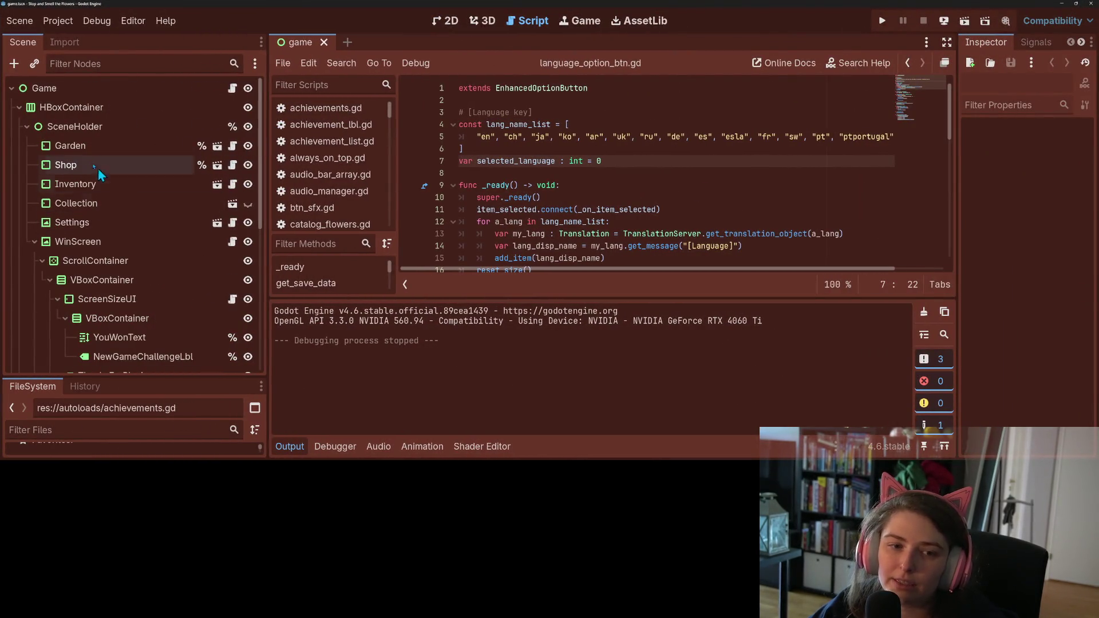
click(35, 241)
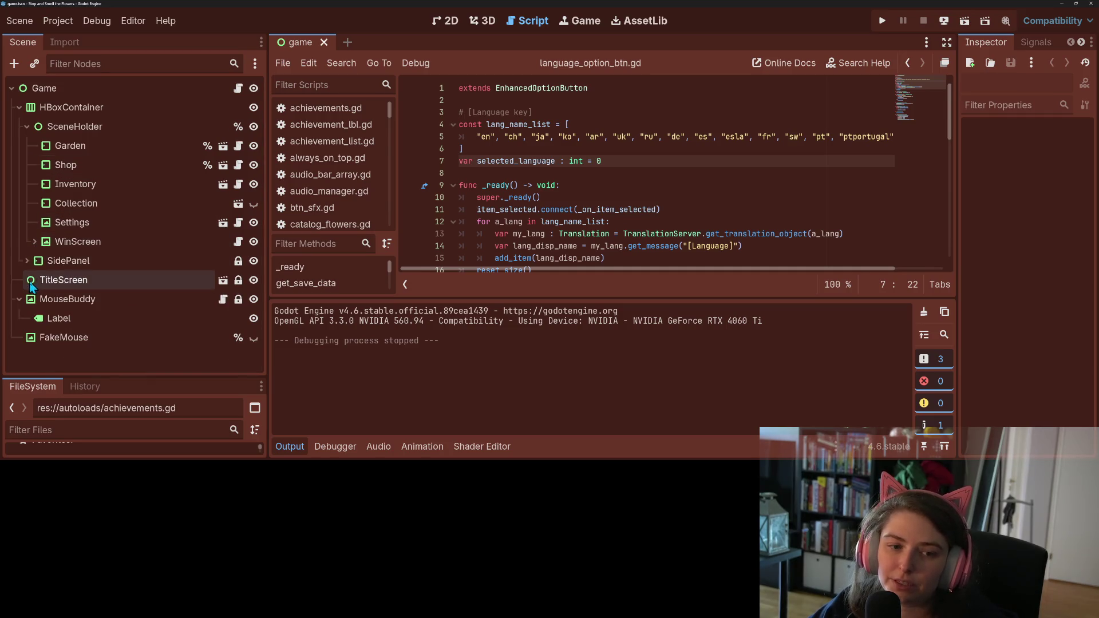
click(27, 260)
scroll(85, 275, down, 3)
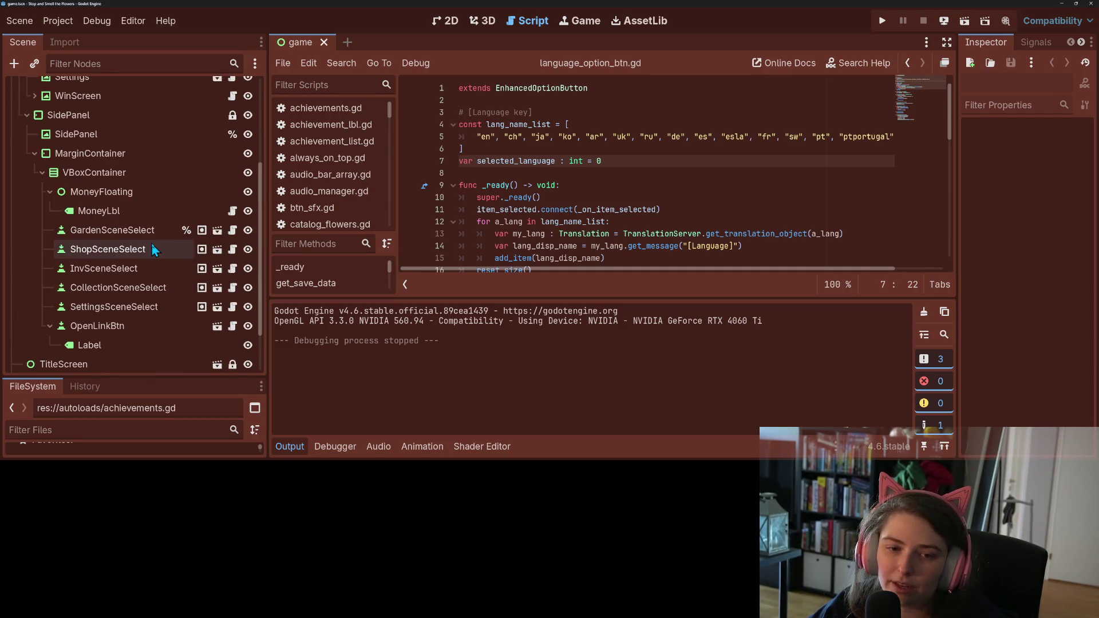
click(152, 230)
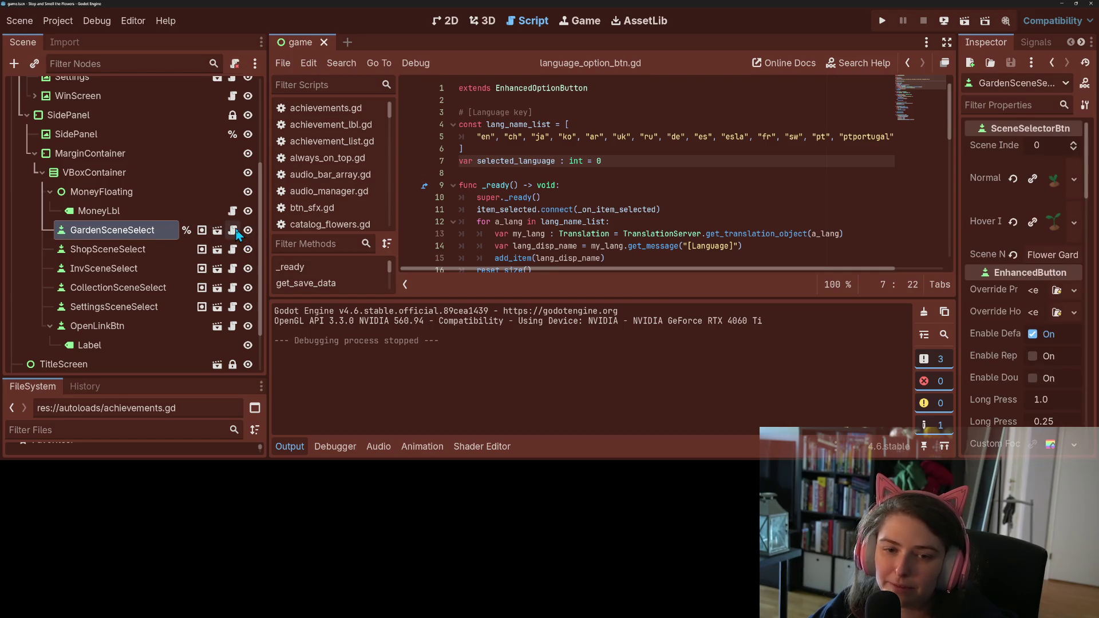
click(232, 230)
click(291, 452)
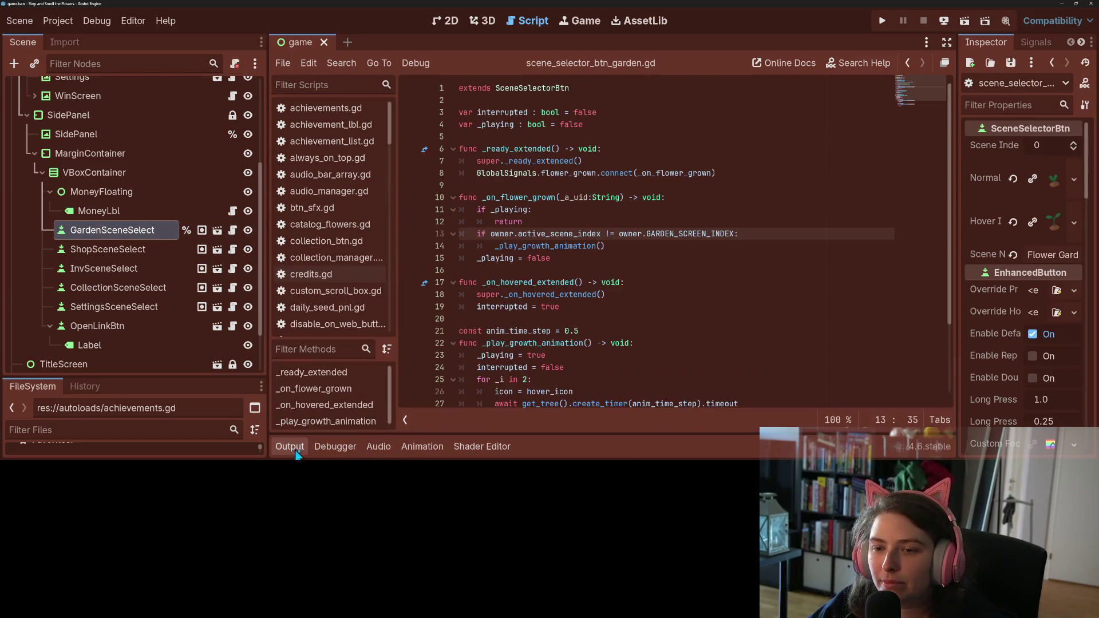
drag(396, 253, 444, 263)
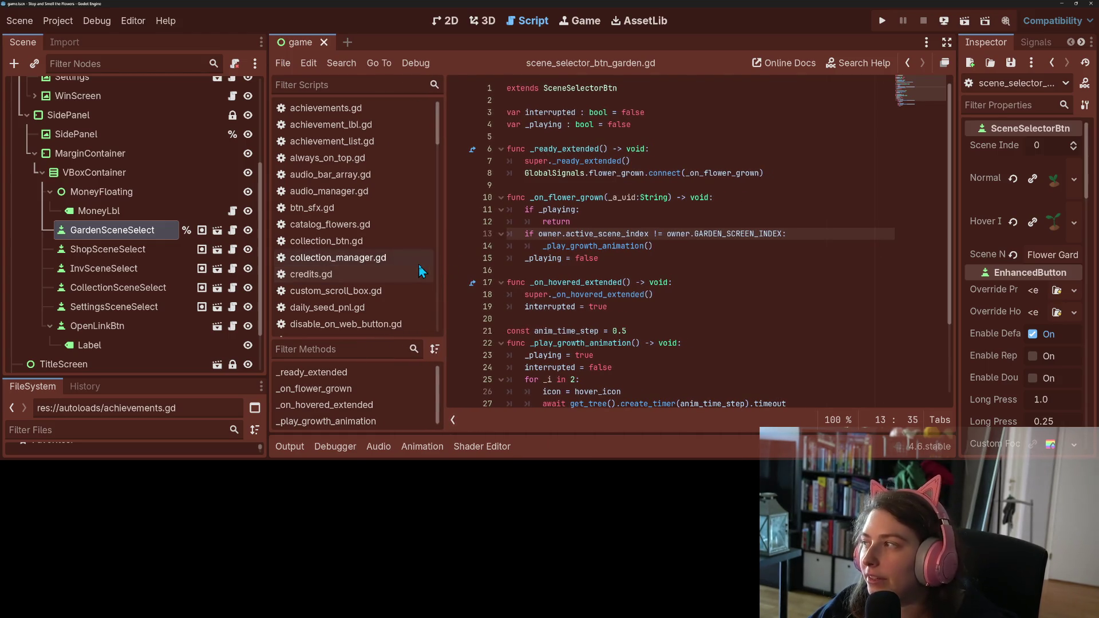
scroll(376, 304, down, 5)
scroll(377, 304, down, 6)
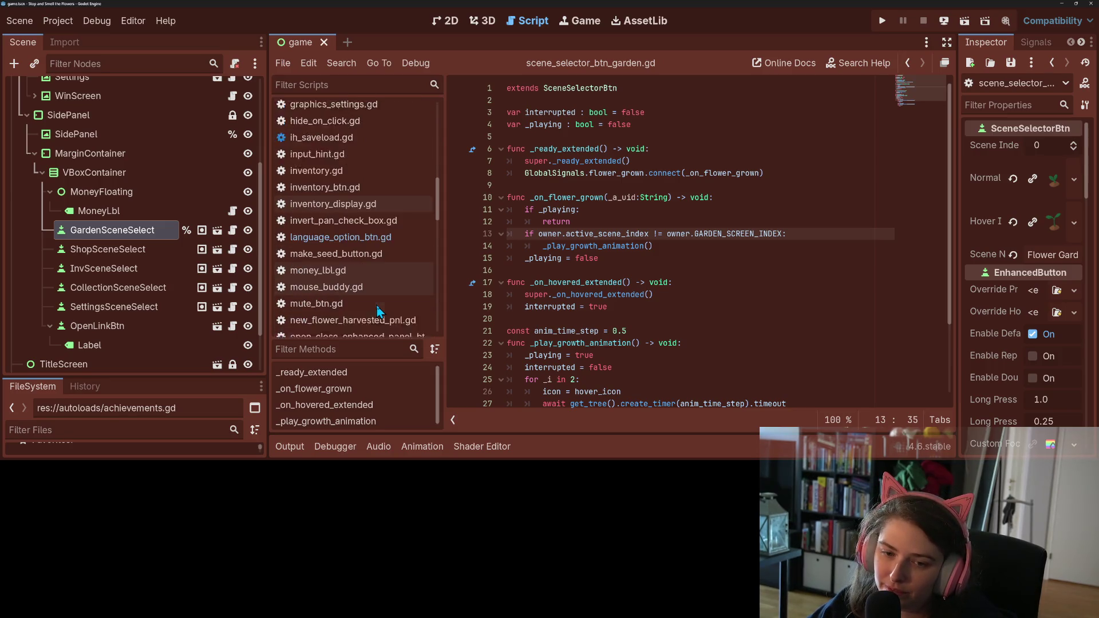
click(652, 294)
double_click(574, 247)
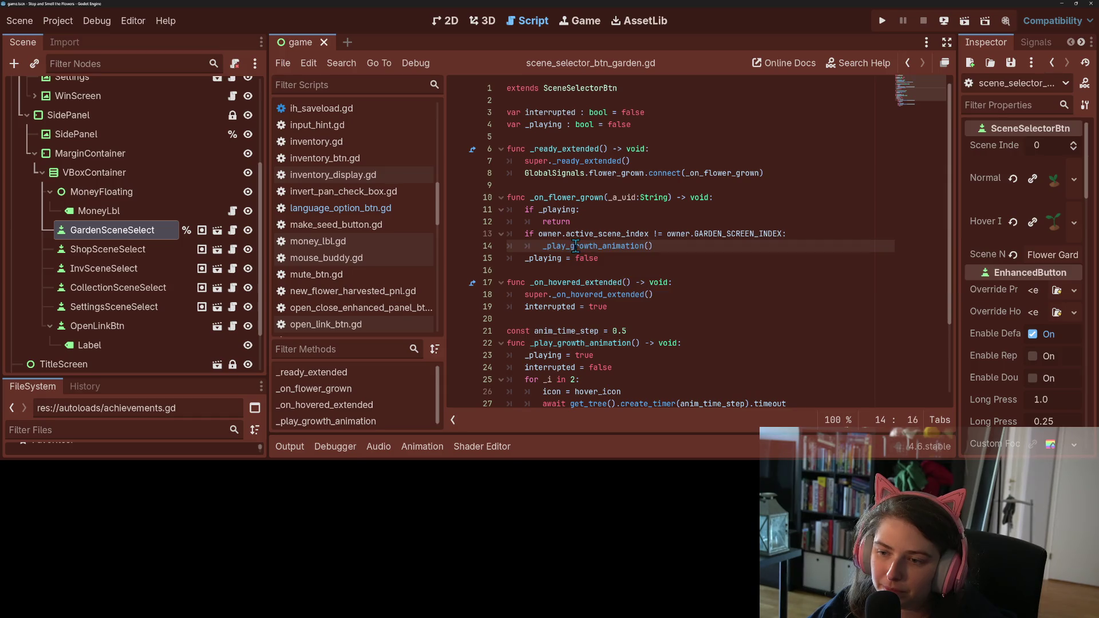
scroll(612, 294, down, 3)
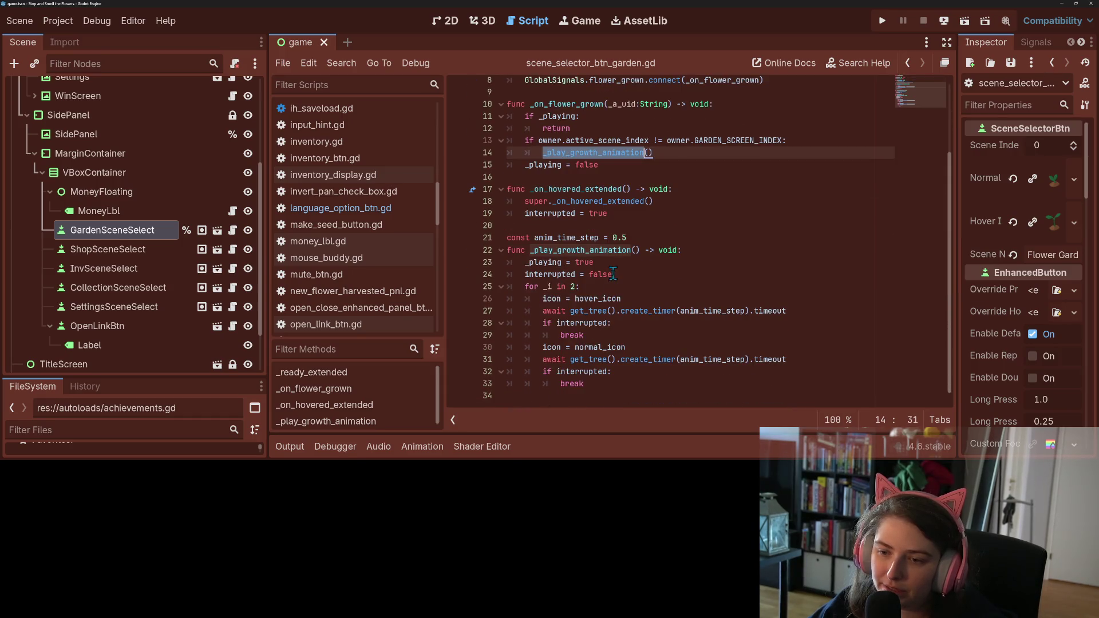
double_click(585, 262)
double_click(549, 263)
click(550, 262)
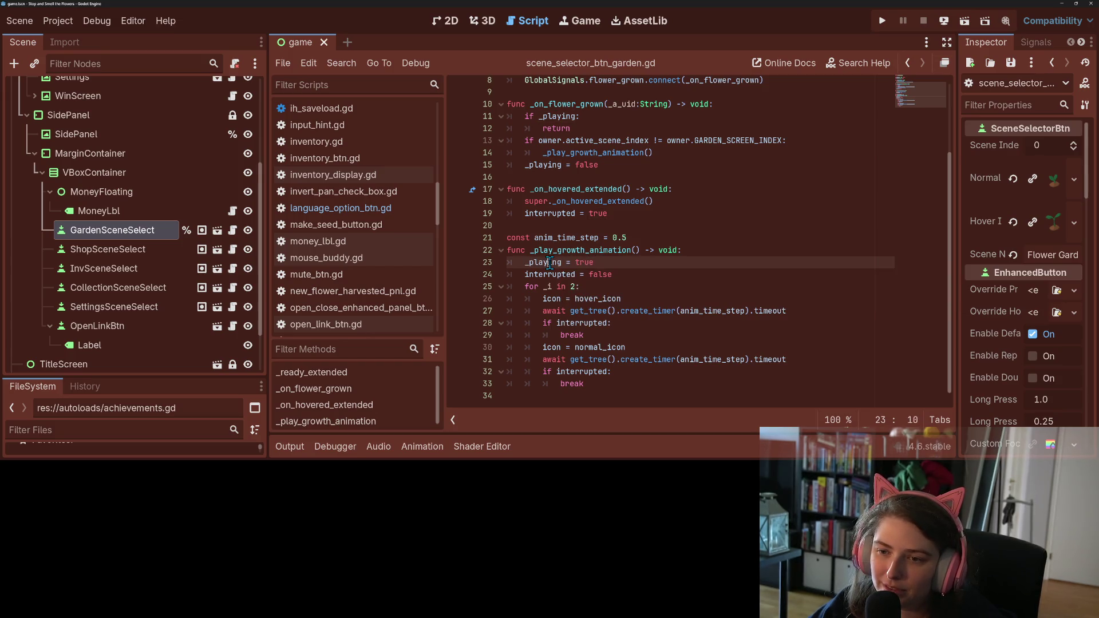
scroll(549, 263, up, 1)
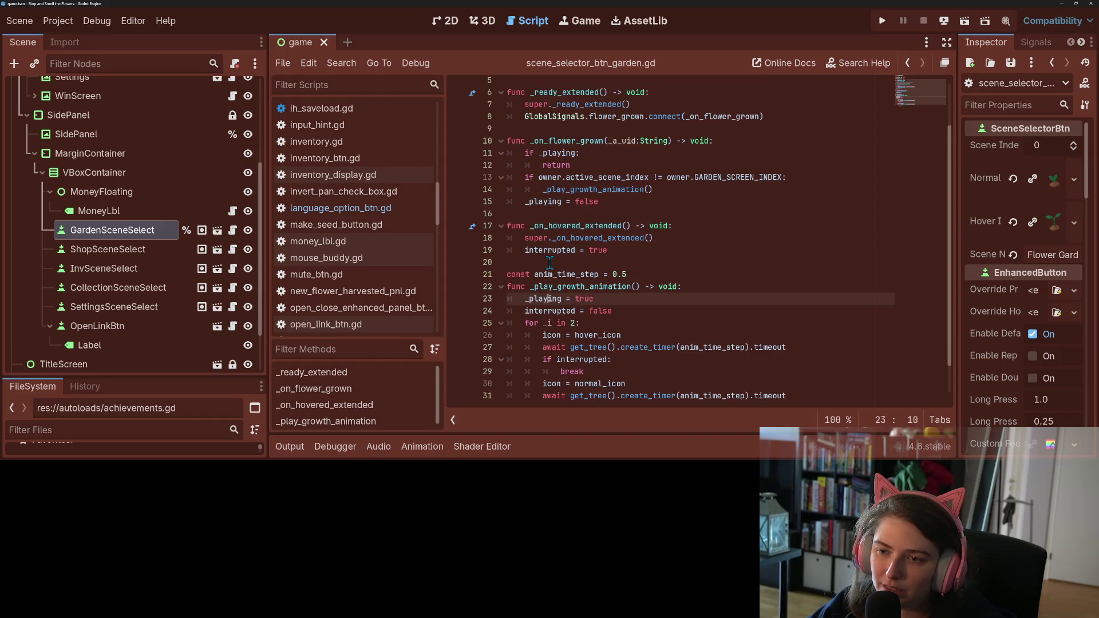
double_click(591, 142)
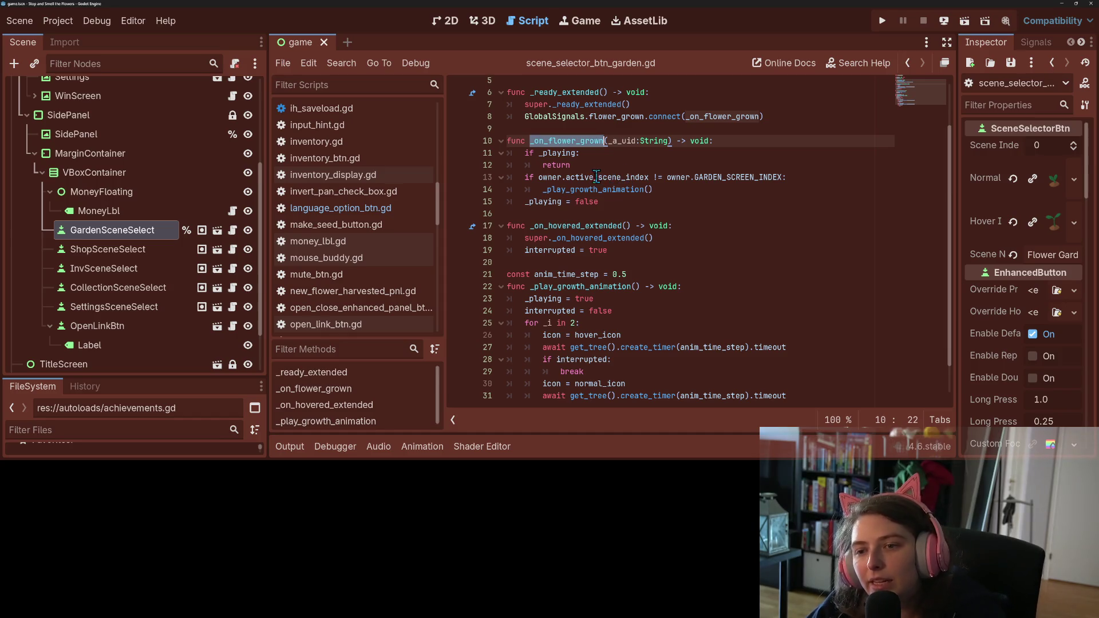
click(570, 166)
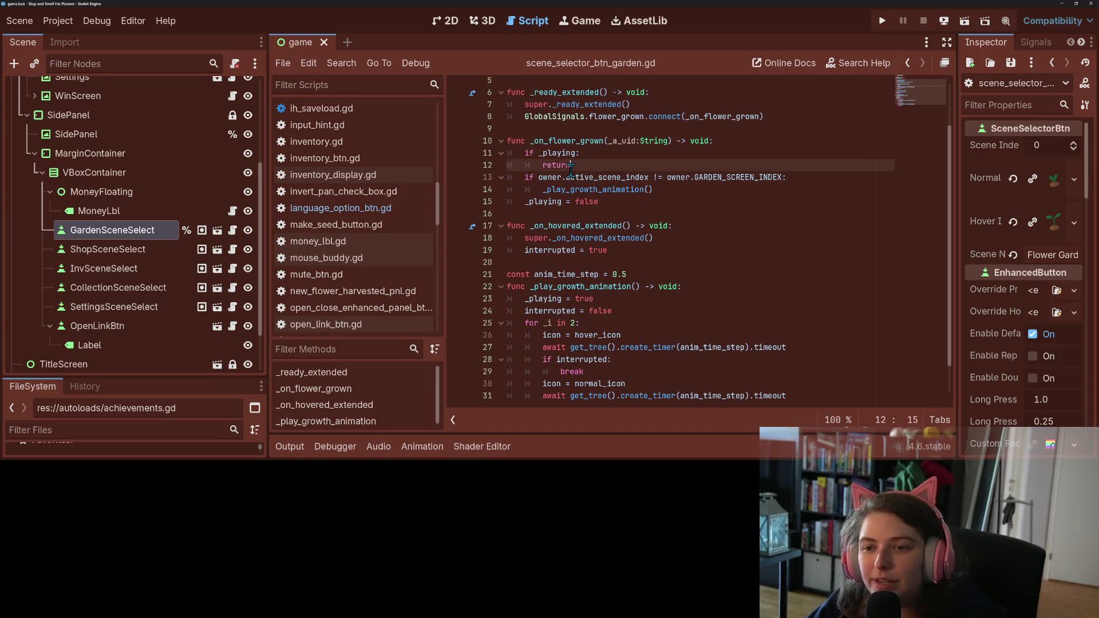
click(551, 286)
double_click(550, 287)
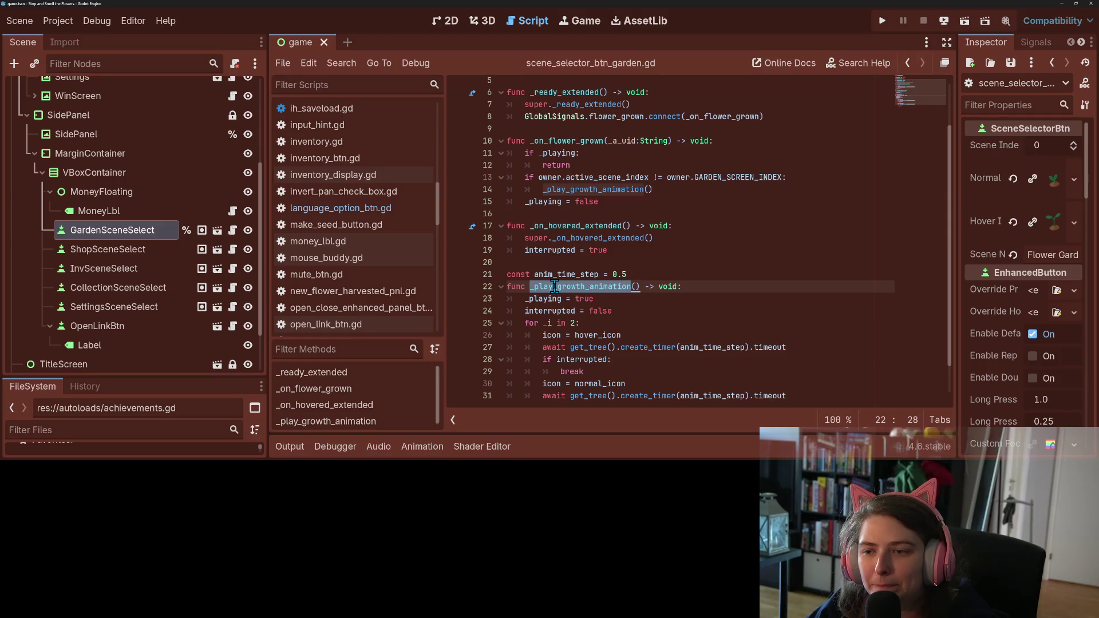
click(593, 166)
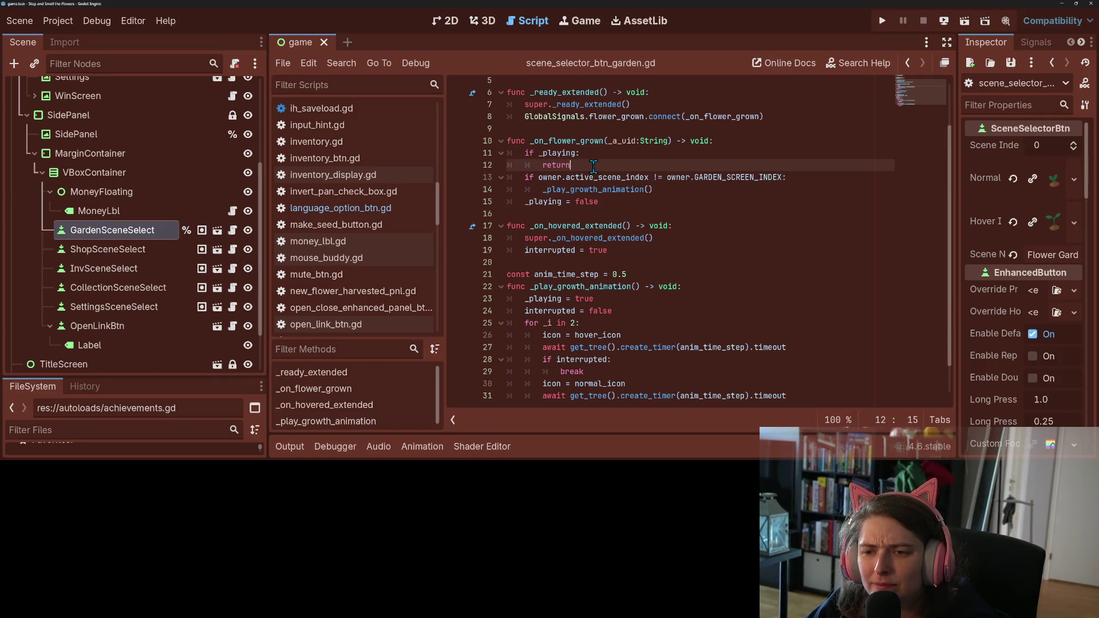
scroll(619, 309, down, 1)
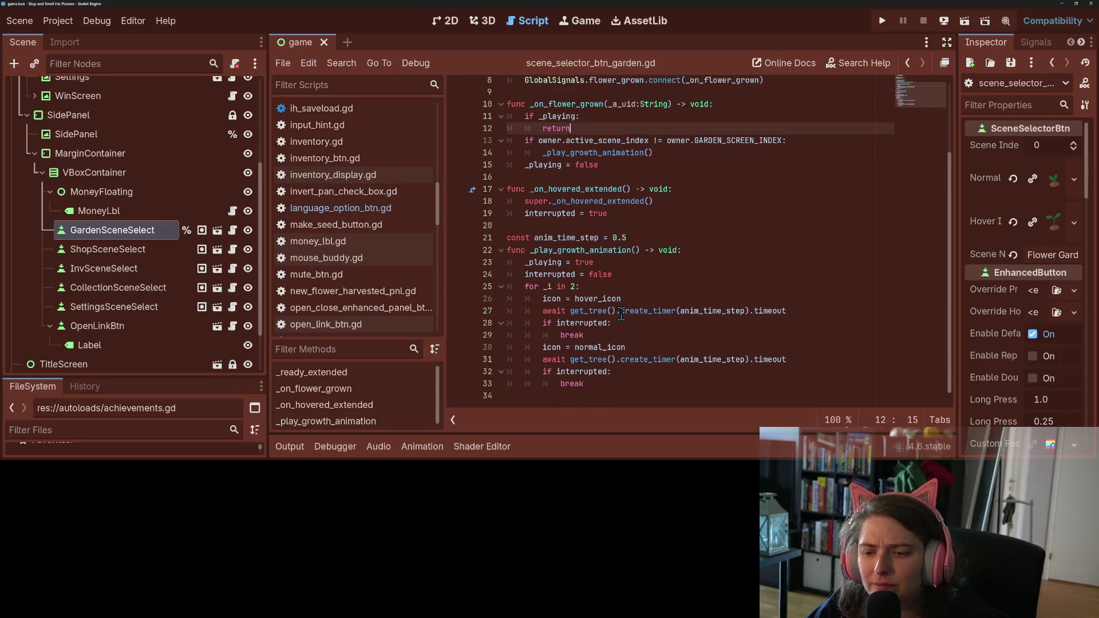
click(576, 275)
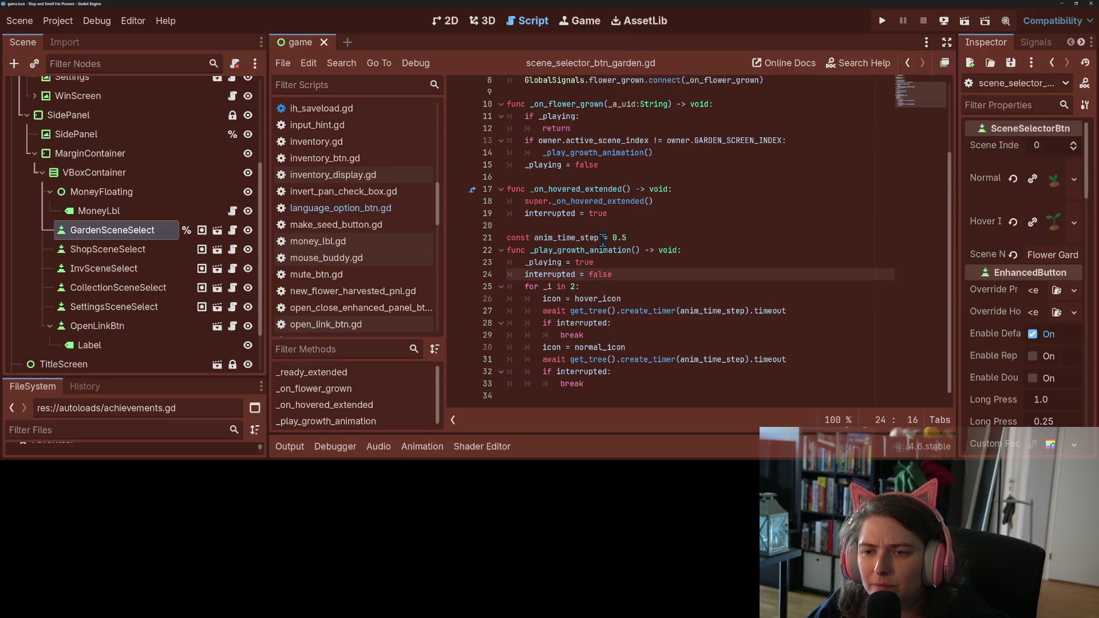
click(572, 152)
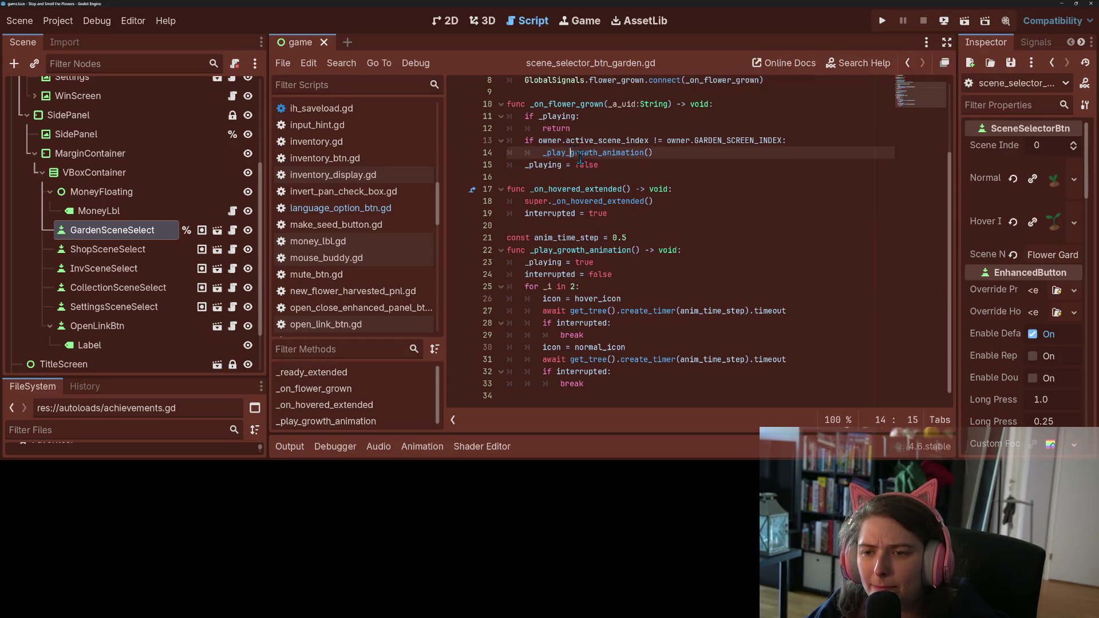
click(612, 166)
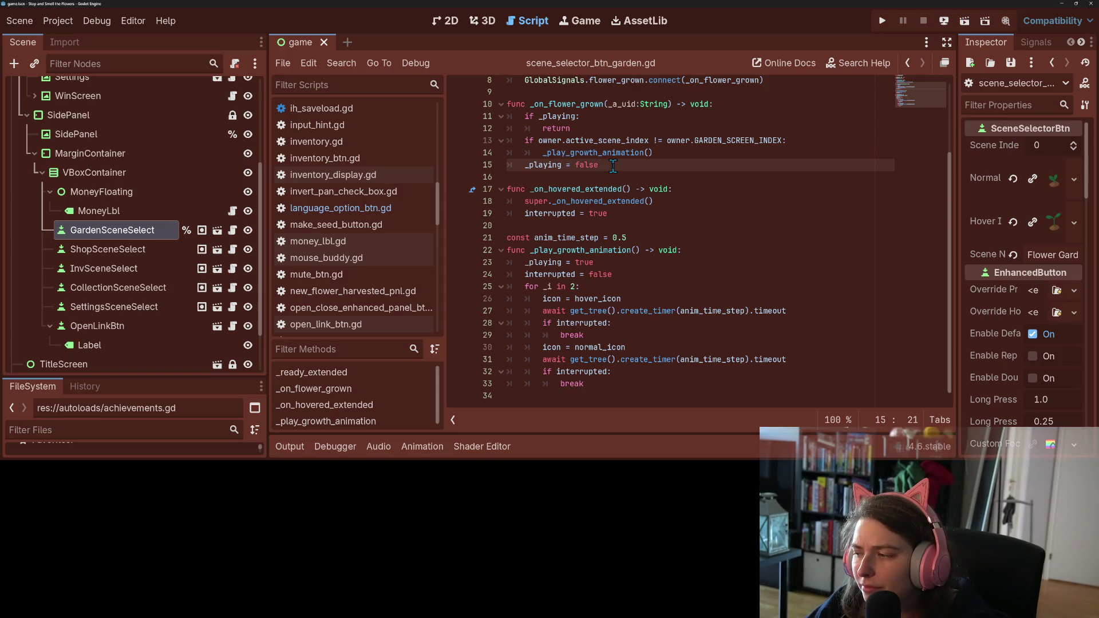
click(566, 117)
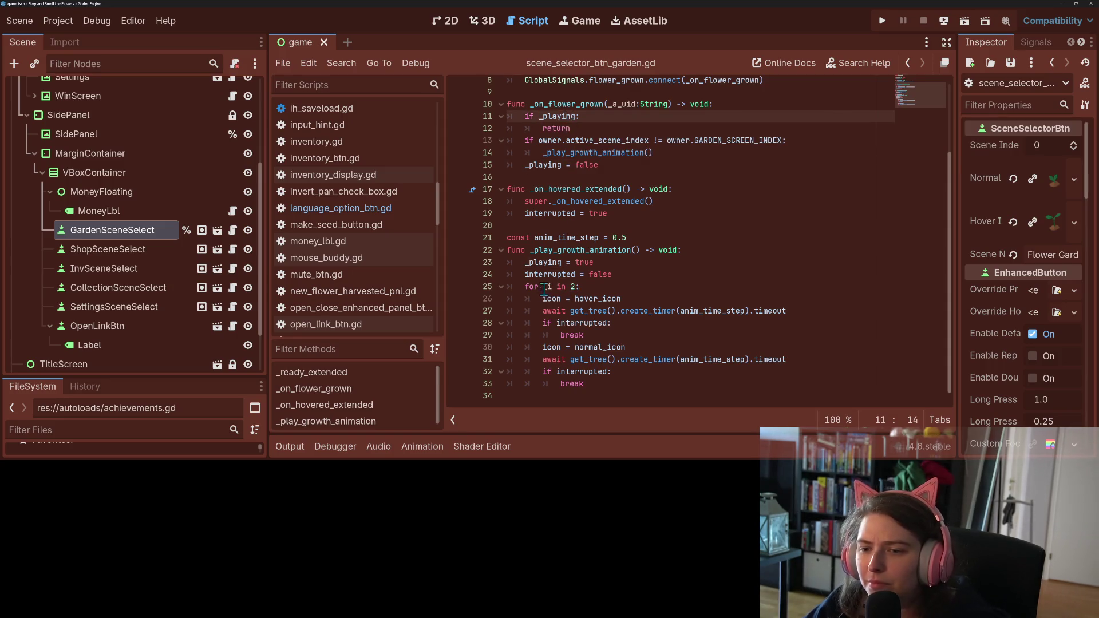
drag(526, 262, 608, 262)
key(ctrl+c)
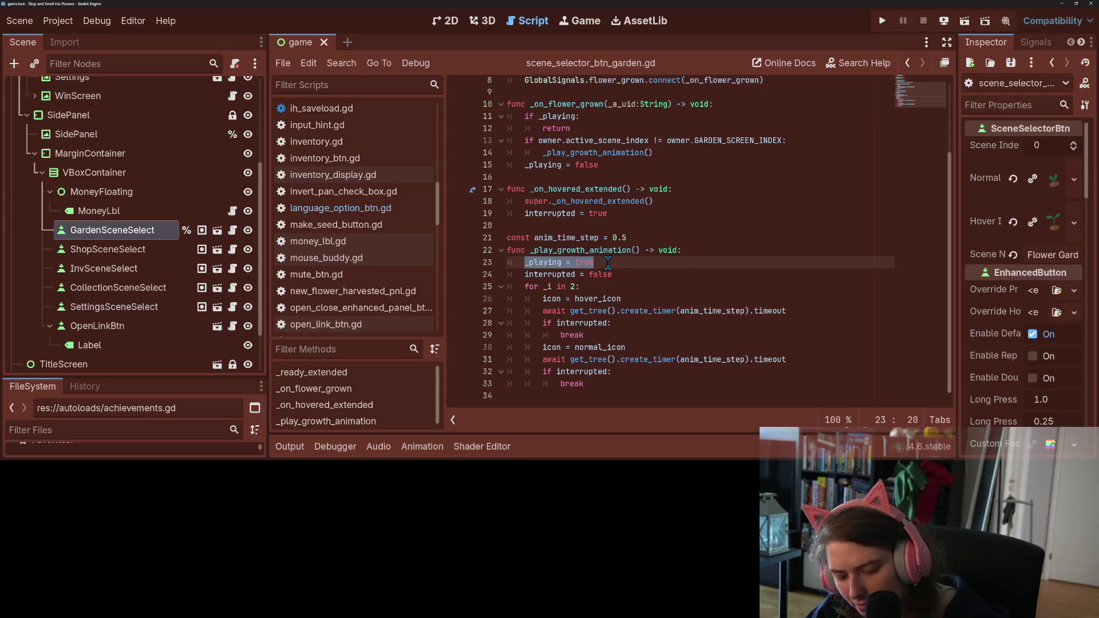
key(BackSpace)
- Paste '_playing = true' above the growth animation call, remove the leftover blank line, and save
click(525, 141)
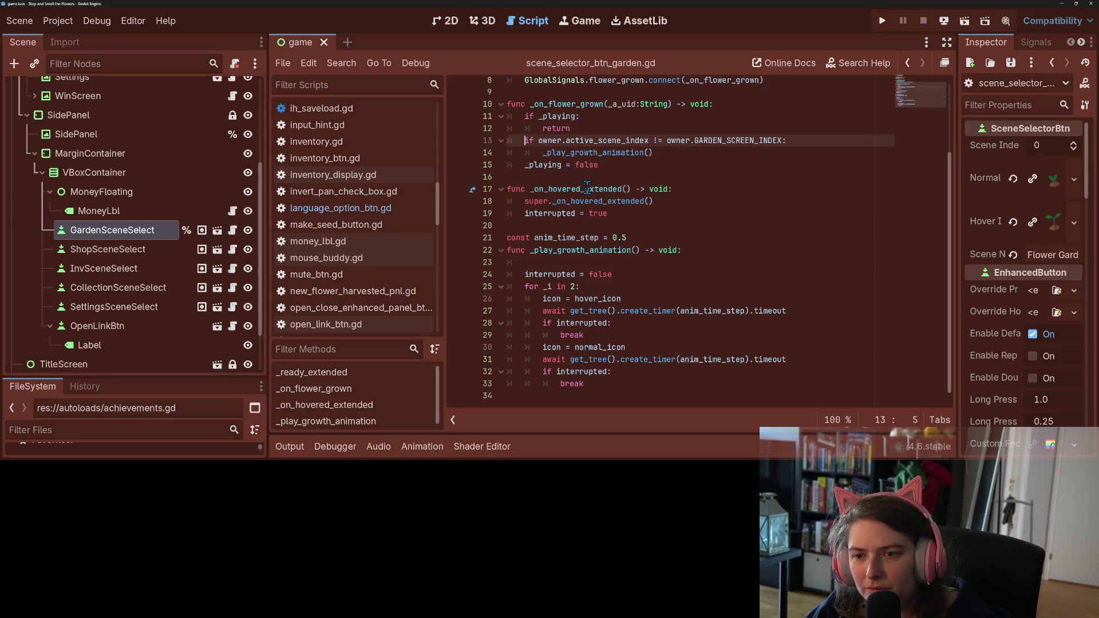
click(542, 155)
key(Return)
key(Up)
key(ctrl+v)
key(Down)
click(566, 276)
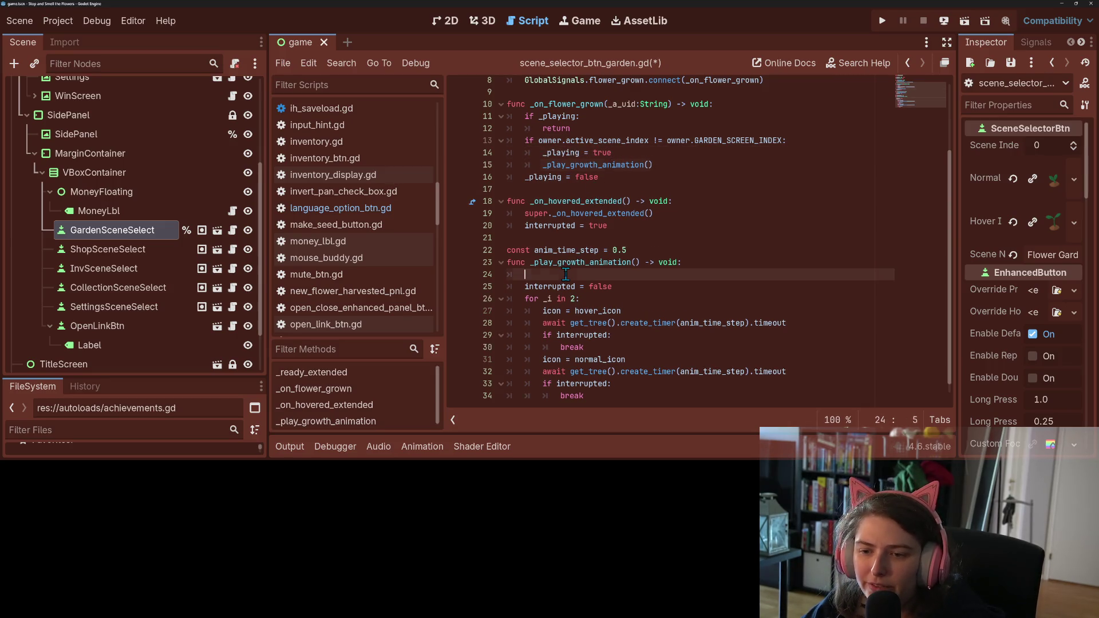
key(BackSpace)
click(566, 275)
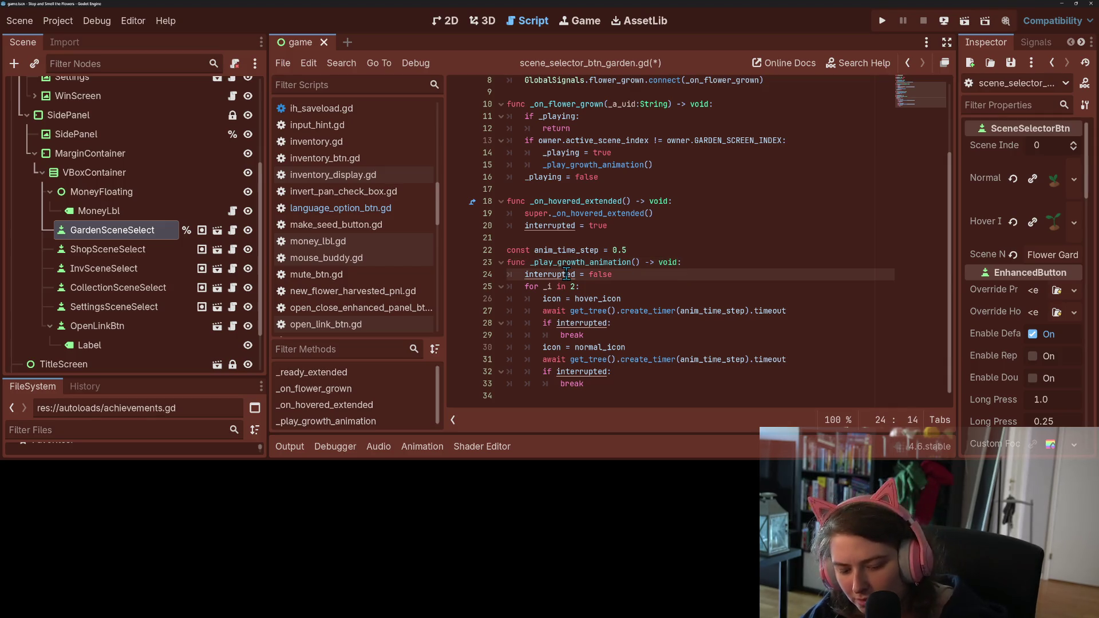
key(ctrl+s)
- Add 'if _playing: return' above it, delete the old outer guard, and save the script
click(546, 152)
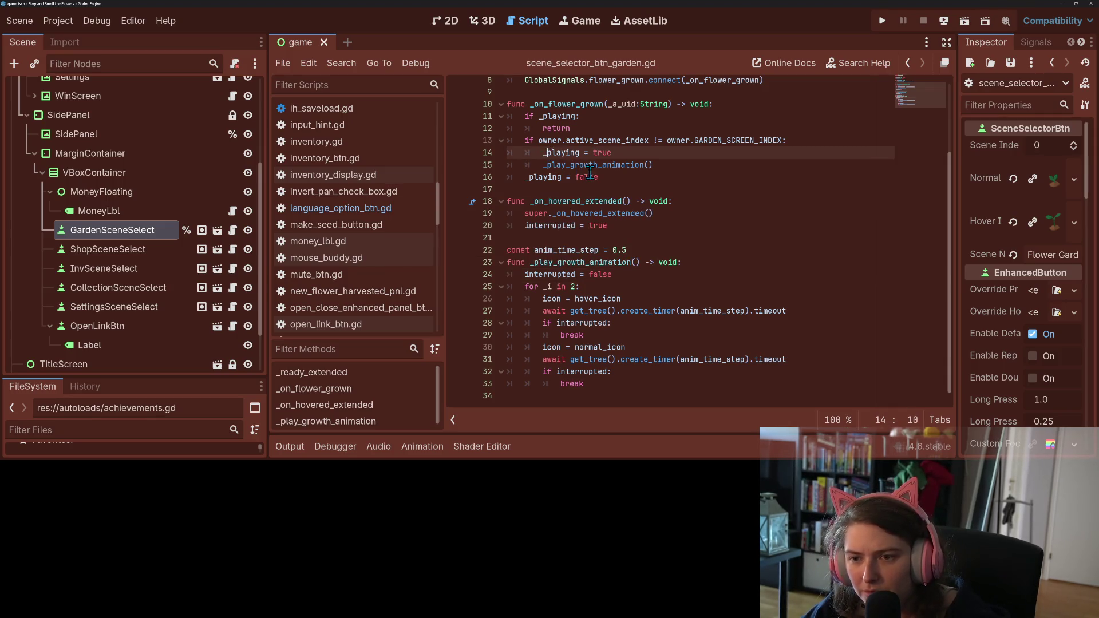
key(ctrl+shift+Return)
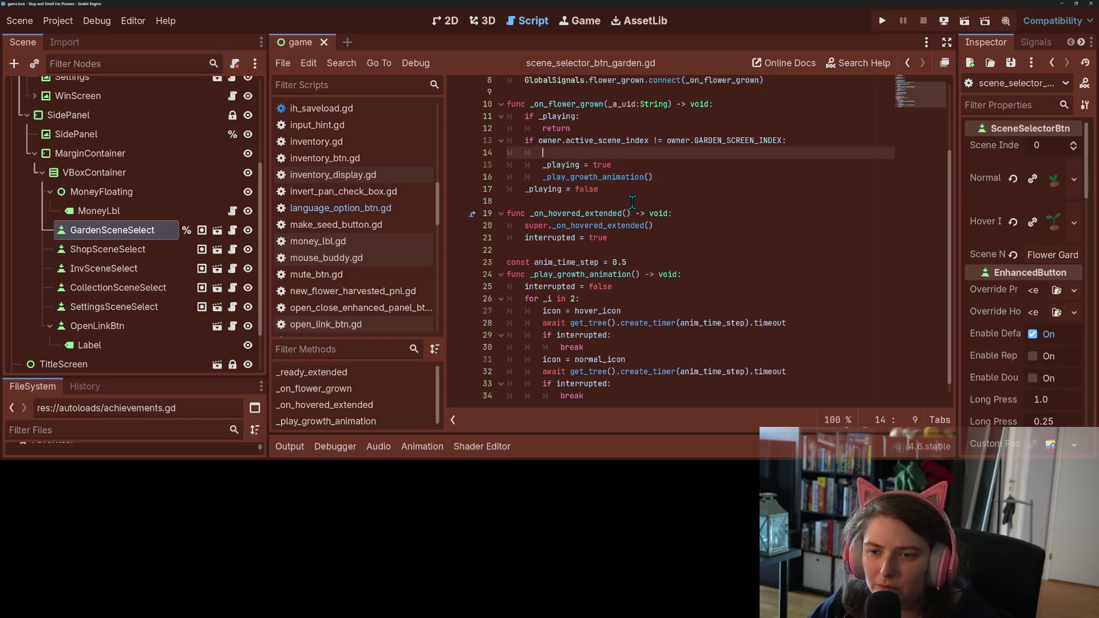
text(if _playing:)
key(Return)
text(return)
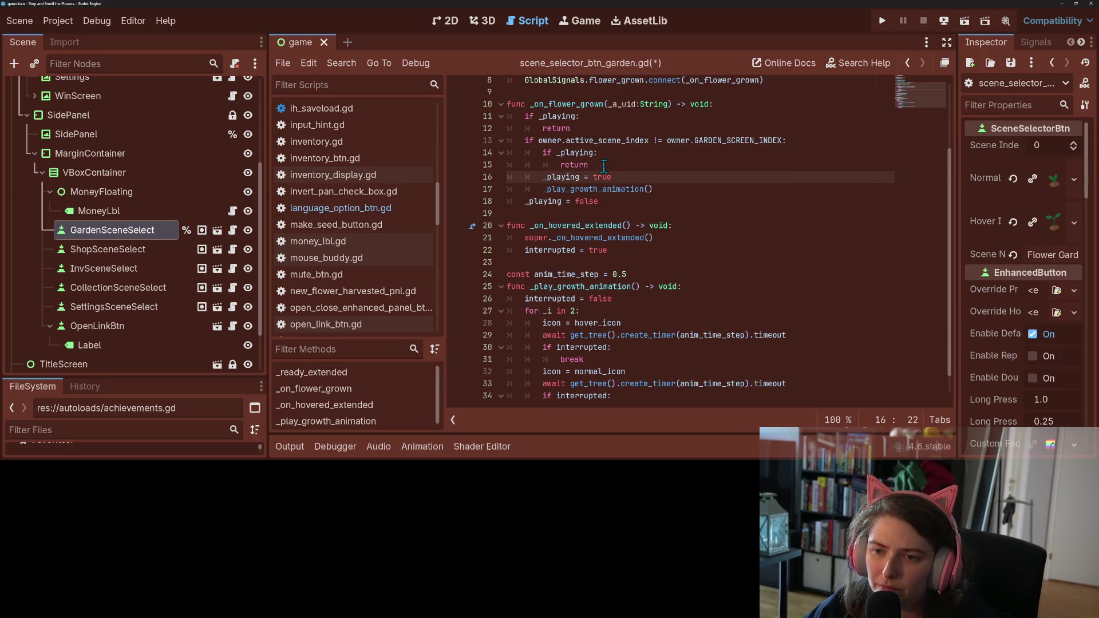
click(585, 129)
drag(584, 129, 448, 115)
key(BackSpace)
key(BackSpace)
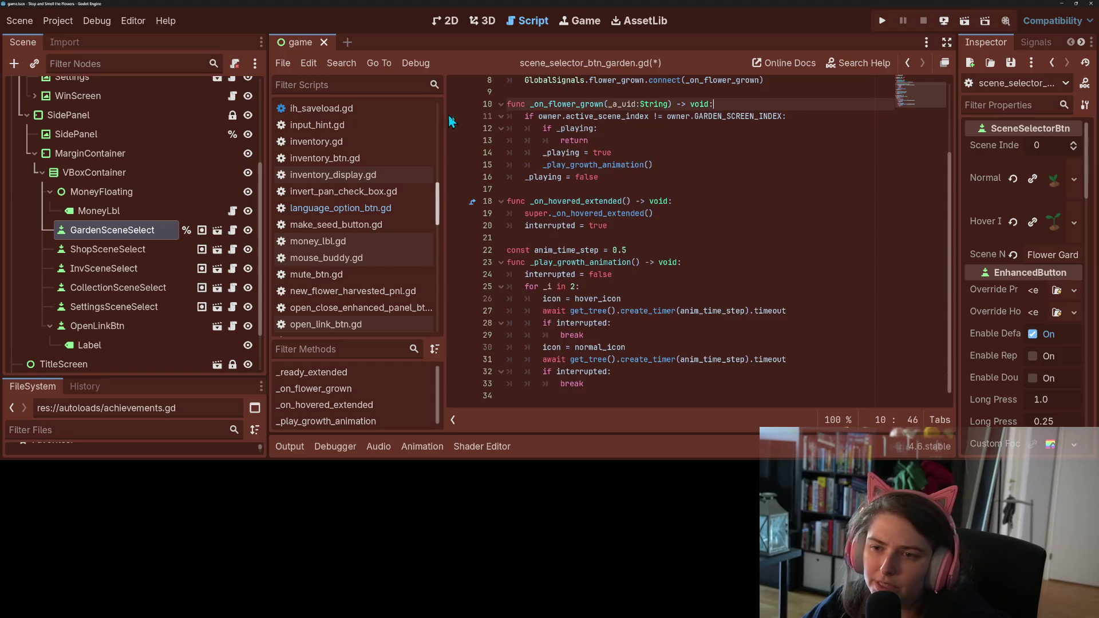
click(652, 149)
key(ctrl+s)
click(640, 143)
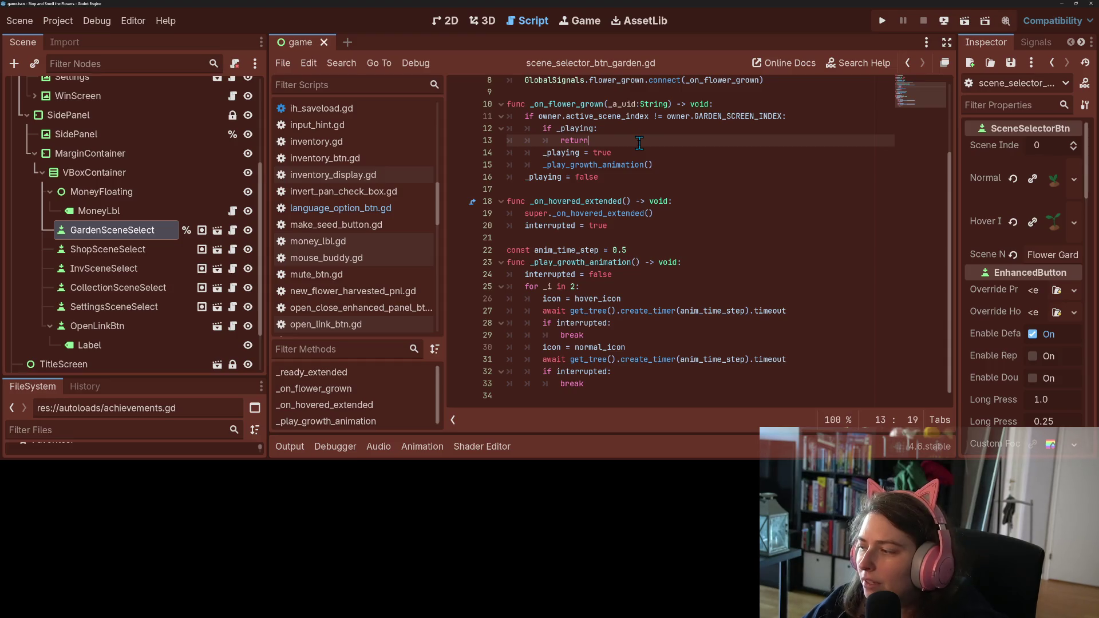
click(599, 116)
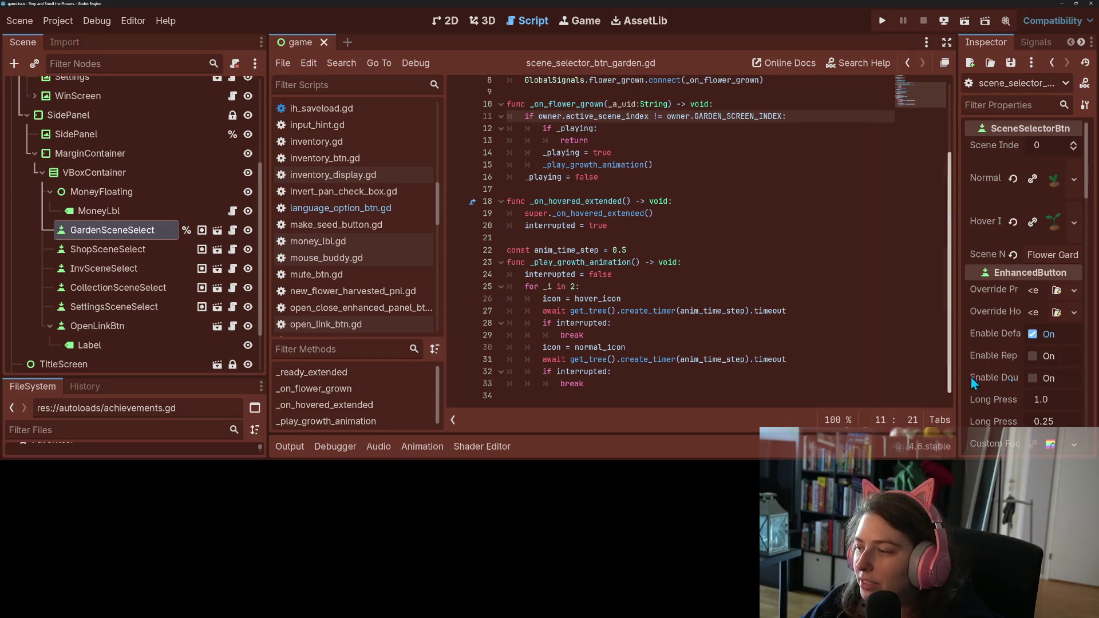
key(alt+Tab)
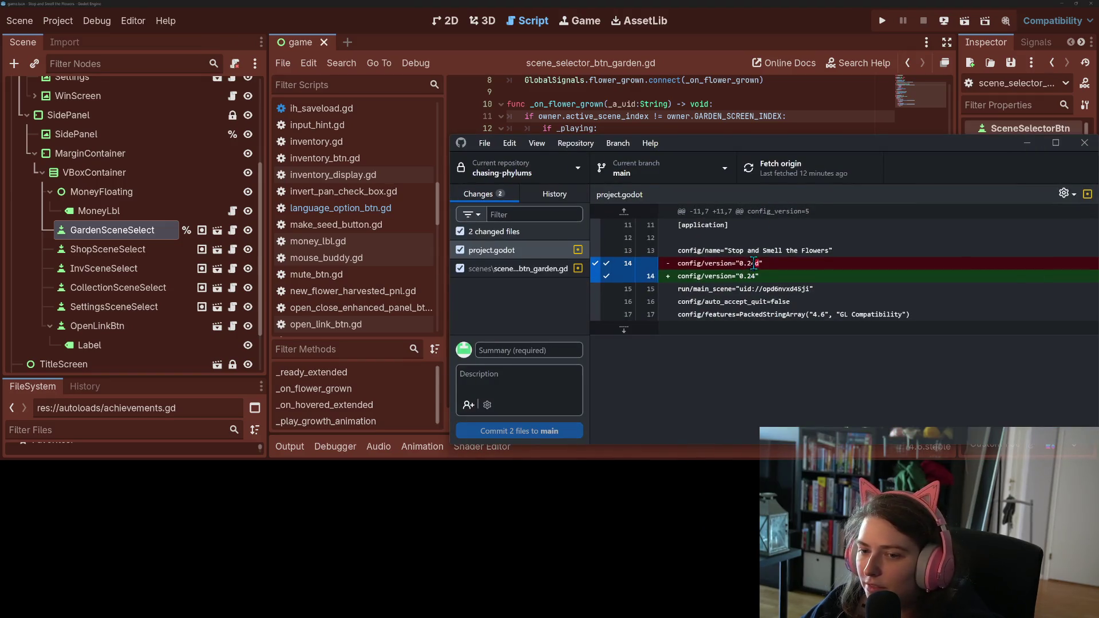
- Discard the project.godot change in GitHub Desktop and reload it from disk in Godot
right_click(509, 251)
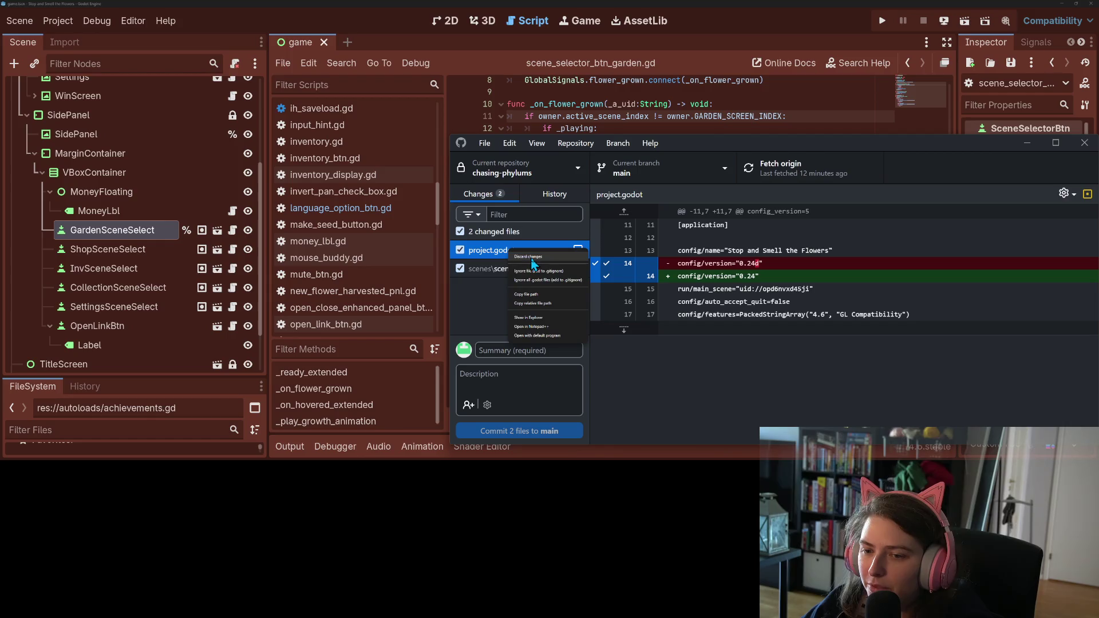
click(533, 259)
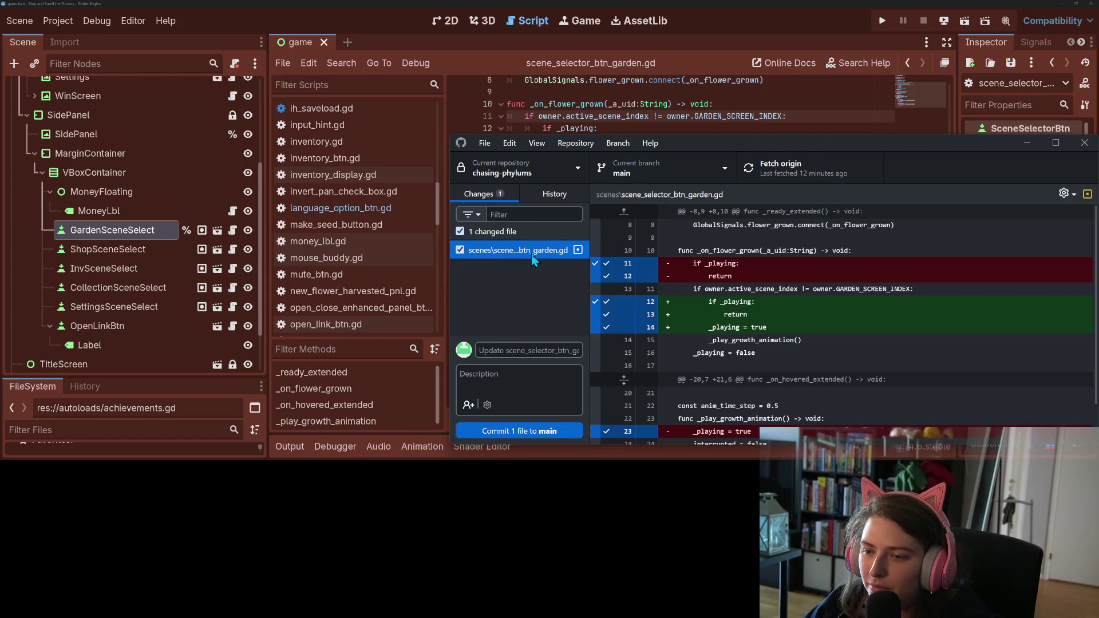
click(687, 128)
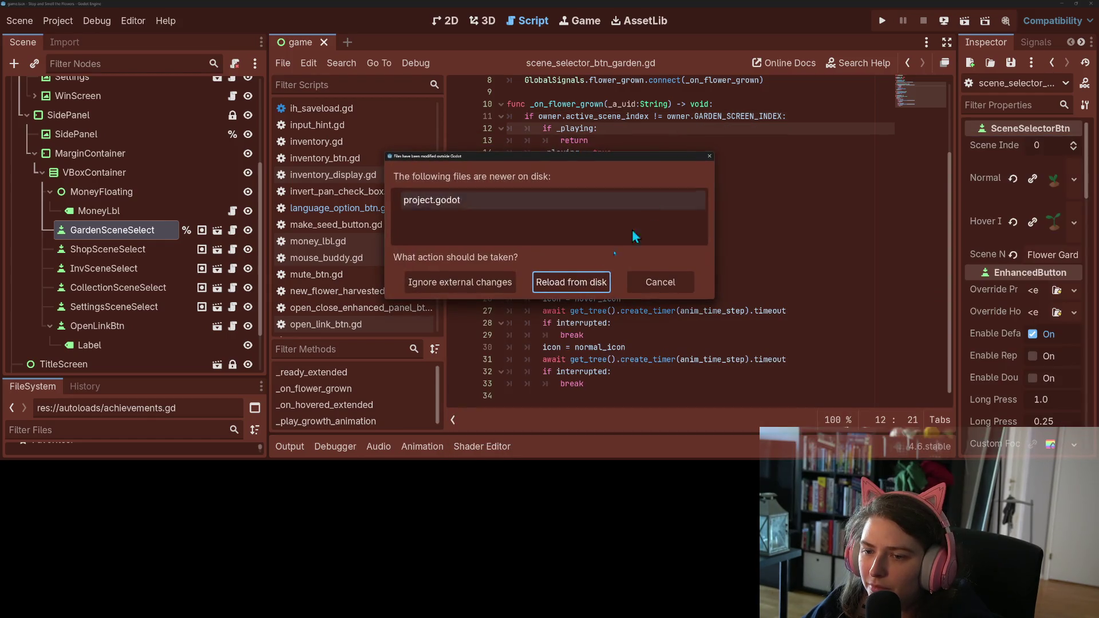
click(572, 282)
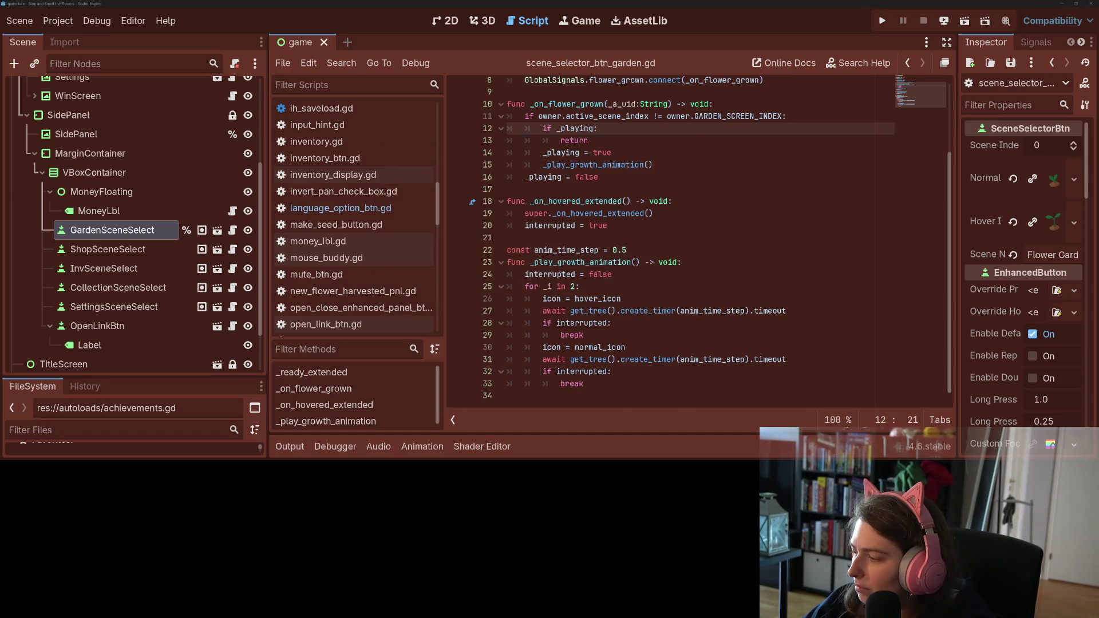
key(alt+Tab)
- Commit 'naimation could be played on garden scene btn' to main and push to origin
scroll(698, 349, down, 3)
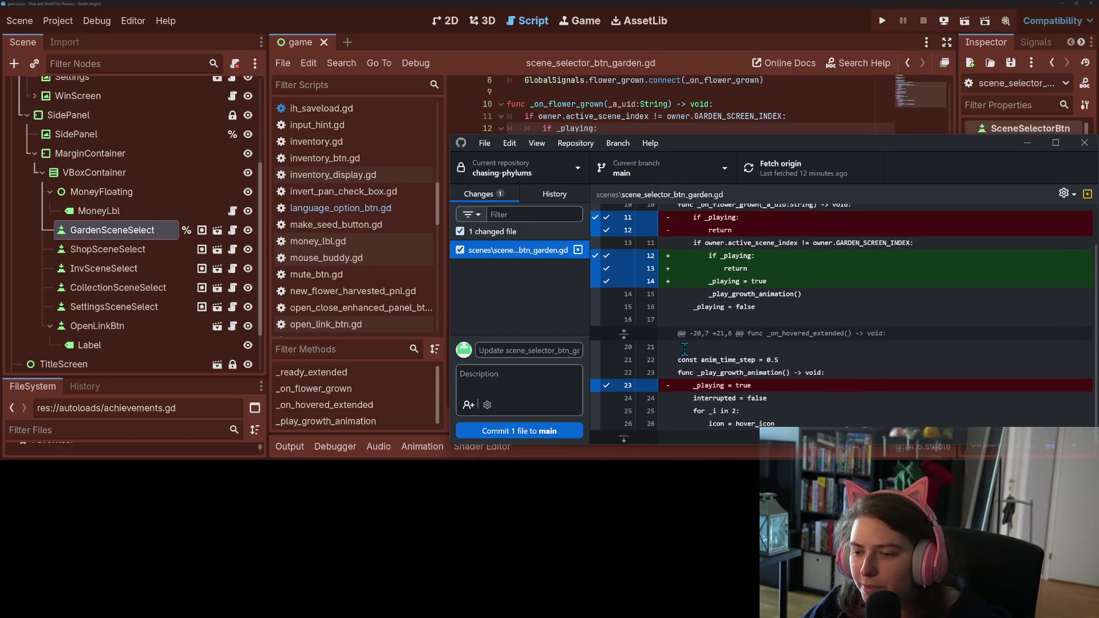
click(518, 350)
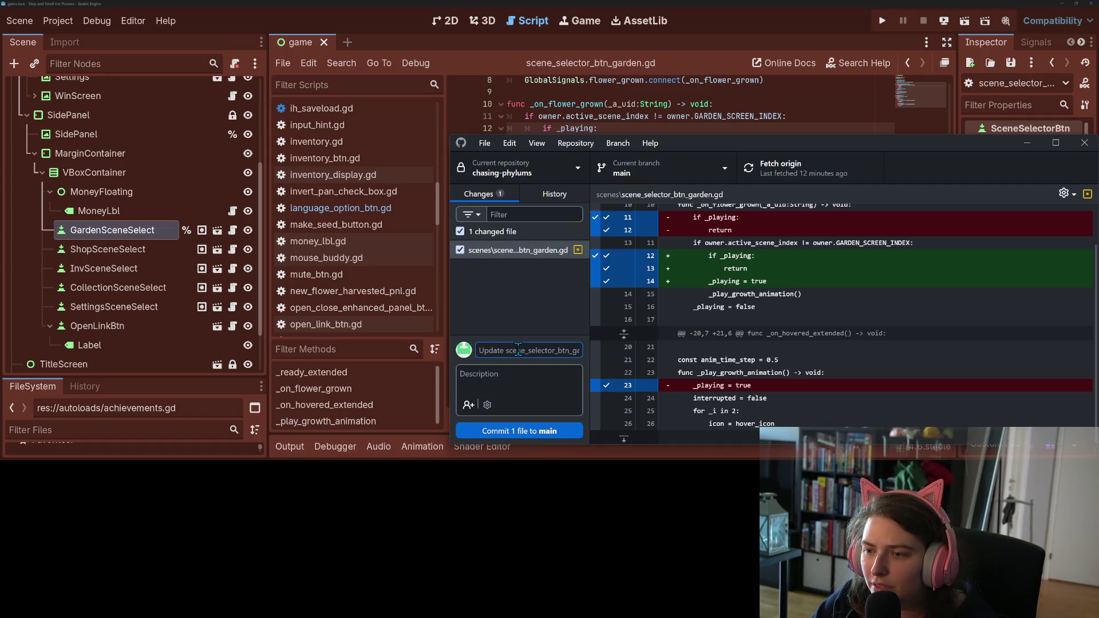
text(narrows time when doubl)
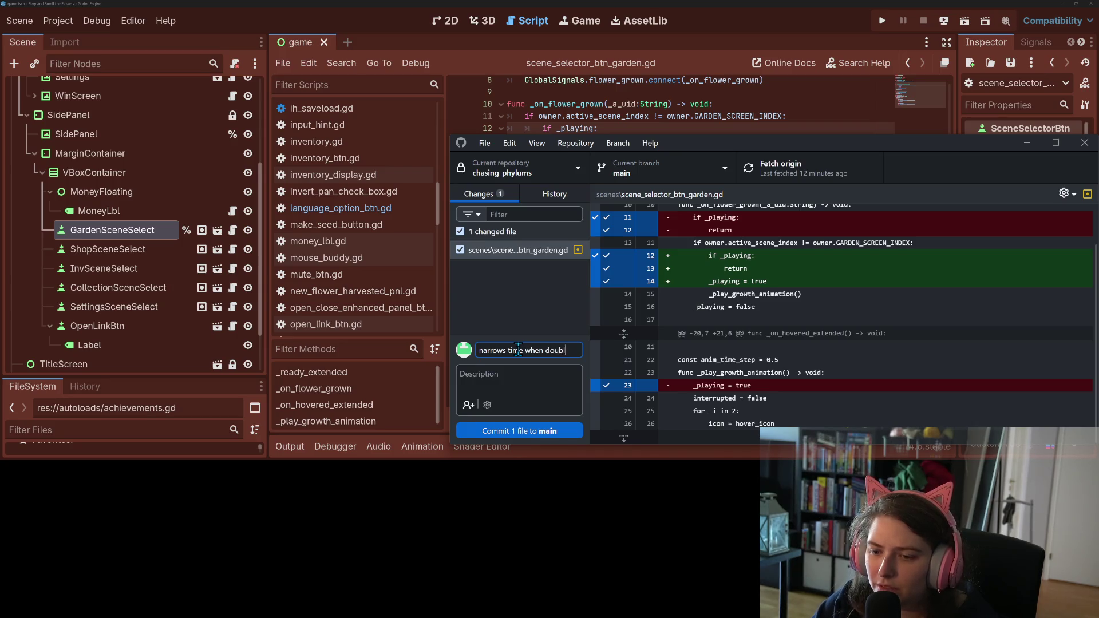
text(imation could)
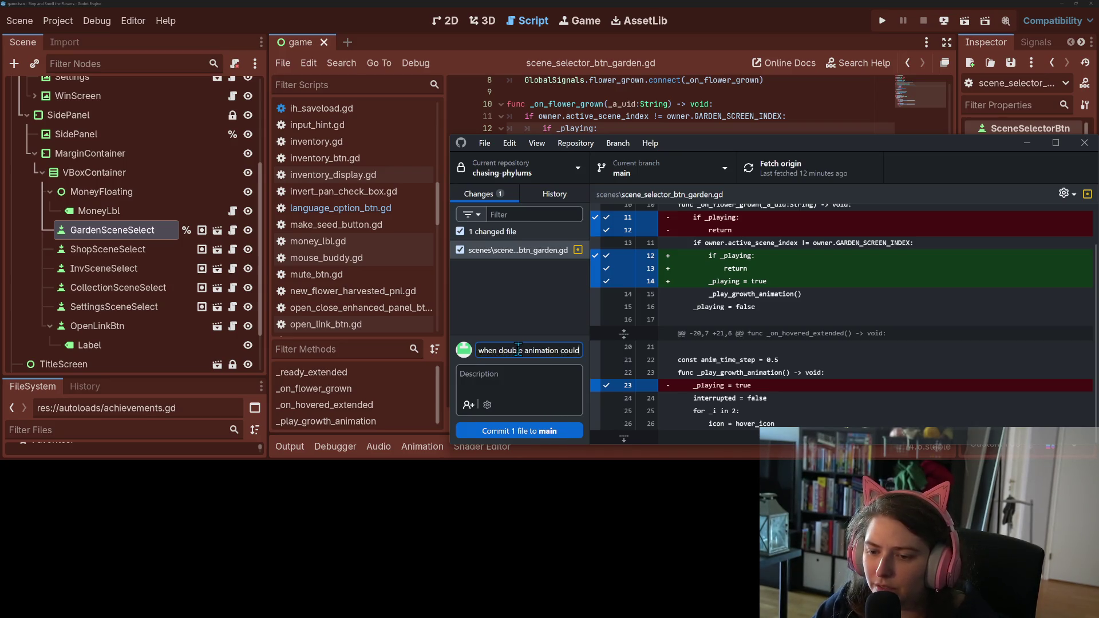
text( be played on)
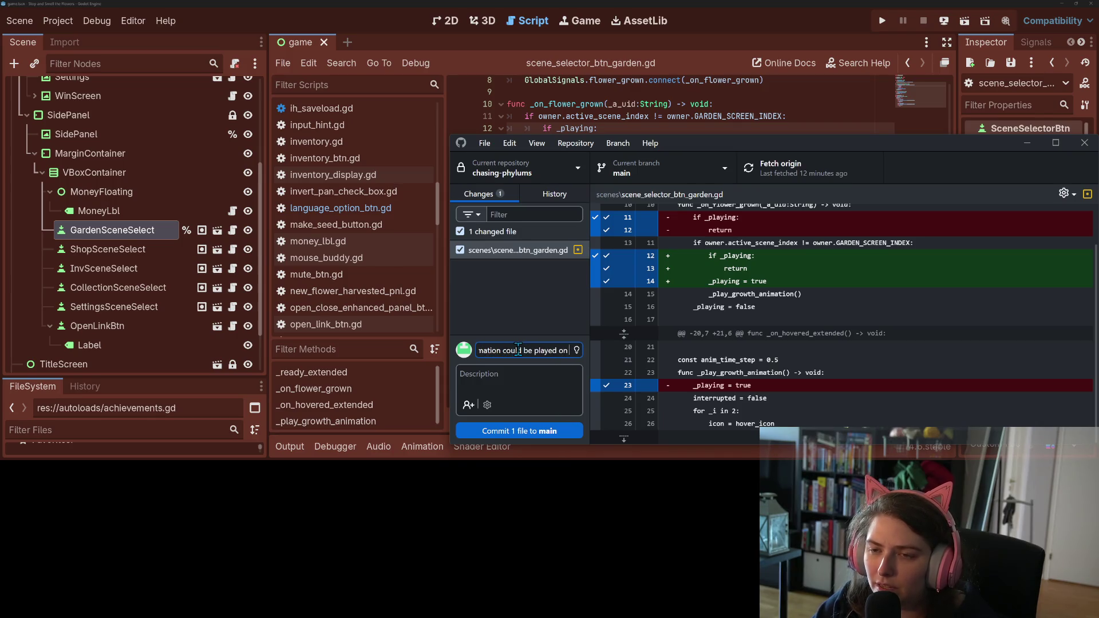
text( garden scene bt)
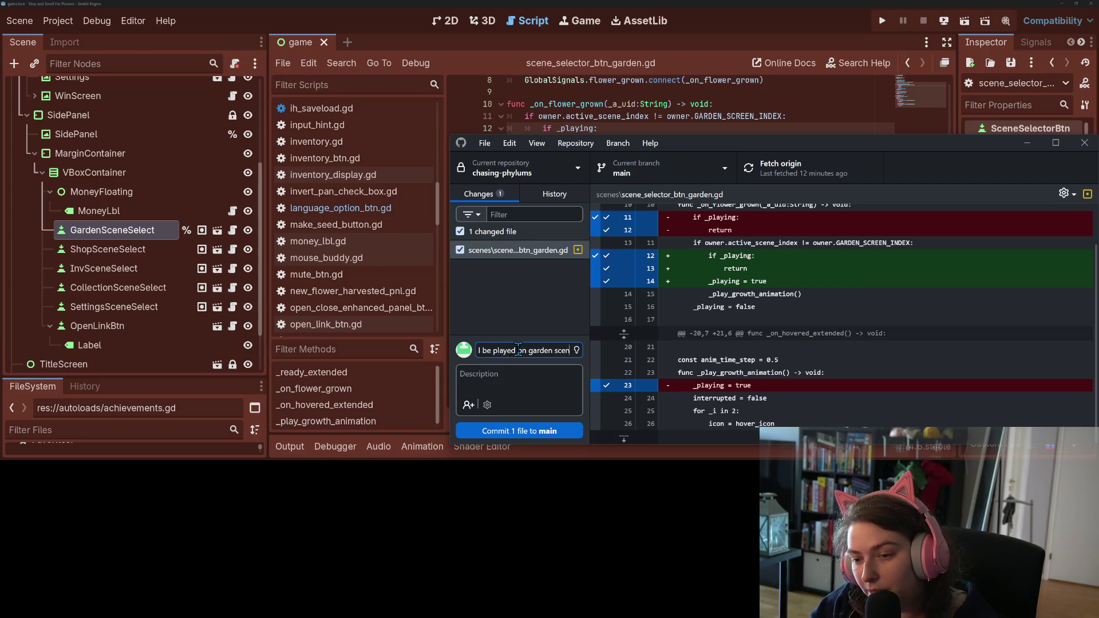
text(n)
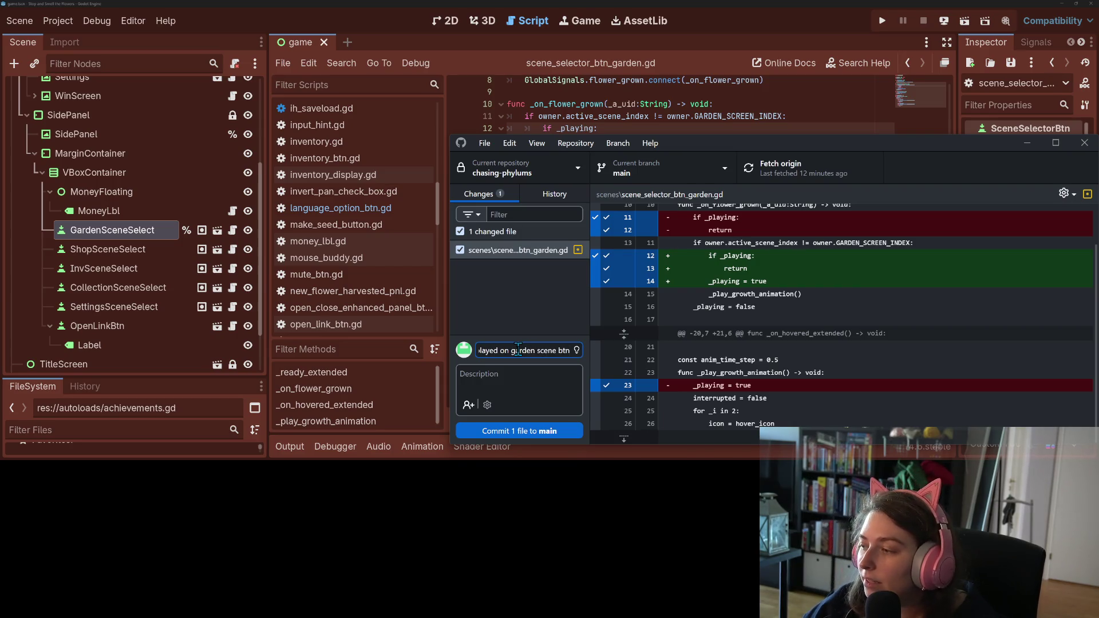
key(ctrl+Return)
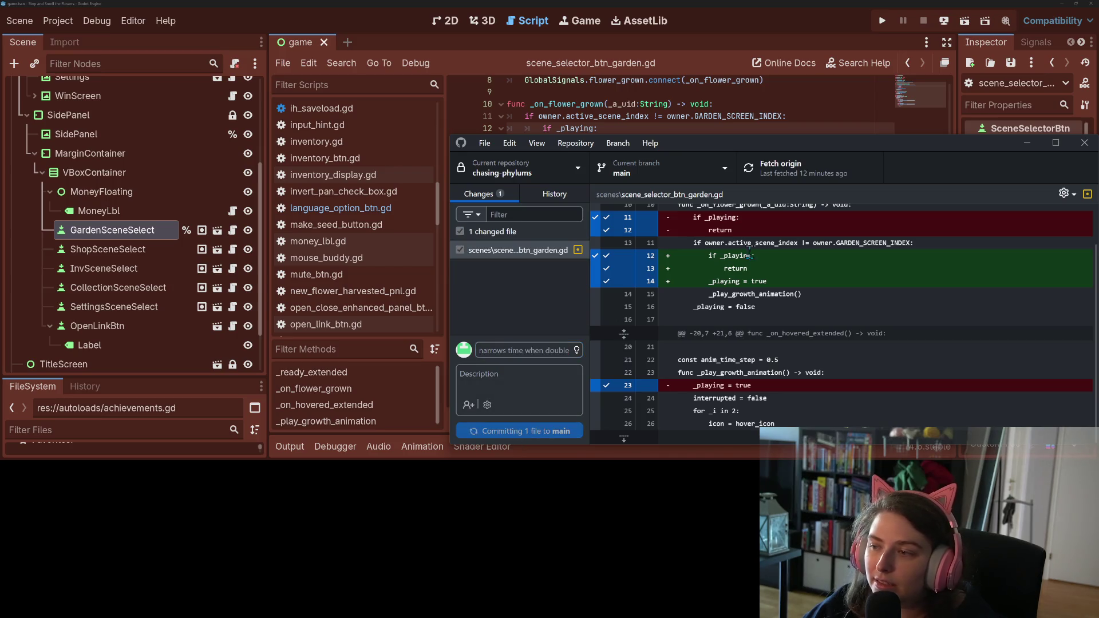
click(825, 165)
drag(835, 143, 620, 84)
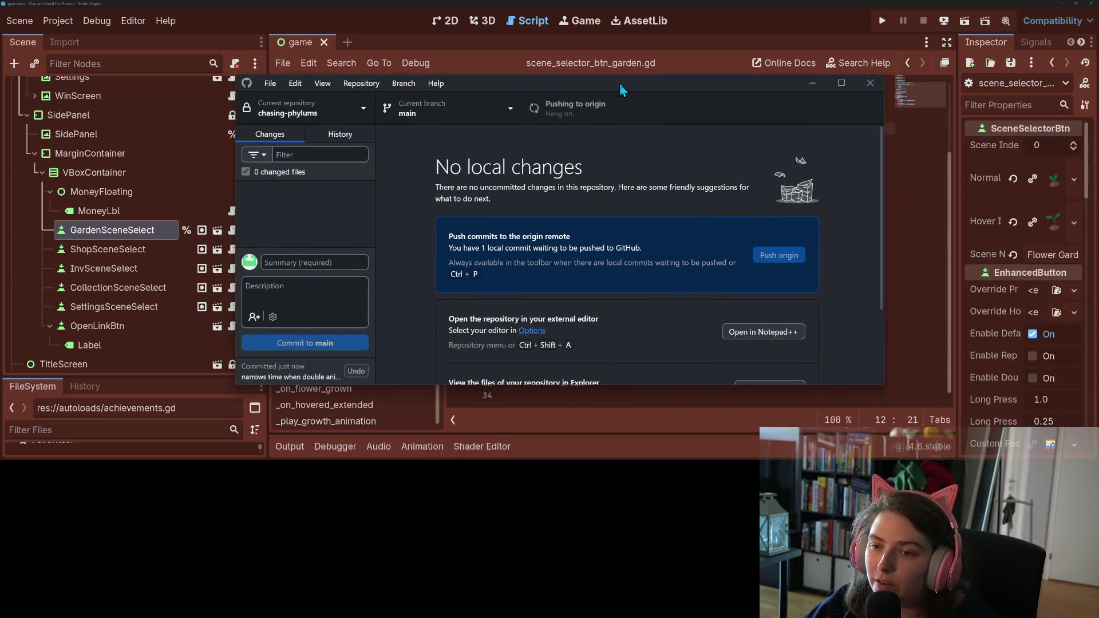
mouse_move(885, 166)
mouse_down()
mouse_move(772, 166)
mouse_move(788, 167)
mouse_up()
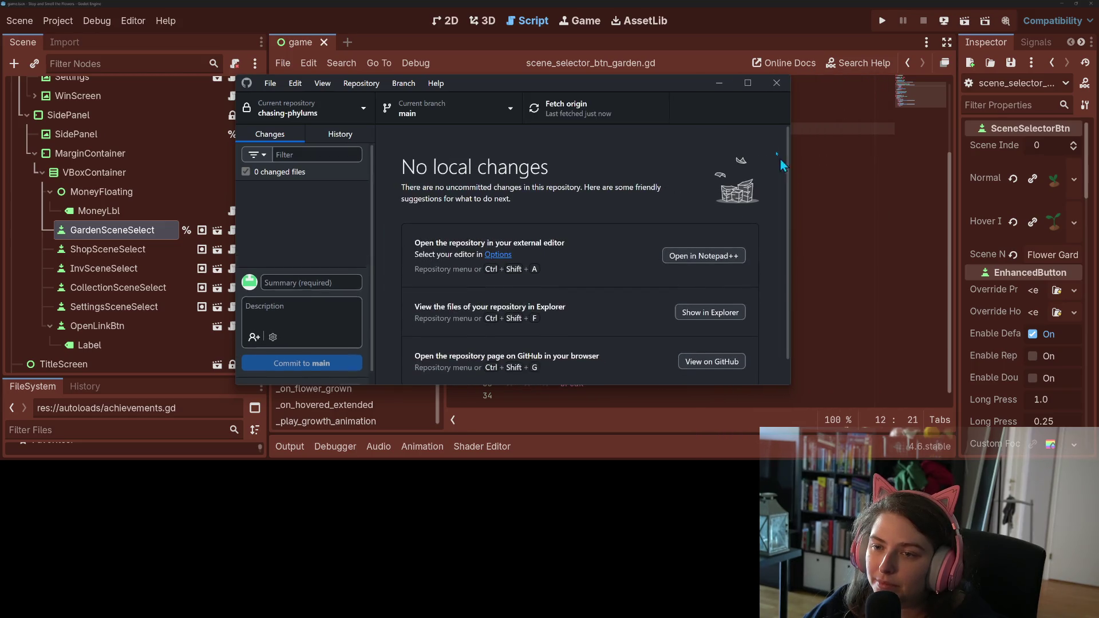
click(719, 83)
click(741, 279)
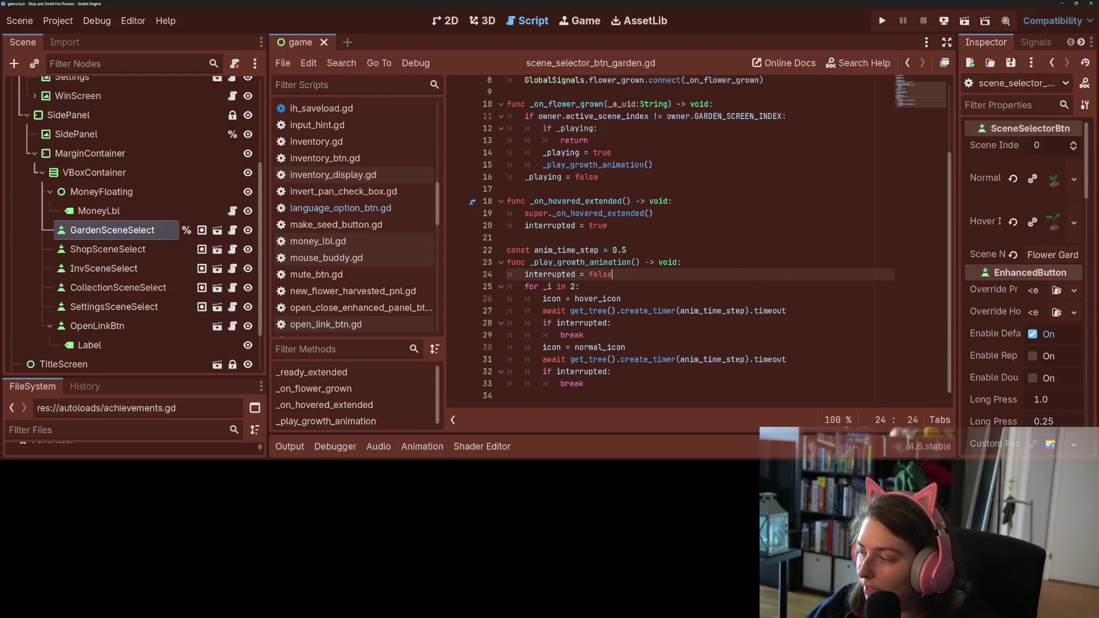
- Move the flower animation card to Done, narrow the Scene dock, and run the project
key(alt+Tab)
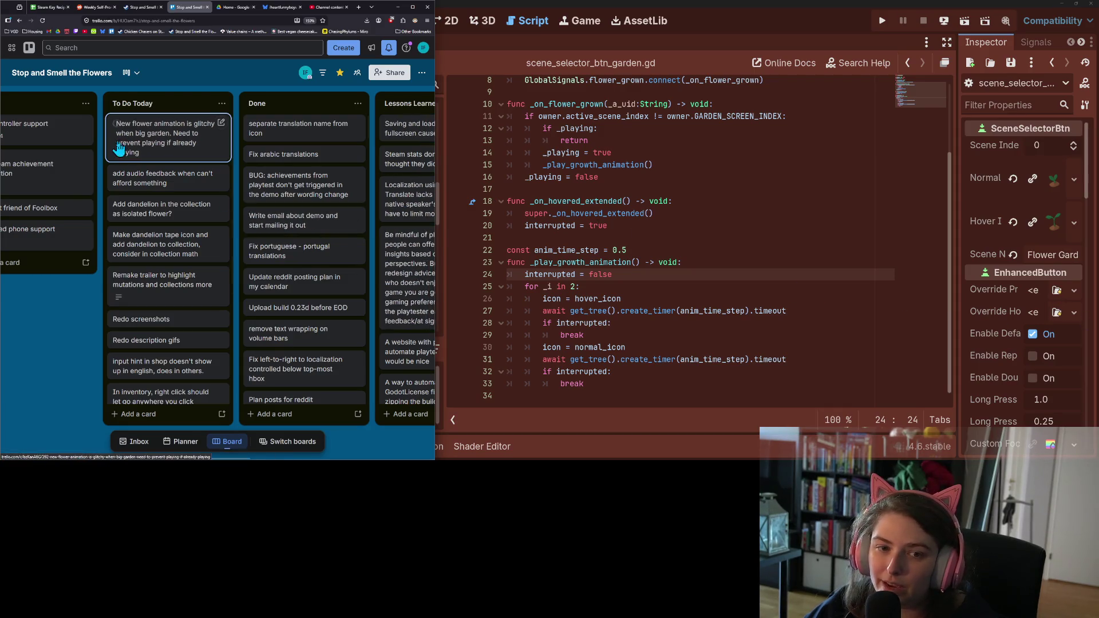
mouse_move(175, 152)
mouse_down()
mouse_move(271, 132)
mouse_move(340, 162)
mouse_up()
click(555, 201)
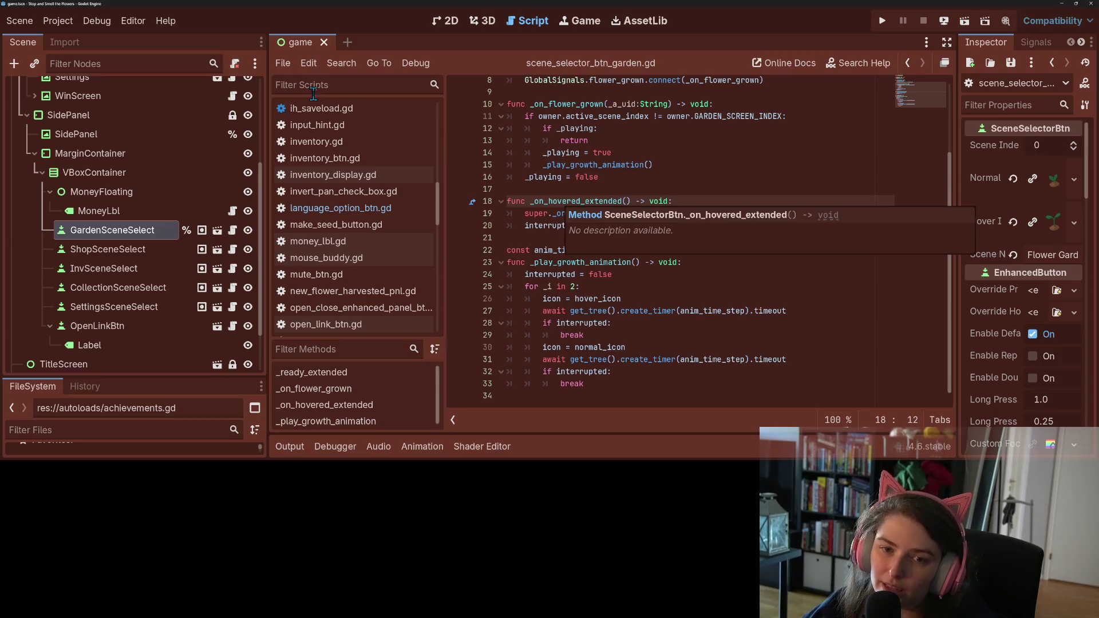
drag(267, 124, 193, 117)
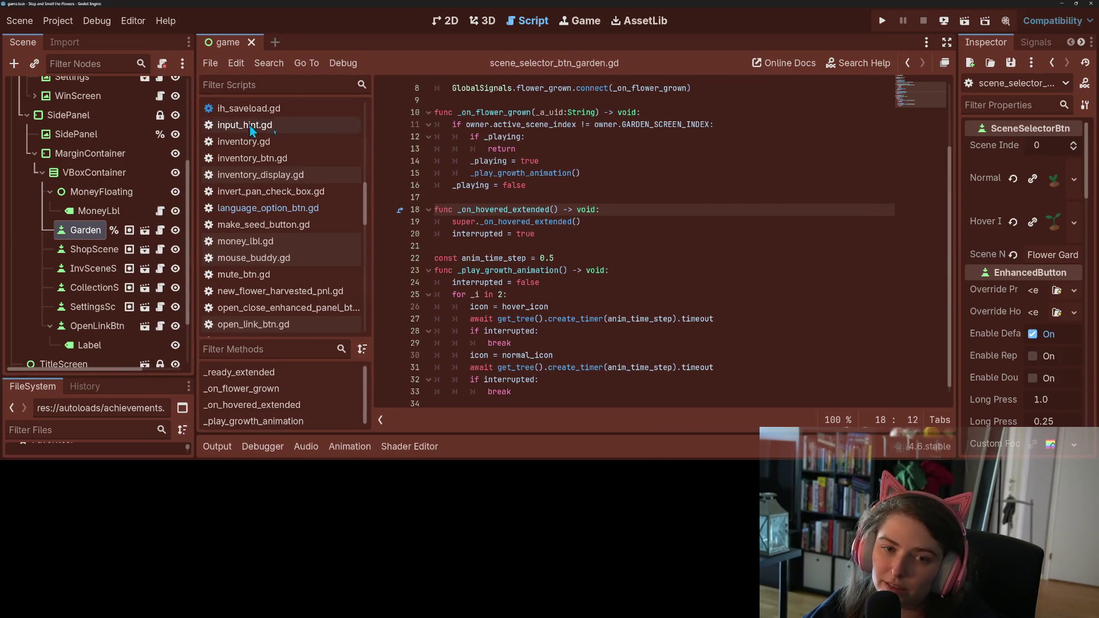
click(883, 19)
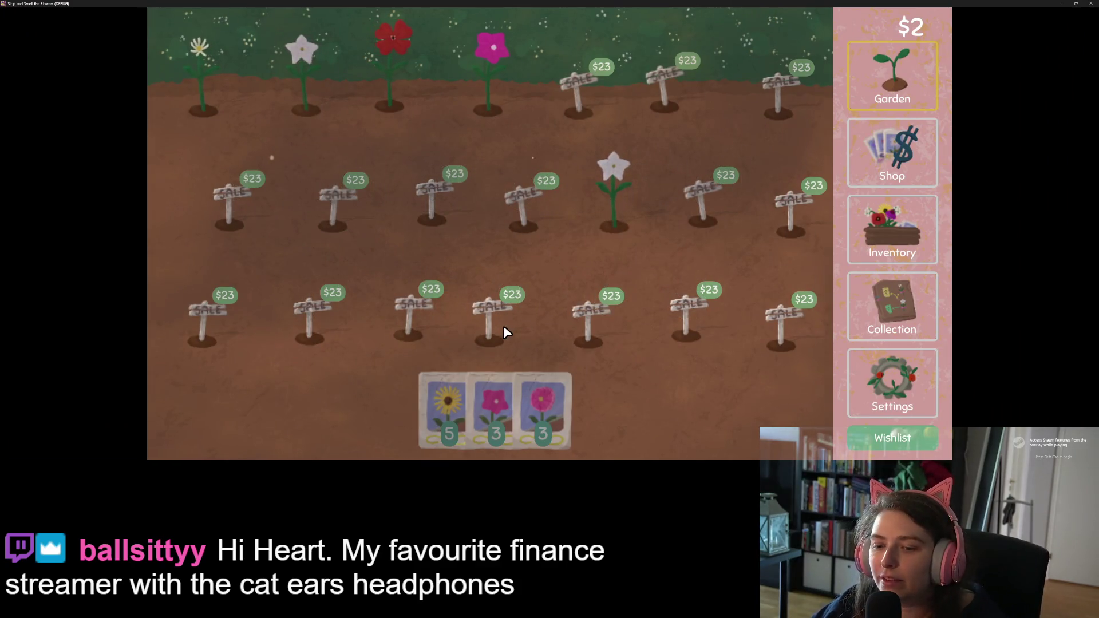
- Load save slot 3 and harvest the grown flowers along the bottom row
click(881, 368)
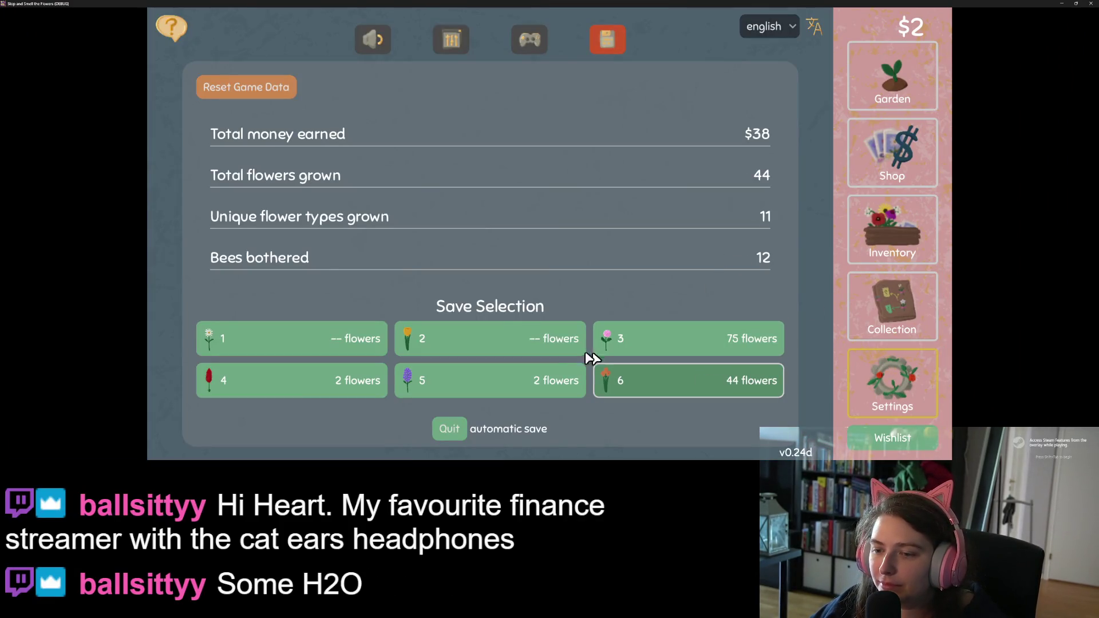
click(699, 336)
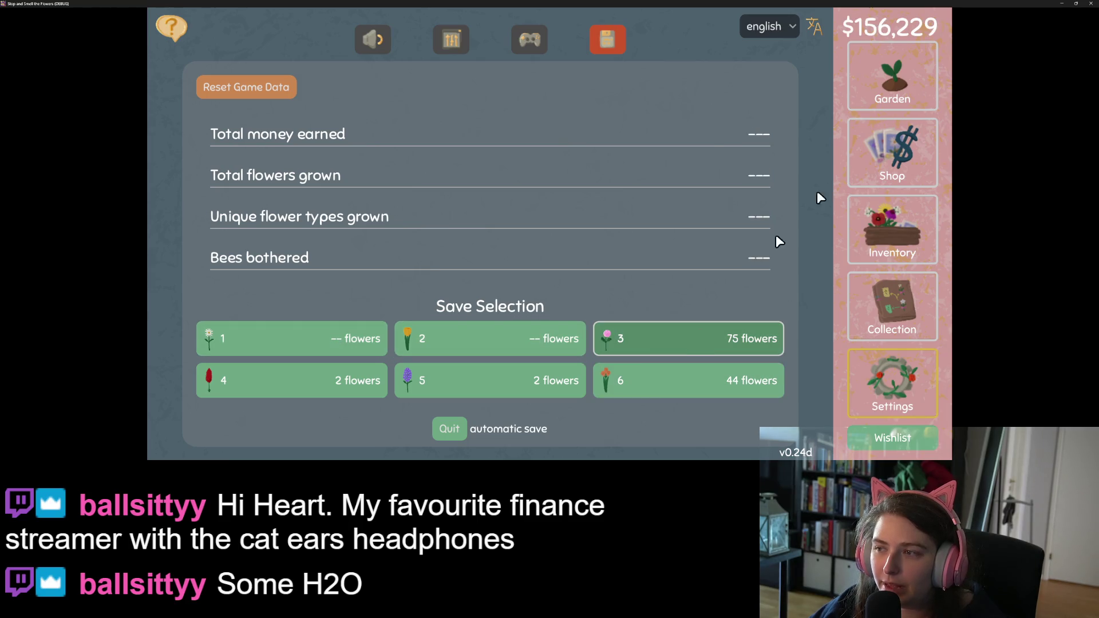
click(879, 80)
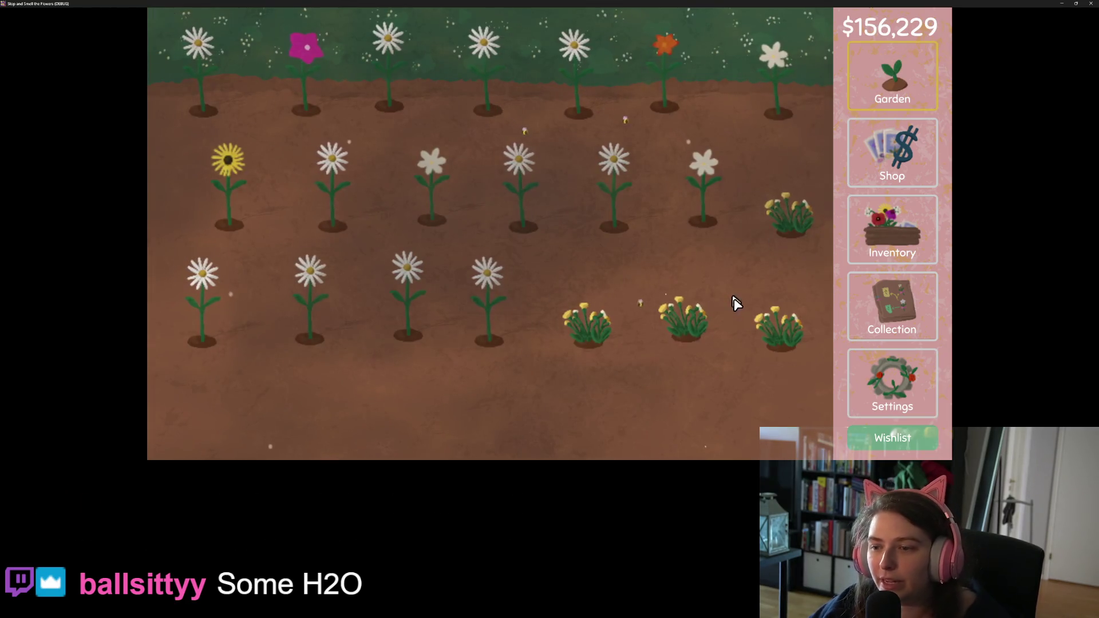
mouse_move(771, 327)
mouse_down()
mouse_move(201, 304)
mouse_move(574, 184)
mouse_move(802, 221)
mouse_move(411, 45)
mouse_move(160, 93)
mouse_move(658, 185)
mouse_up()
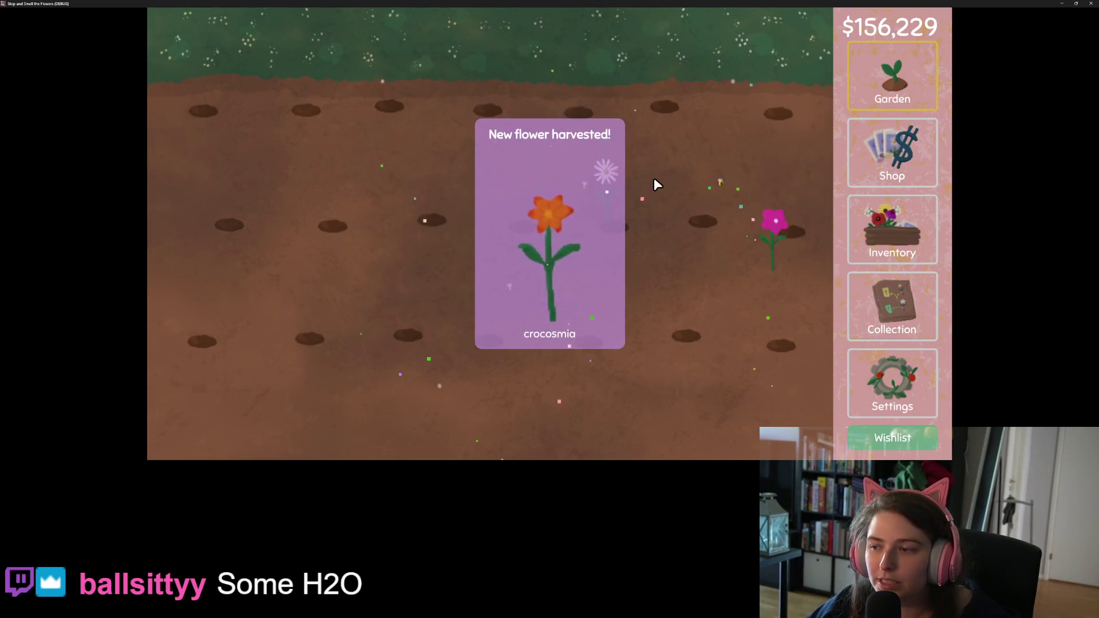
click(897, 241)
- Turn the dandelion bundles in the inventory into a seed packet
click(916, 395)
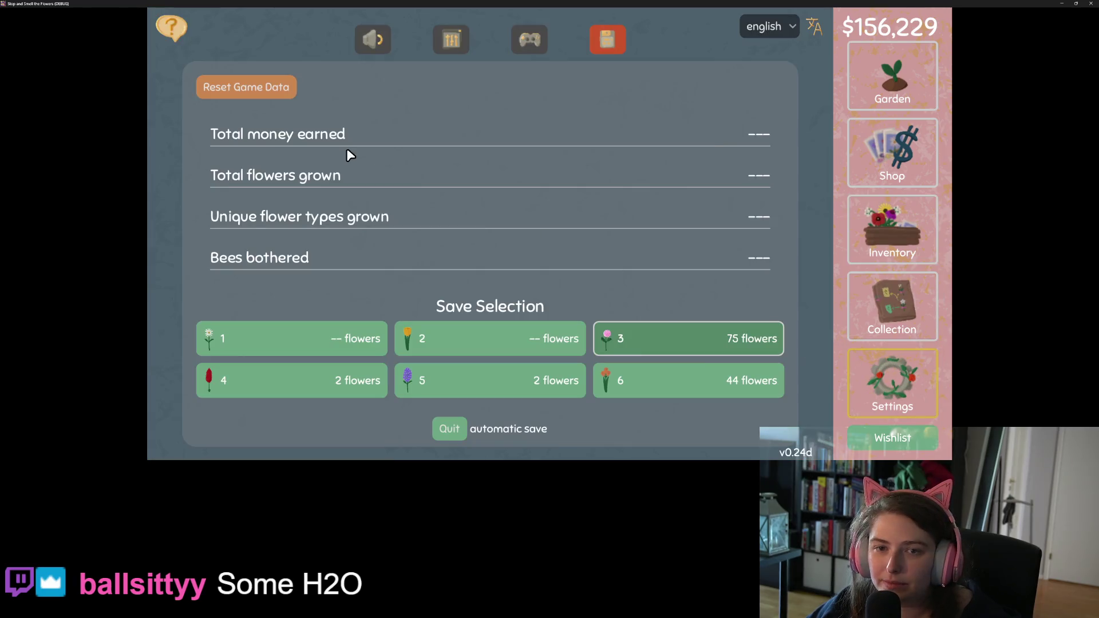
click(372, 37)
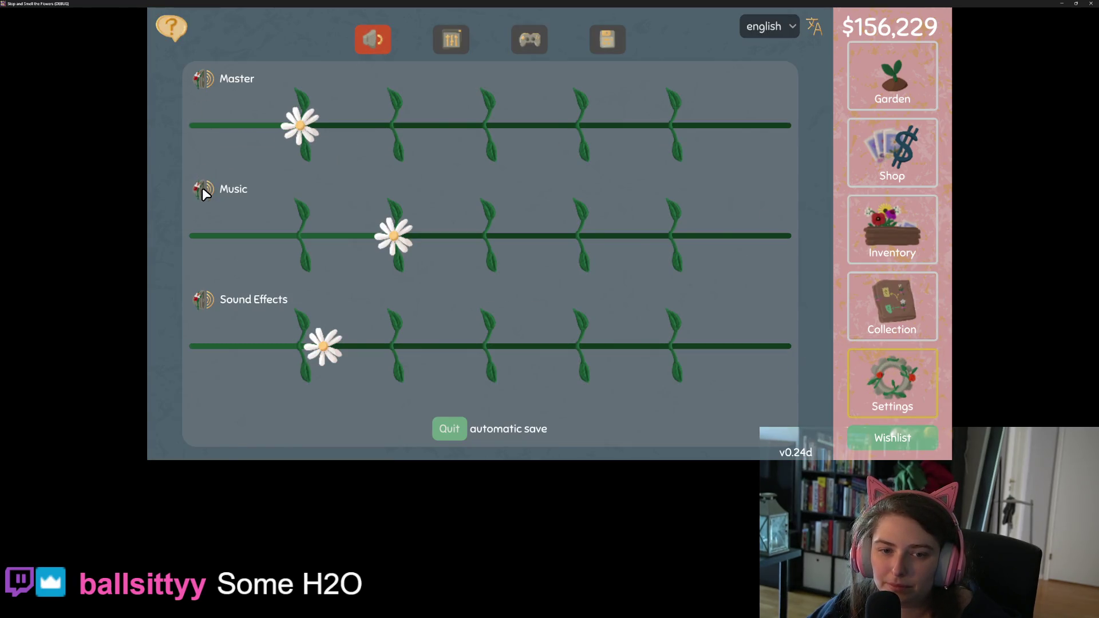
click(911, 245)
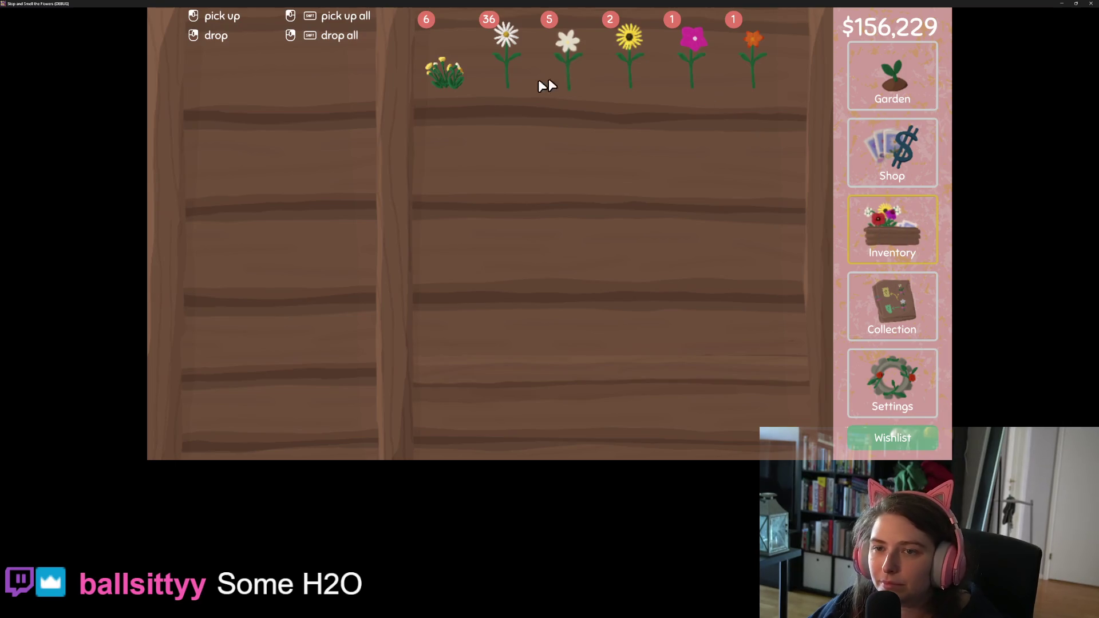
click(435, 74)
click(434, 67)
click(434, 67)
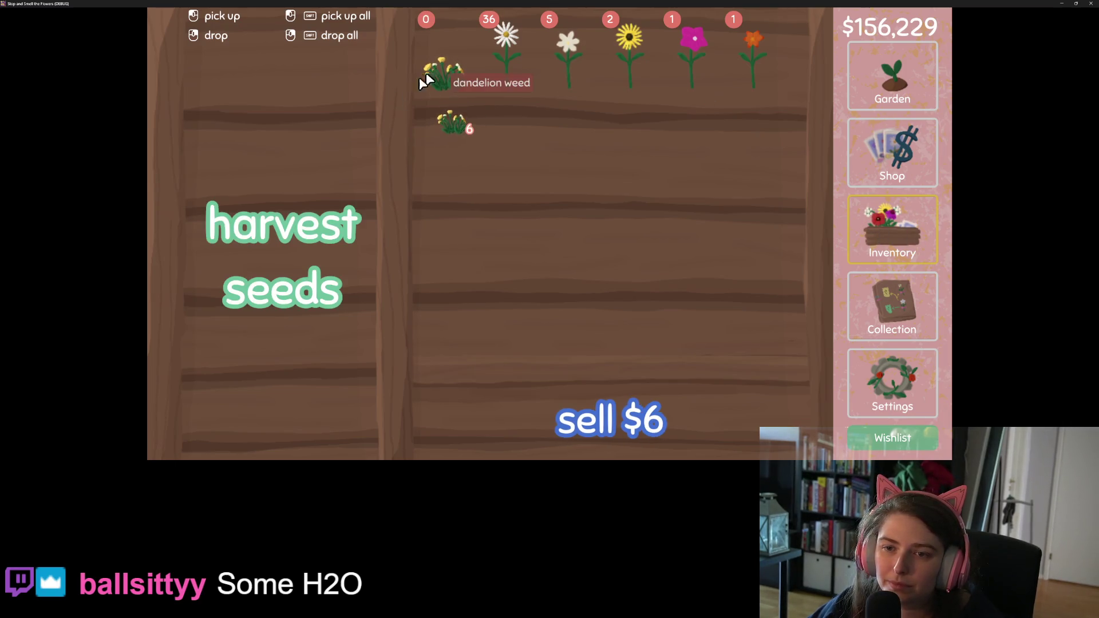
click(281, 252)
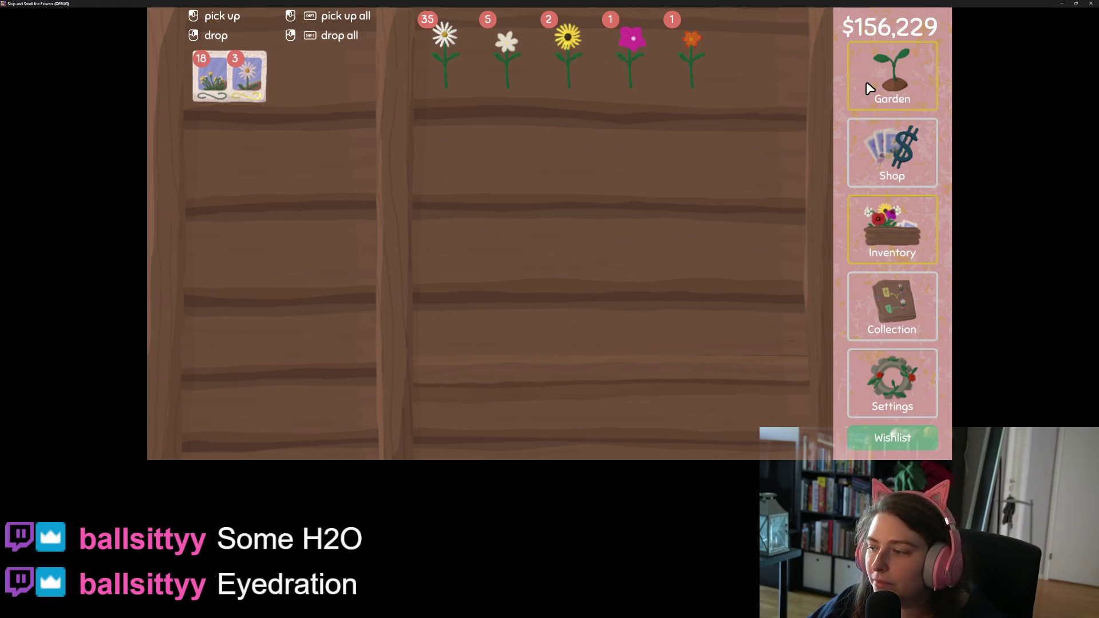
- Plant dandelion seeds in the top and middle rows, daisies in the bottom holes, then close the game
click(867, 92)
click(467, 395)
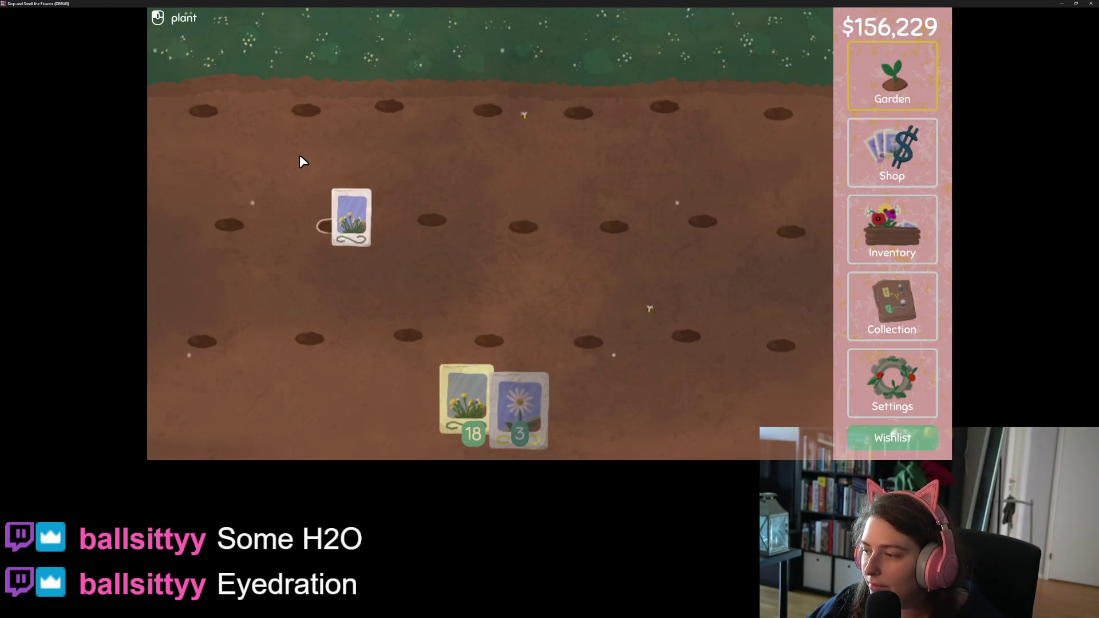
mouse_move(186, 86)
mouse_down()
mouse_move(197, 106)
mouse_move(731, 69)
mouse_move(751, 197)
mouse_move(224, 178)
mouse_move(358, 294)
mouse_move(697, 296)
mouse_up()
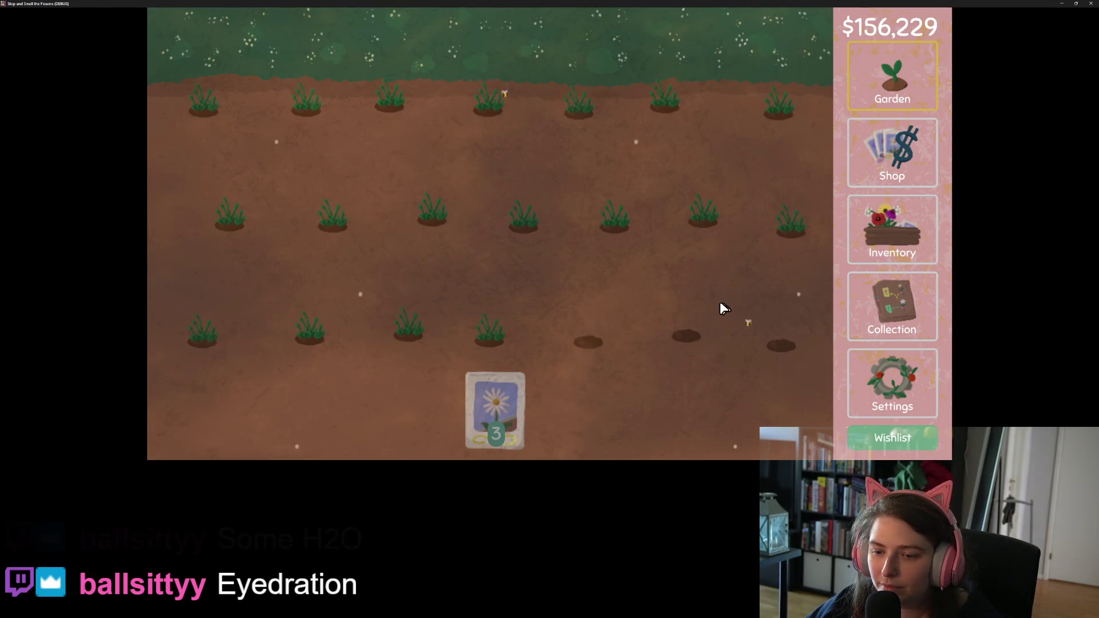
mouse_move(513, 409)
mouse_down()
mouse_move(699, 321)
mouse_move(794, 339)
mouse_up()
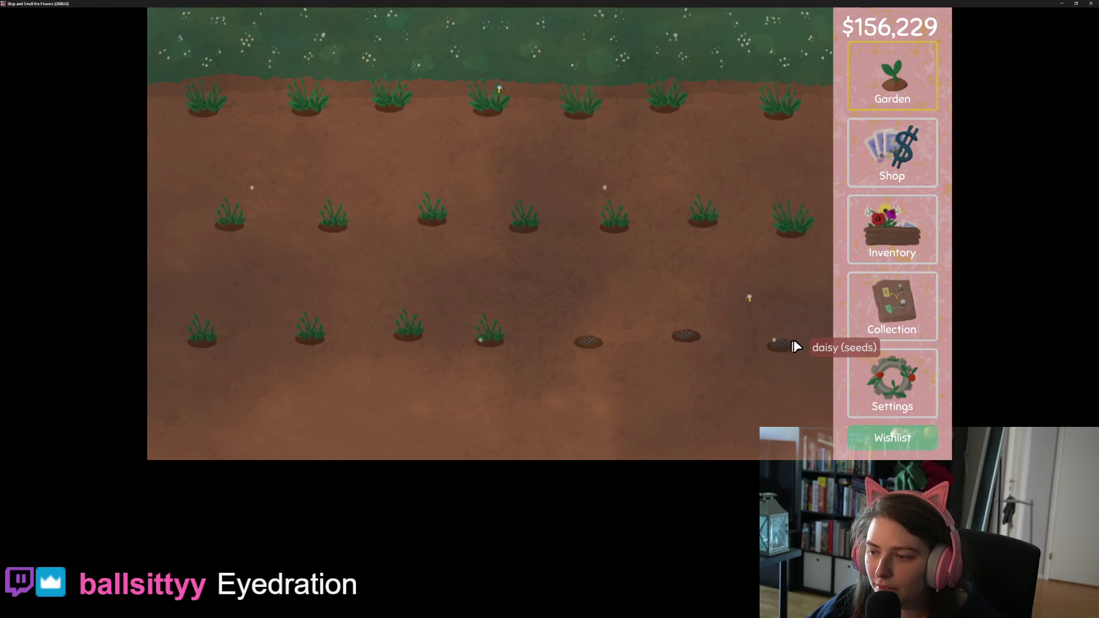
click(921, 248)
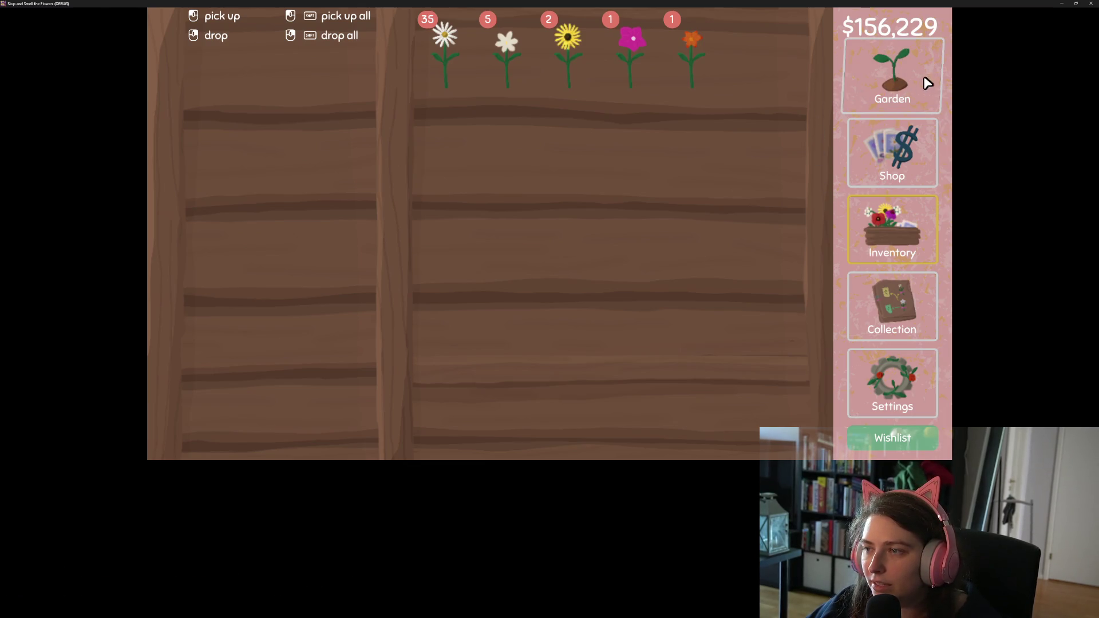
click(1092, 5)
- Collapse the output log and inspect the interrupted and false lines around line 24
click(745, 242)
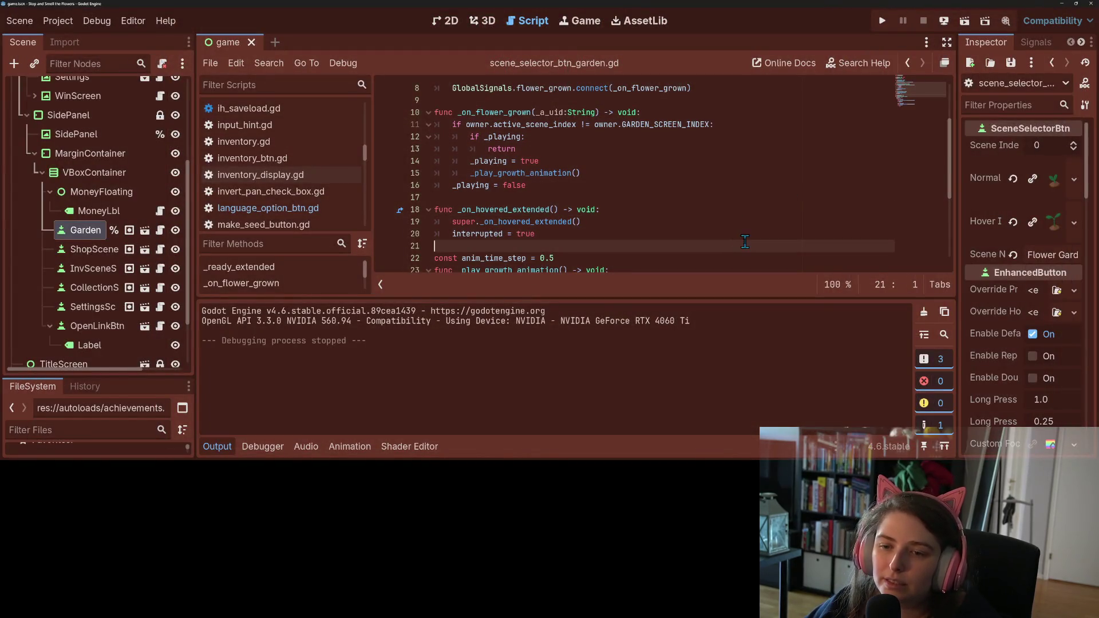
click(221, 446)
click(546, 285)
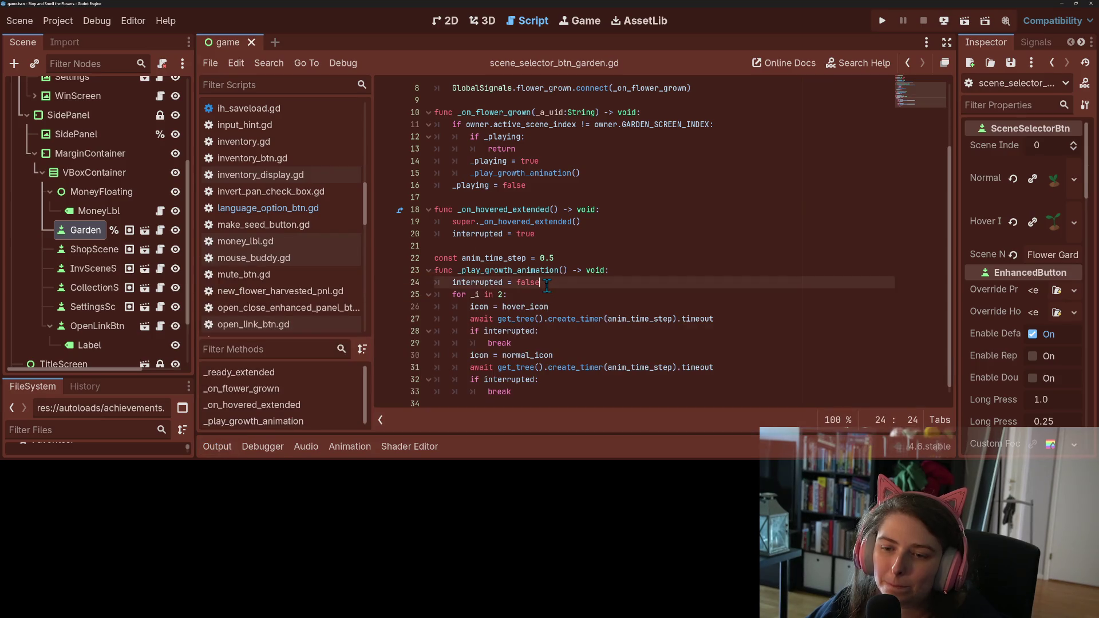
double_click(534, 285)
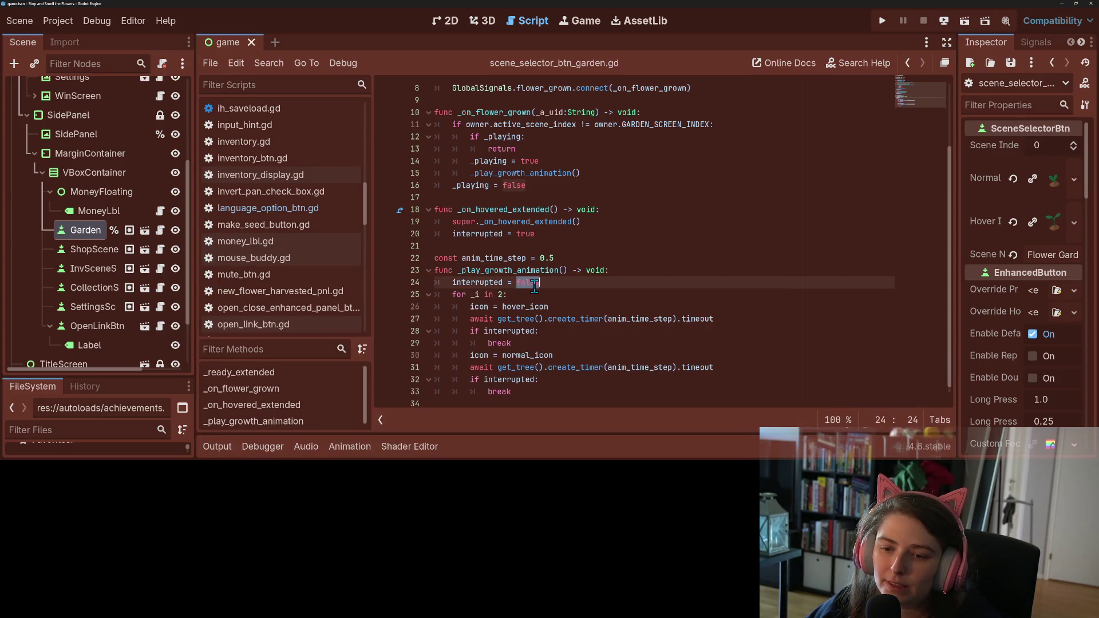
click(515, 319)
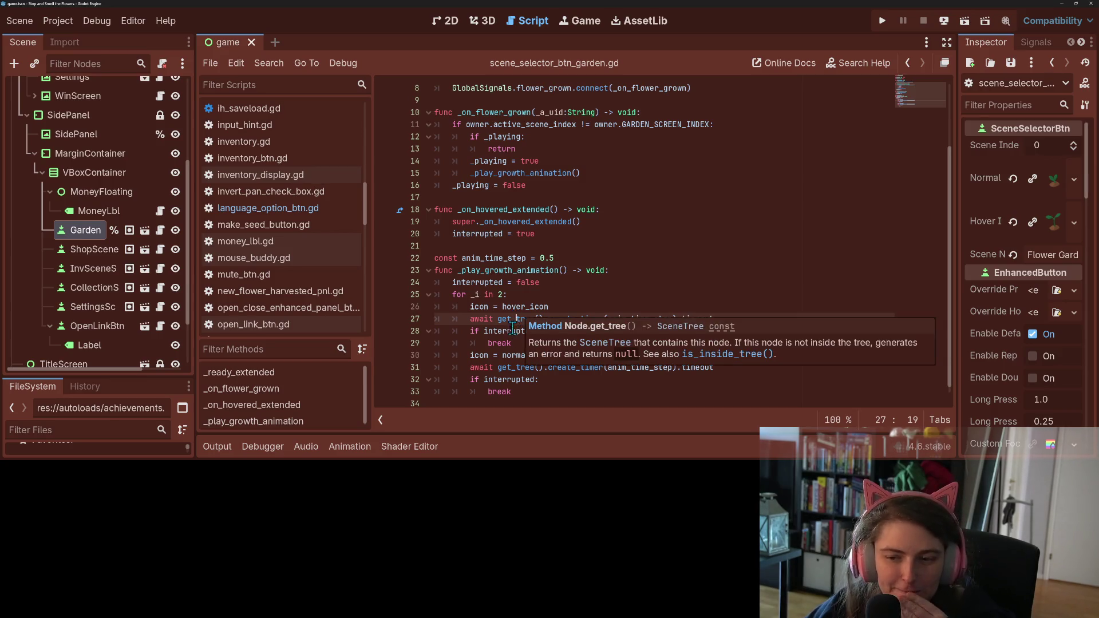
double_click(488, 282)
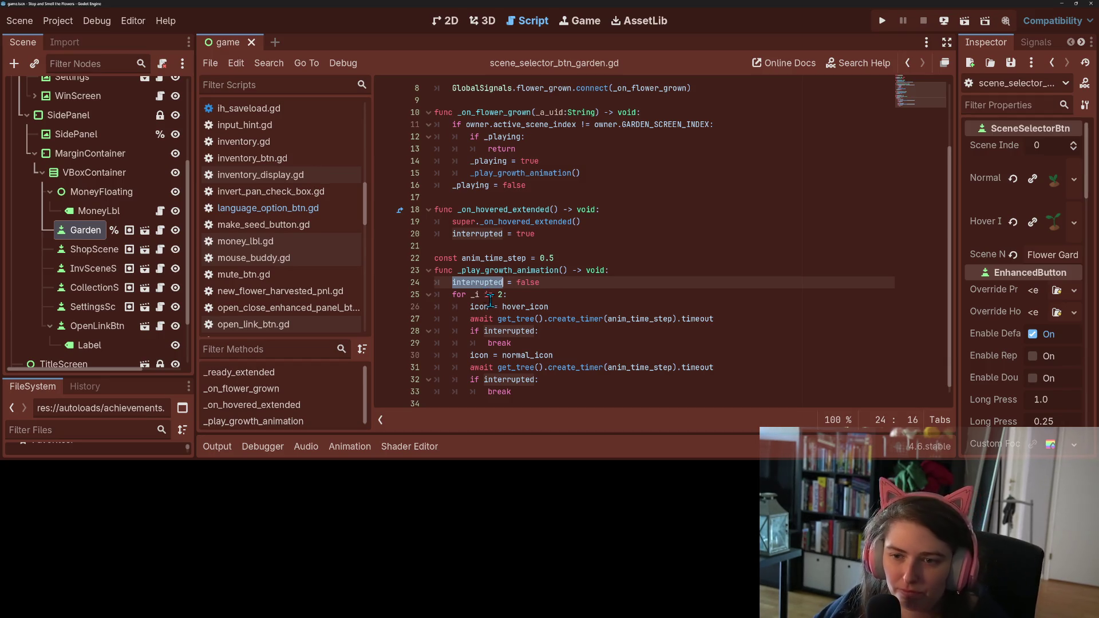
- Add 'await' before _play_growth_animation() on line 15 and save scene_selector_btn_garden.gd
click(493, 184)
click(495, 175)
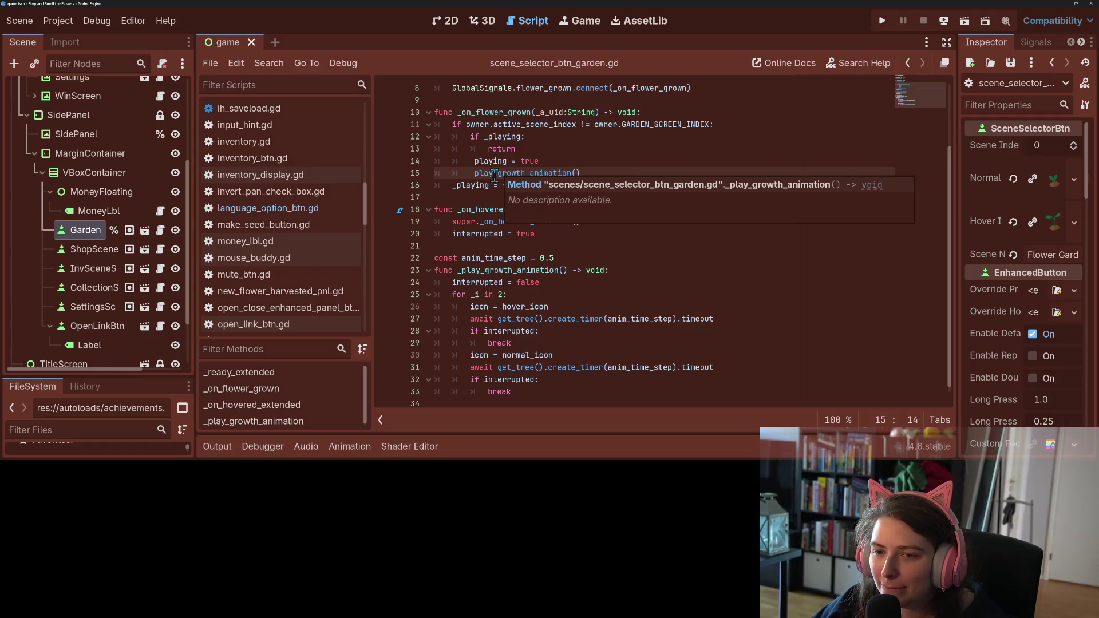
click(470, 173)
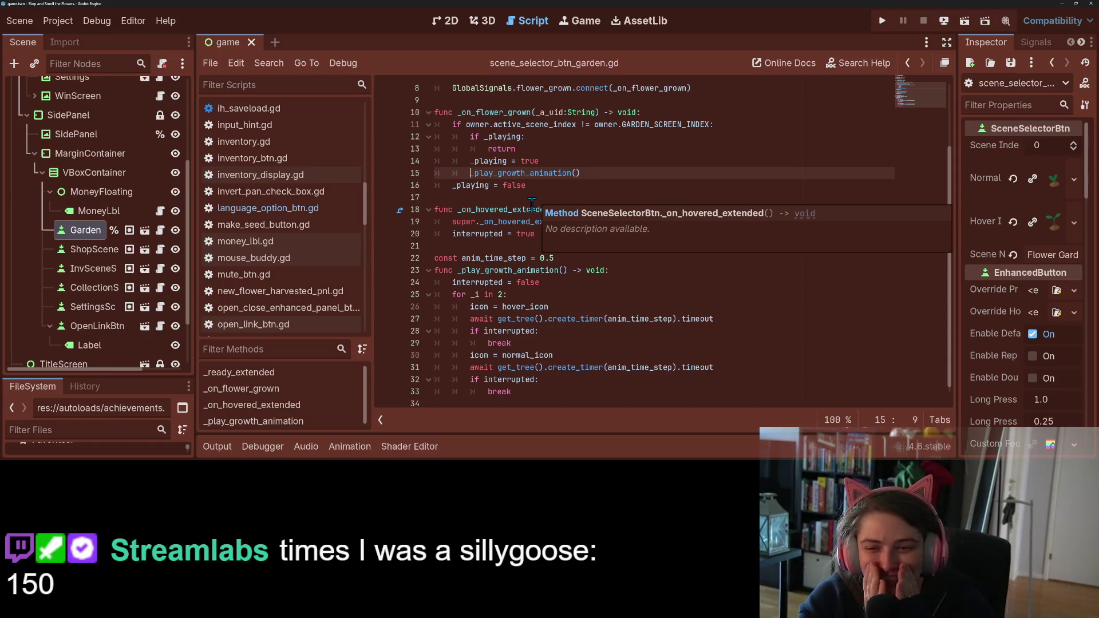
text(await)
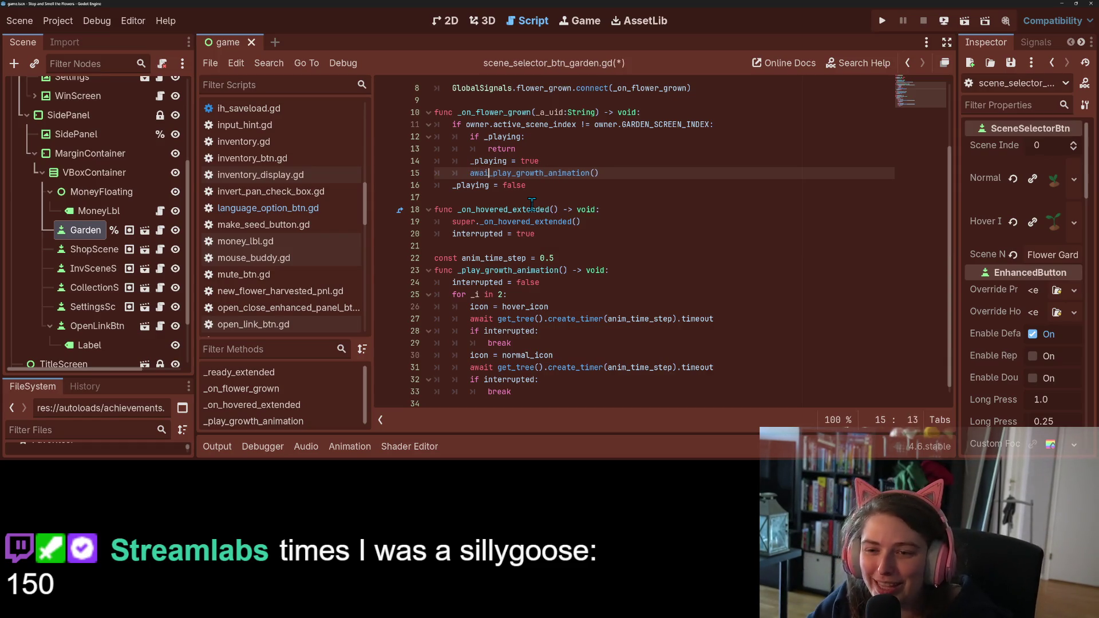
double_click(562, 175)
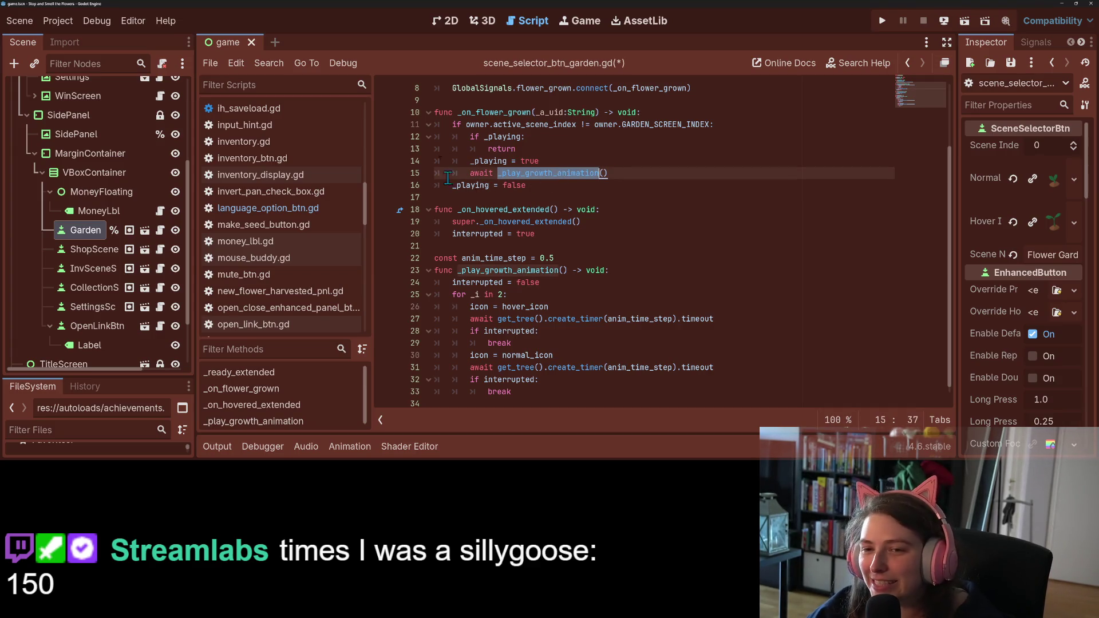
click(546, 180)
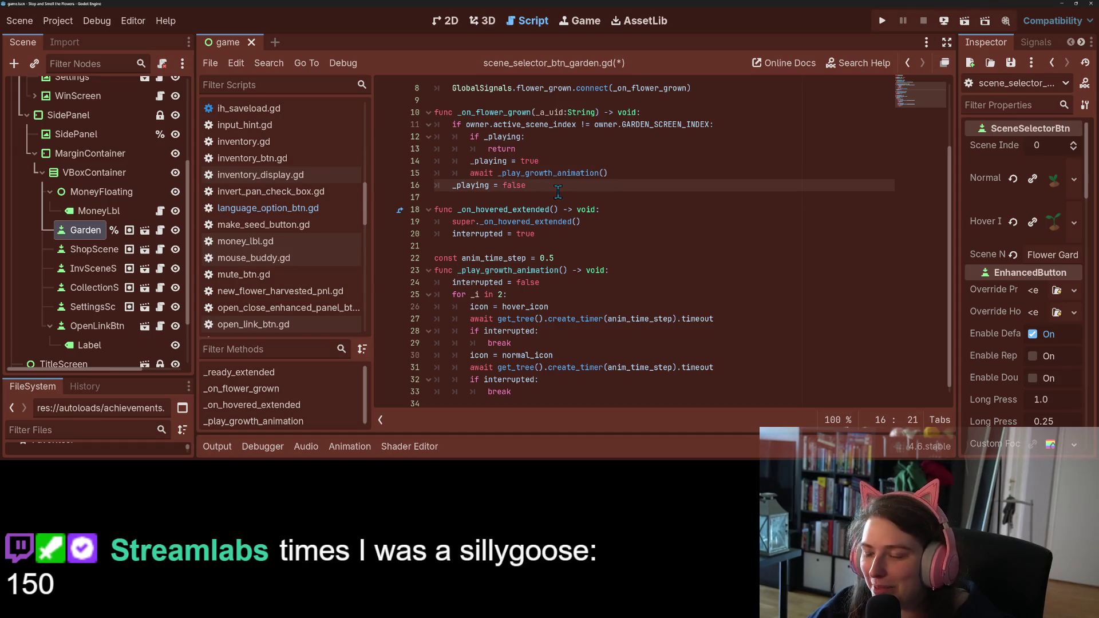
double_click(544, 174)
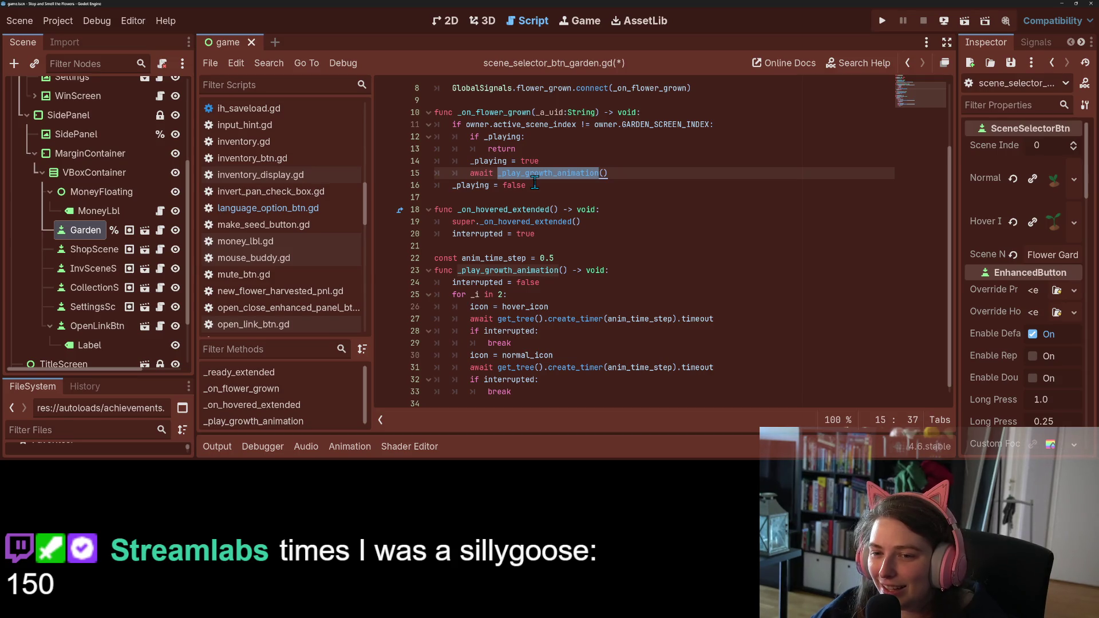
double_click(528, 185)
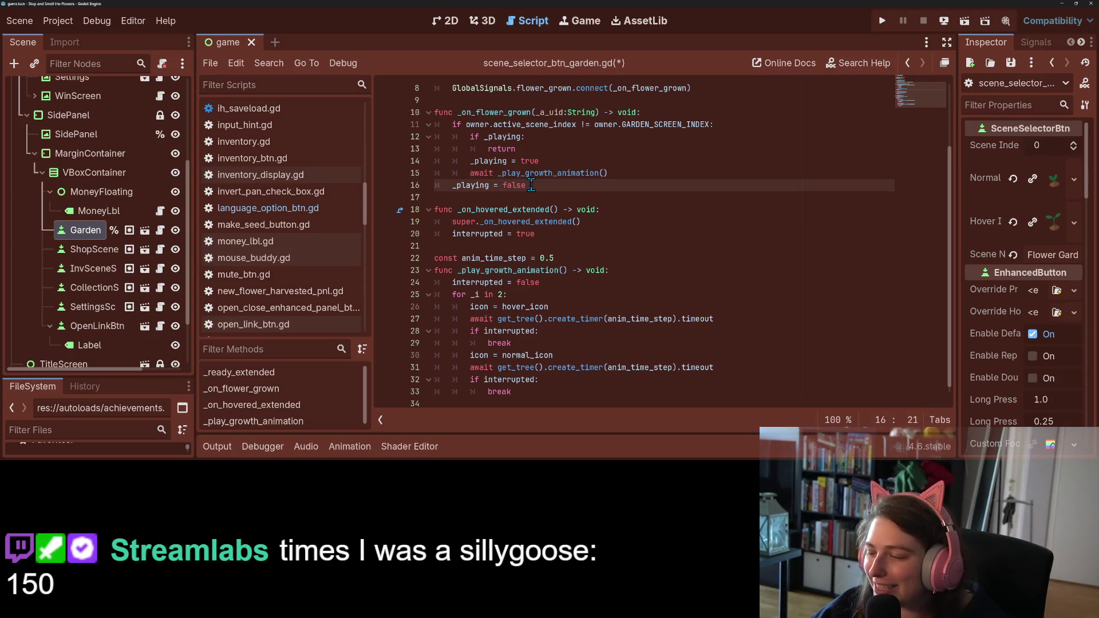
key(ctrl+s)
key(alt+Tab)
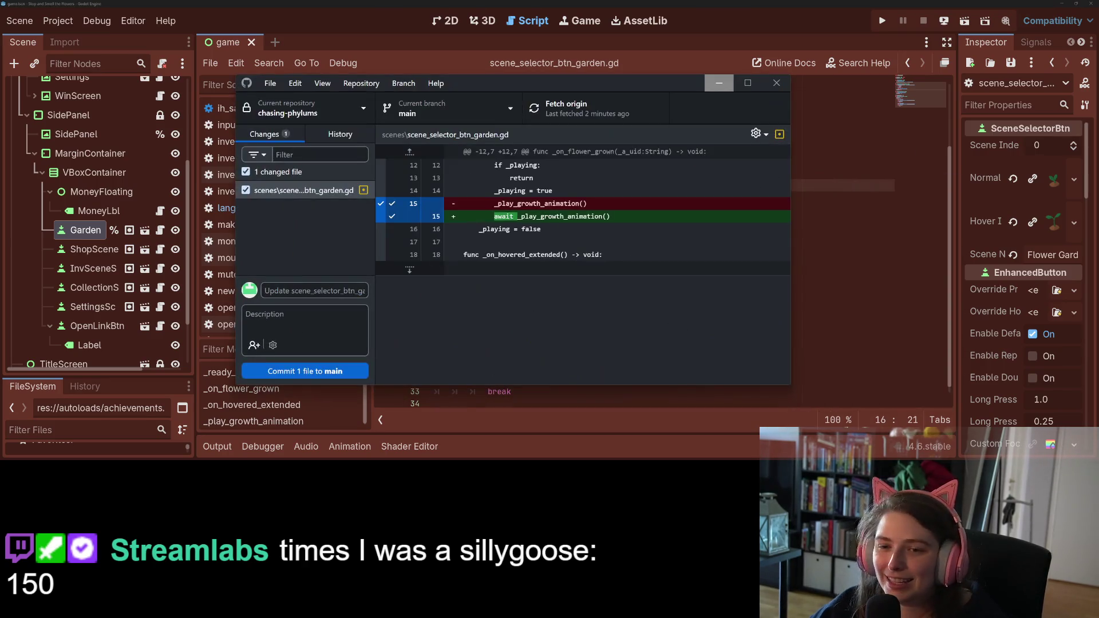
- Return to Godot and run the game again to test the await fix
click(811, 232)
click(886, 22)
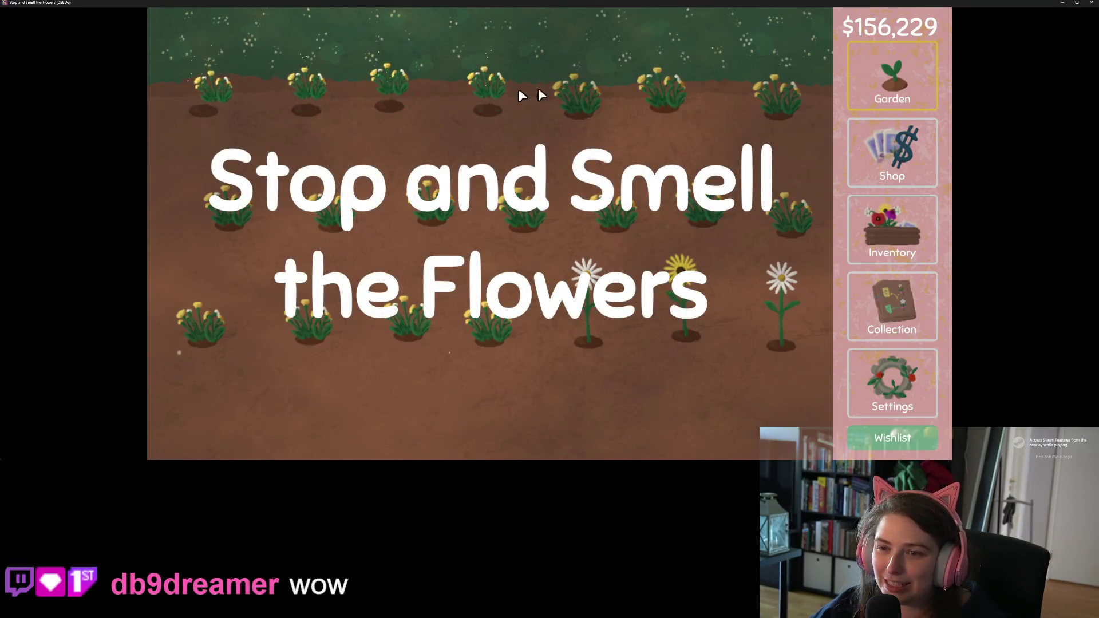
- Make a dandelion seed packet, replant the top row, view the collection map, then quit the game
click(895, 256)
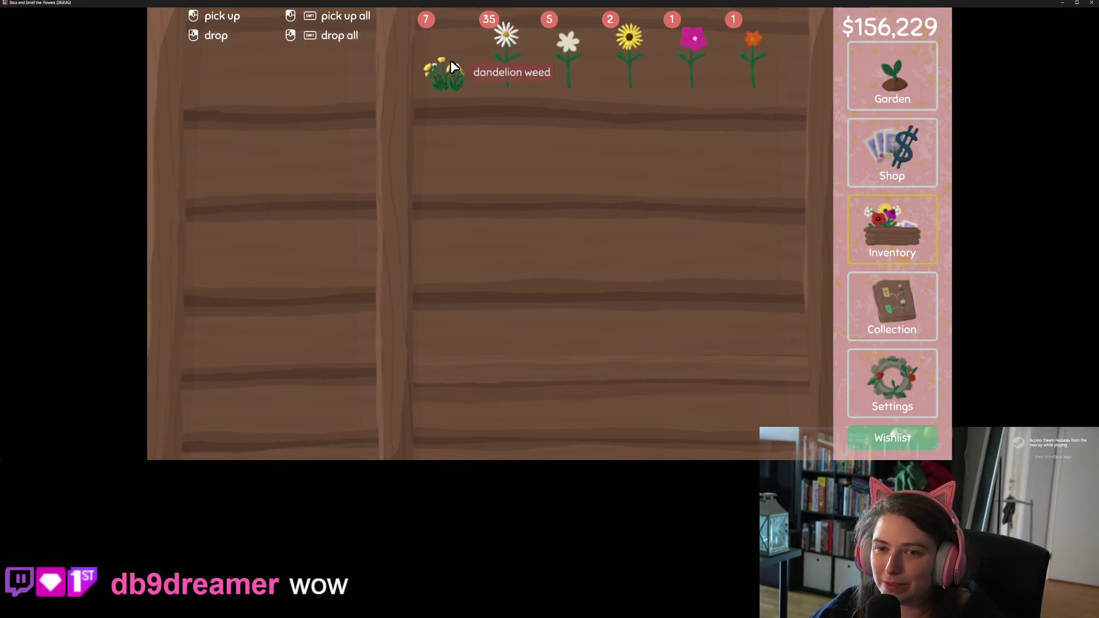
click(443, 74)
click(893, 69)
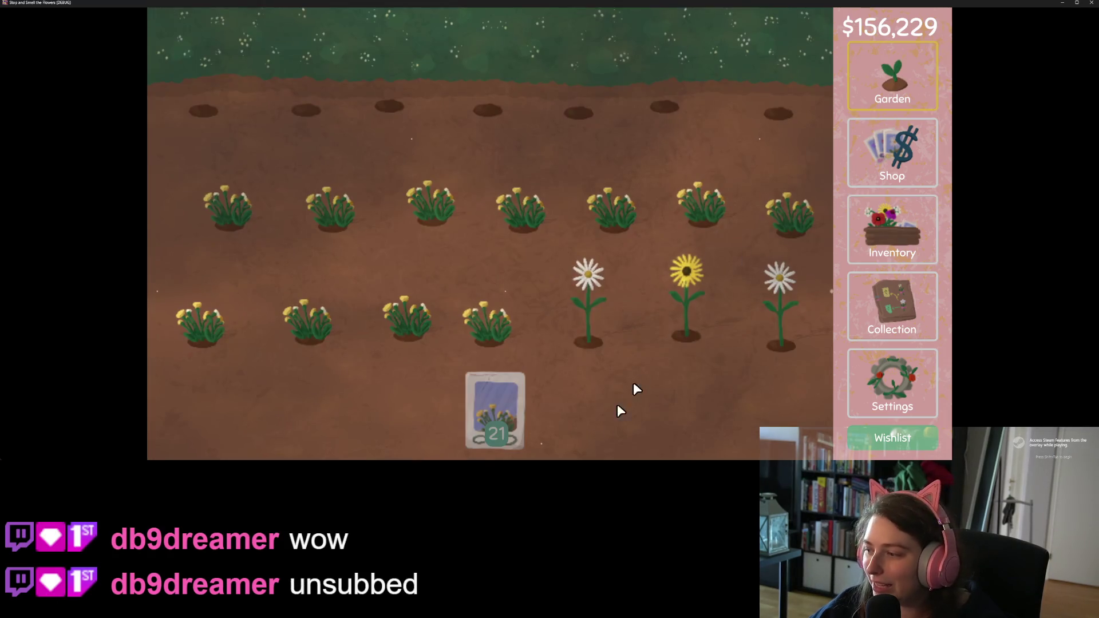
mouse_move(489, 402)
mouse_down()
mouse_move(376, 178)
mouse_move(231, 104)
mouse_move(805, 112)
mouse_move(790, 214)
mouse_move(492, 191)
mouse_move(146, 260)
mouse_move(825, 331)
mouse_up()
click(895, 293)
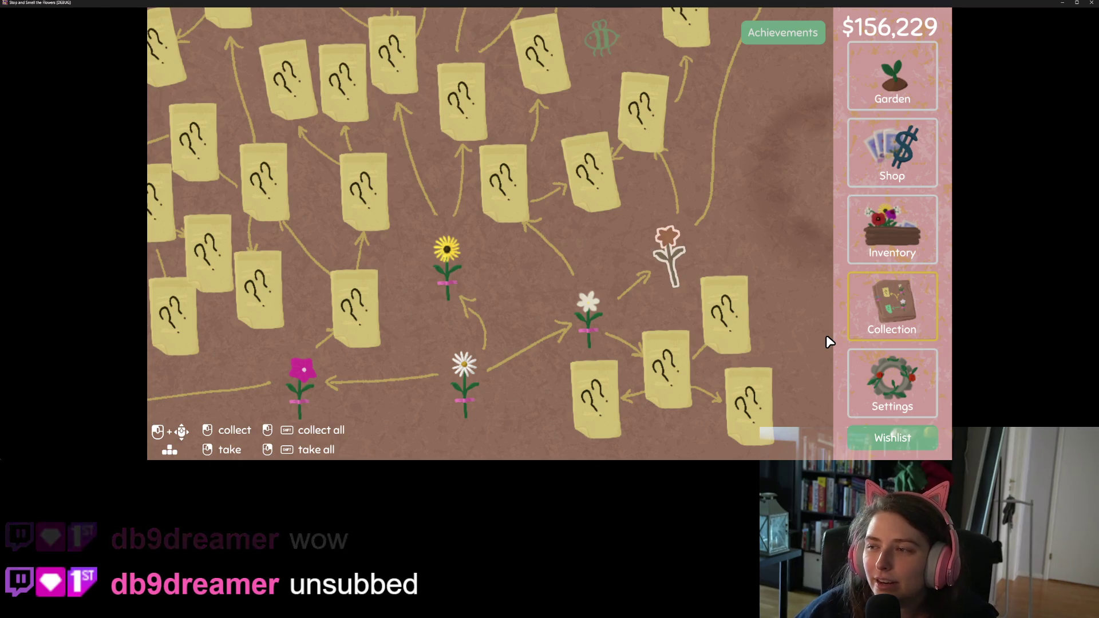
click(914, 63)
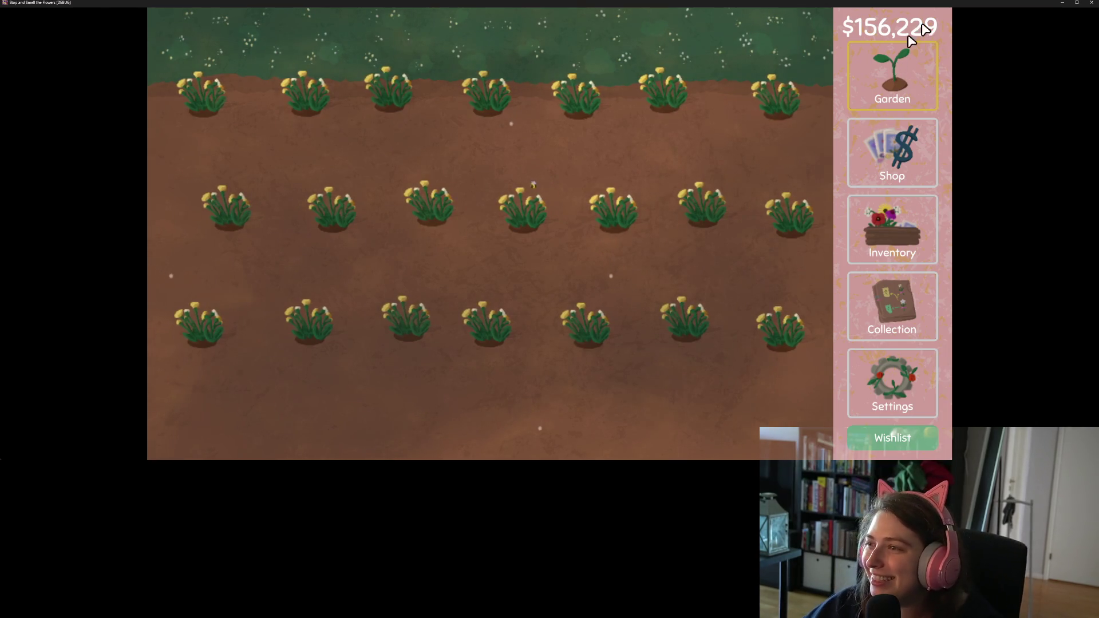
key(alt+F4)
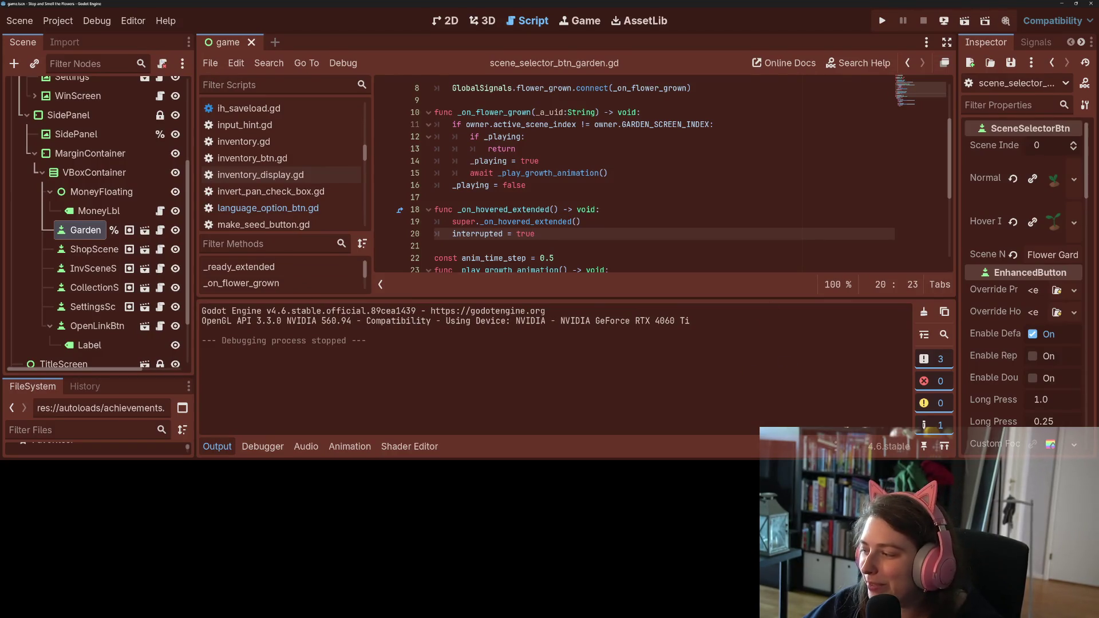
- Dismiss the Steam Cloud sync error, turn off keeping the Demo's saves in Steam Cloud, and close Steam
key(alt+Tab)
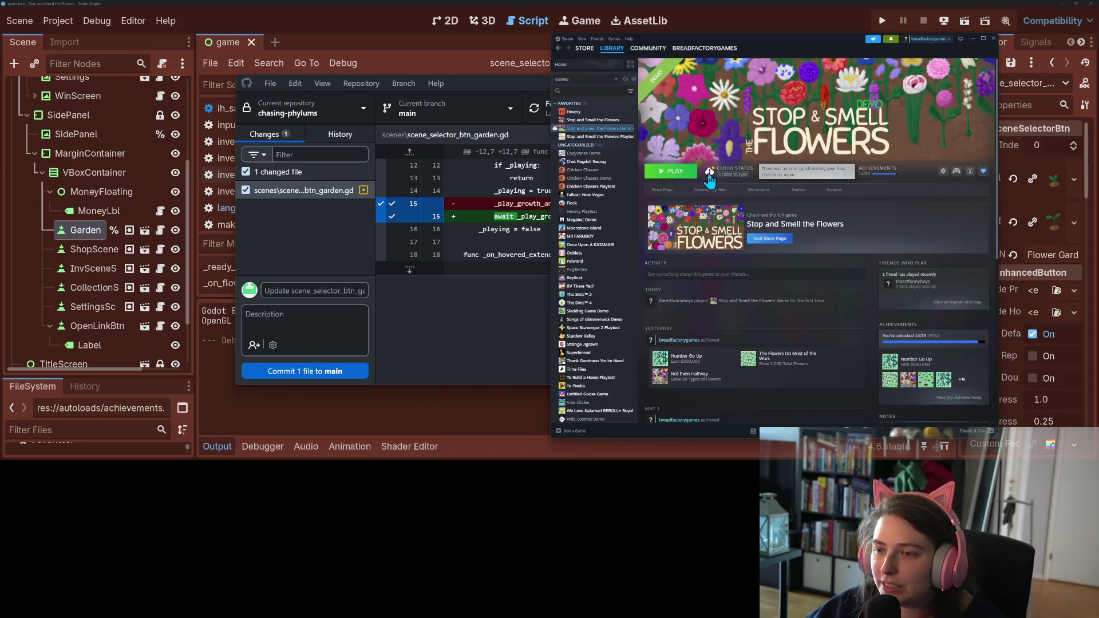
click(711, 176)
click(809, 268)
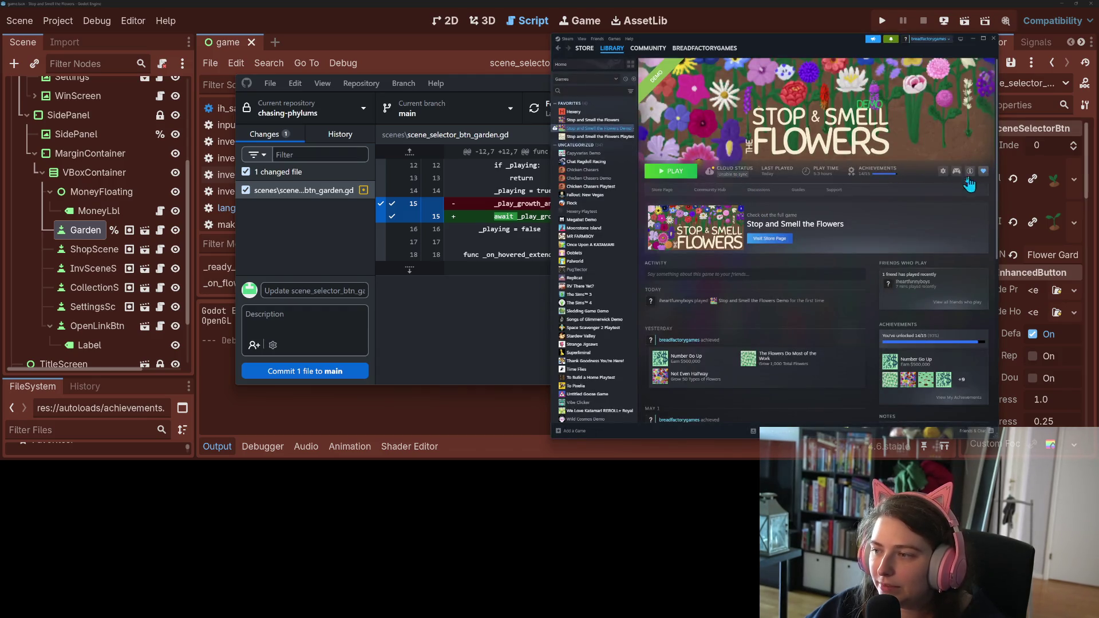
click(941, 172)
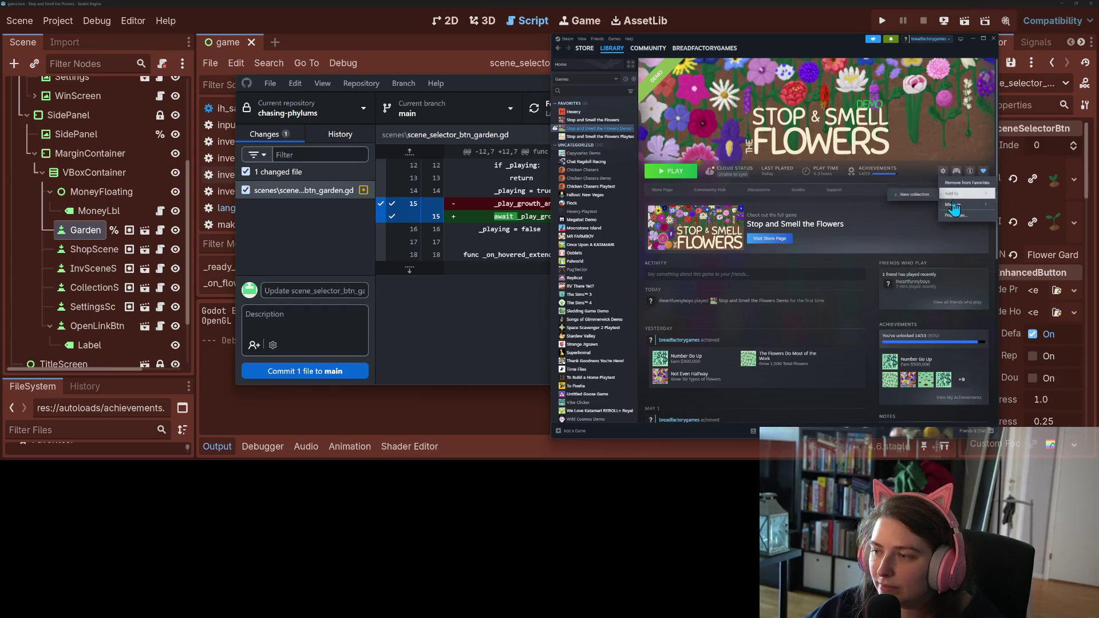
mouse_move(953, 207)
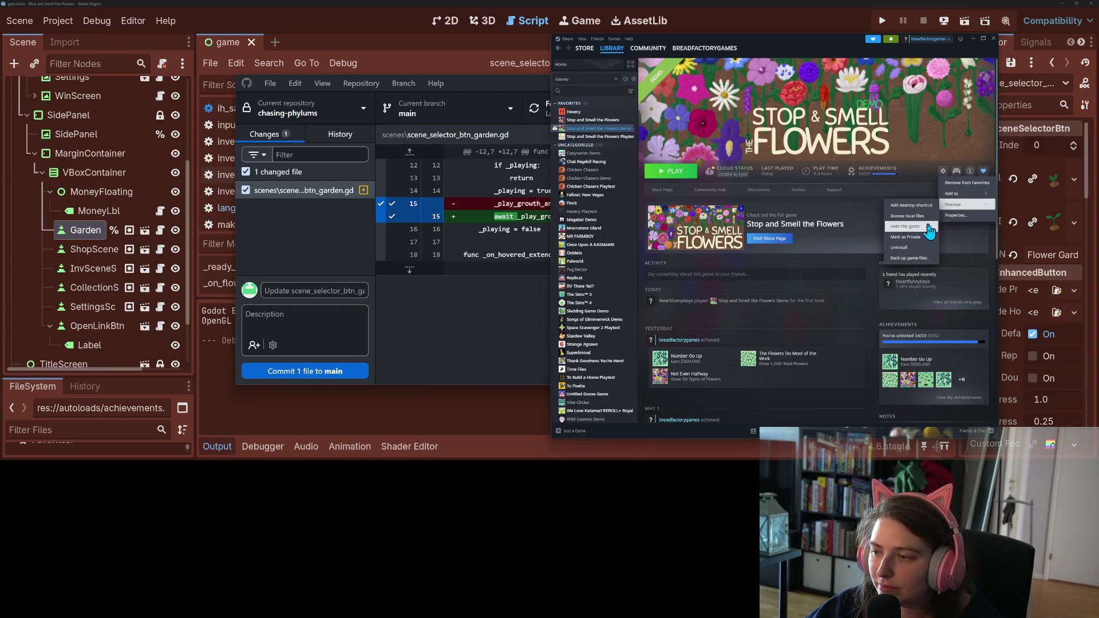
click(965, 216)
click(866, 214)
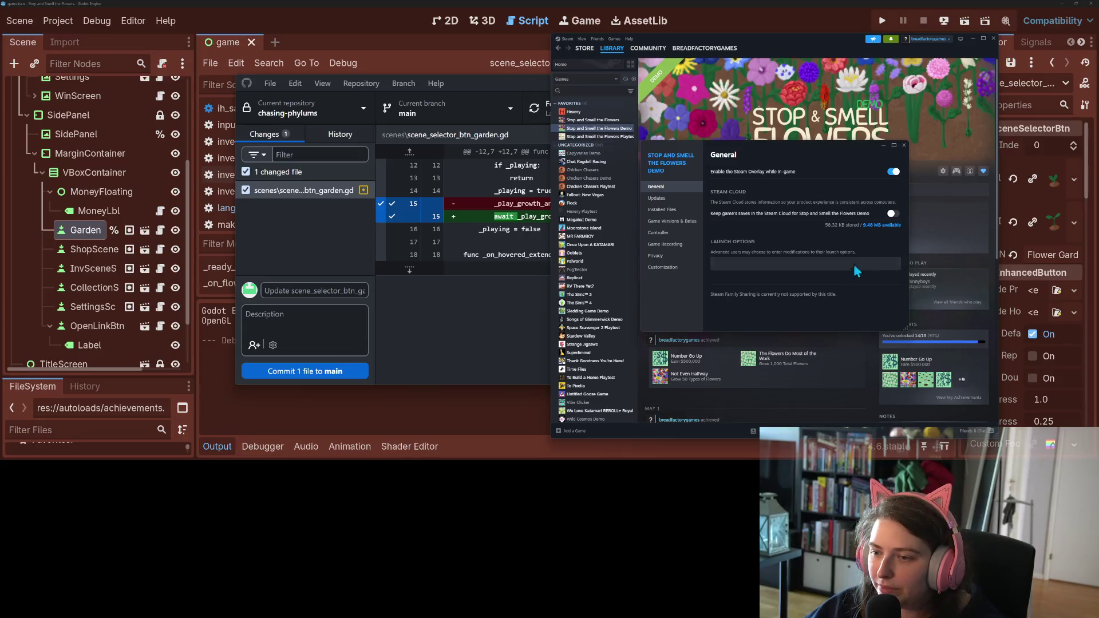
click(903, 146)
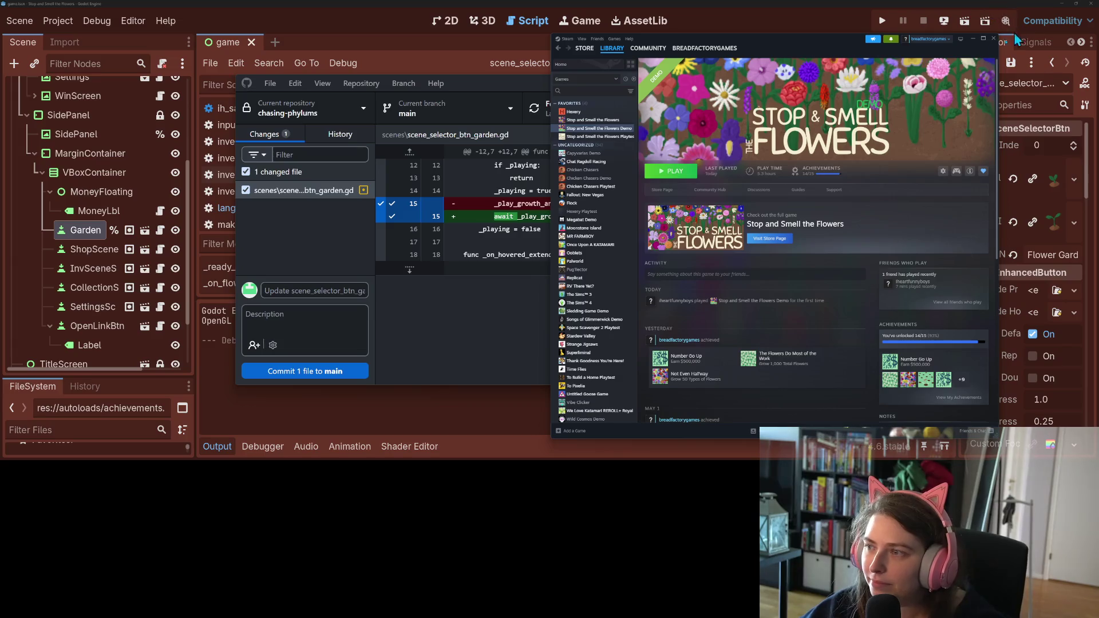
click(994, 40)
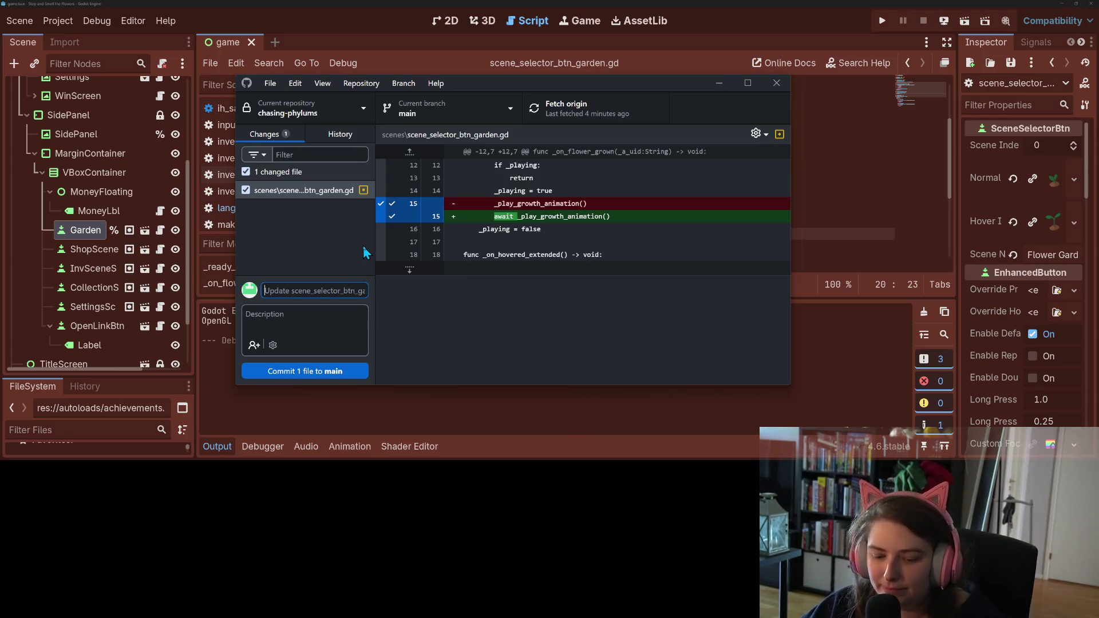
- Commit the garden button script to main as 'fixes garden scene button animation bug' and minimize GitHub Desktop
text(fixes )
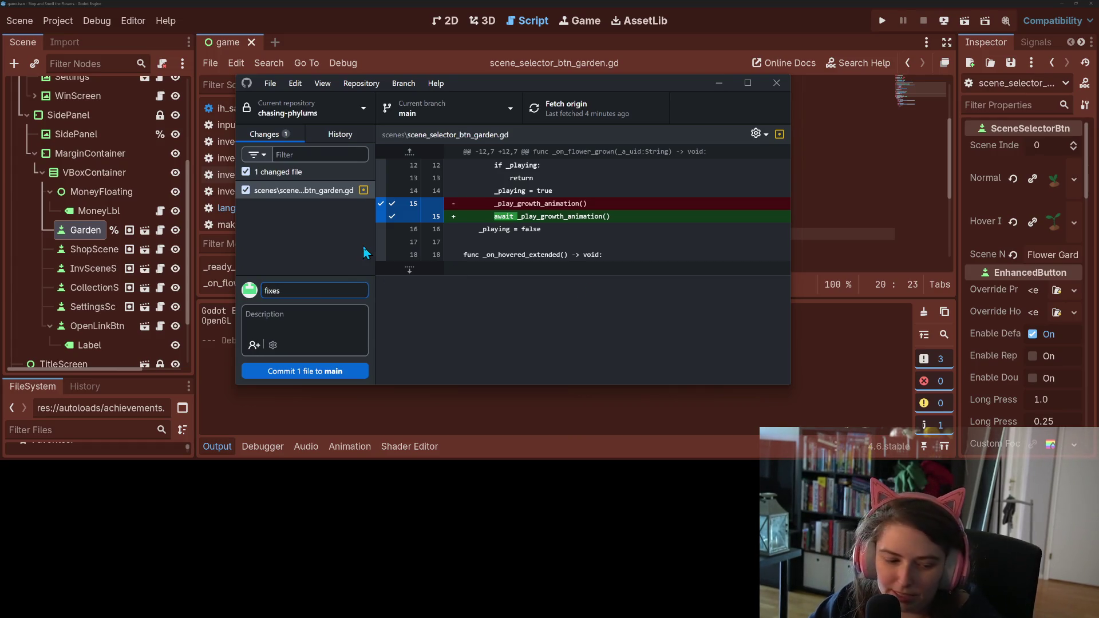
text(garden scie)
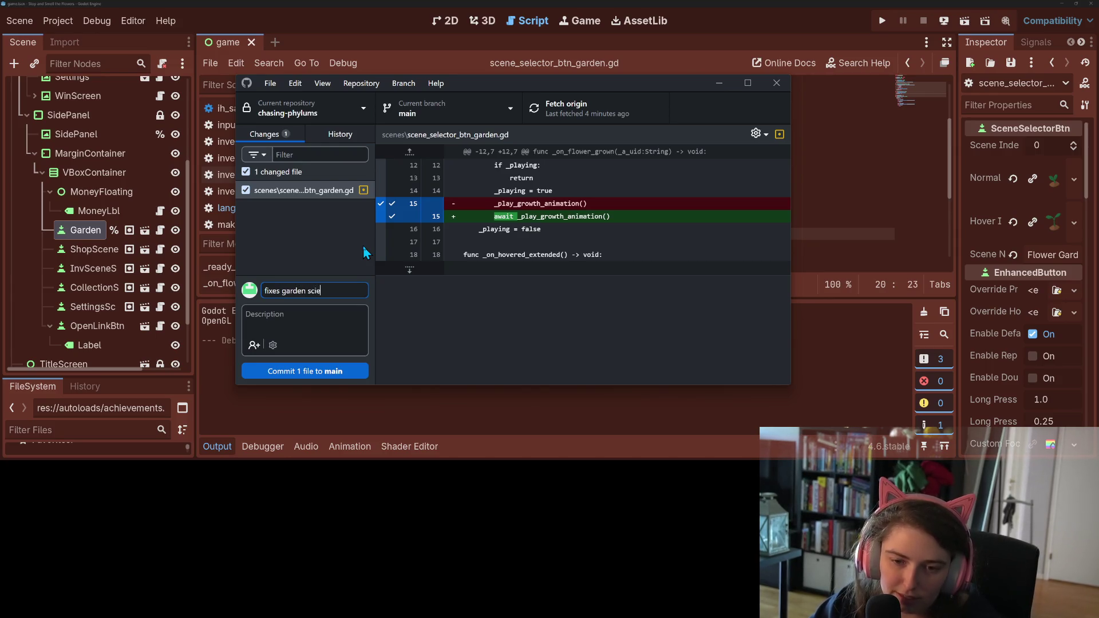
key(BackSpace)
key(BackSpace)
text(ene button ani)
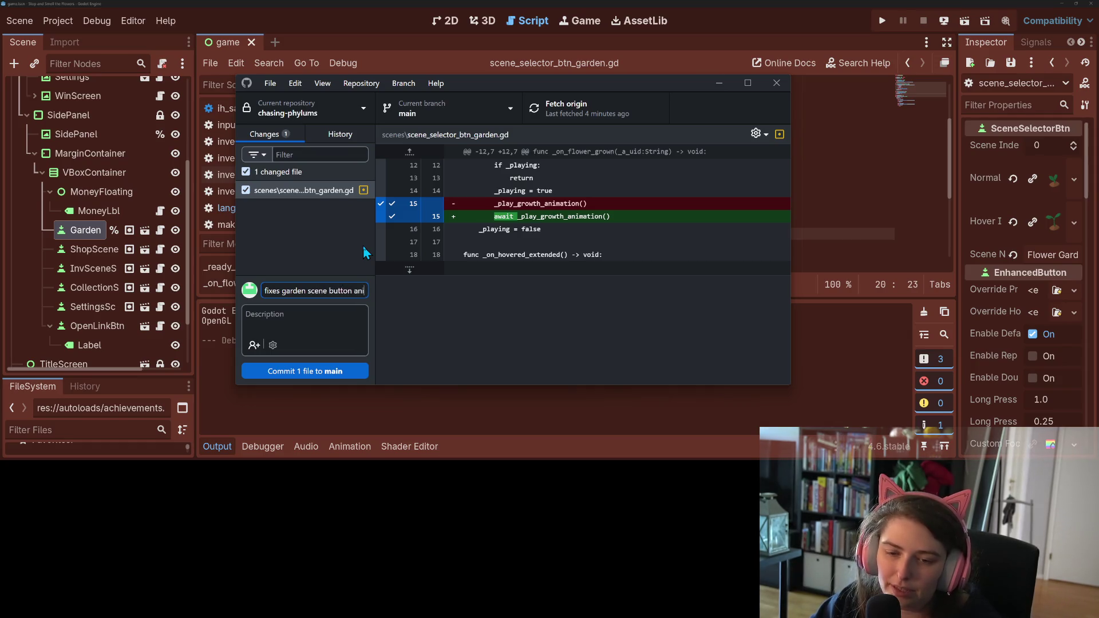
text(mation bug)
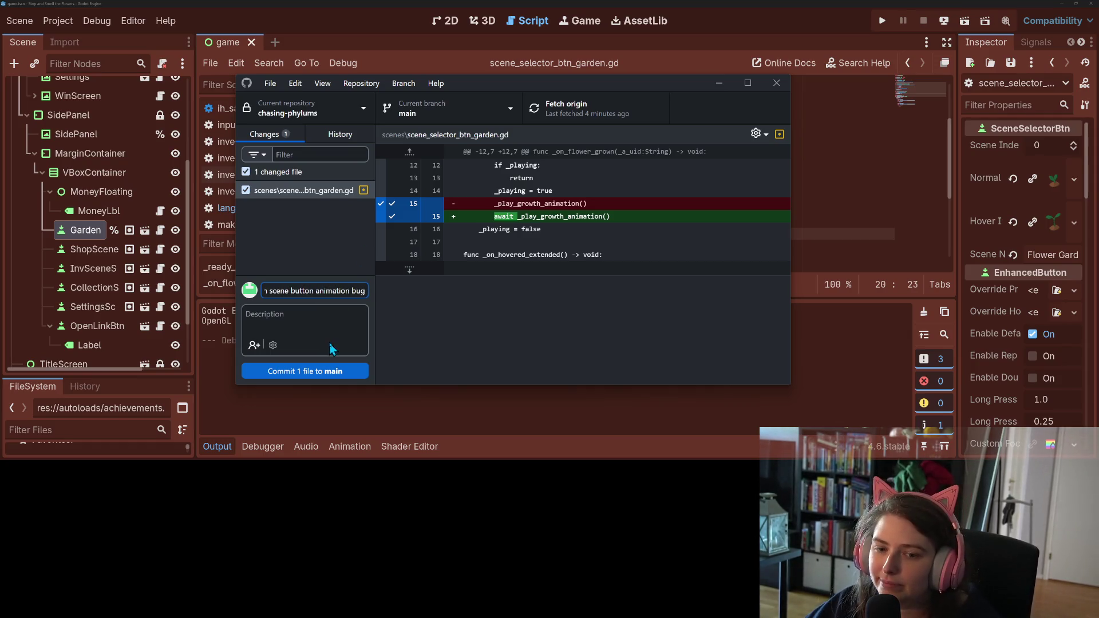
click(319, 372)
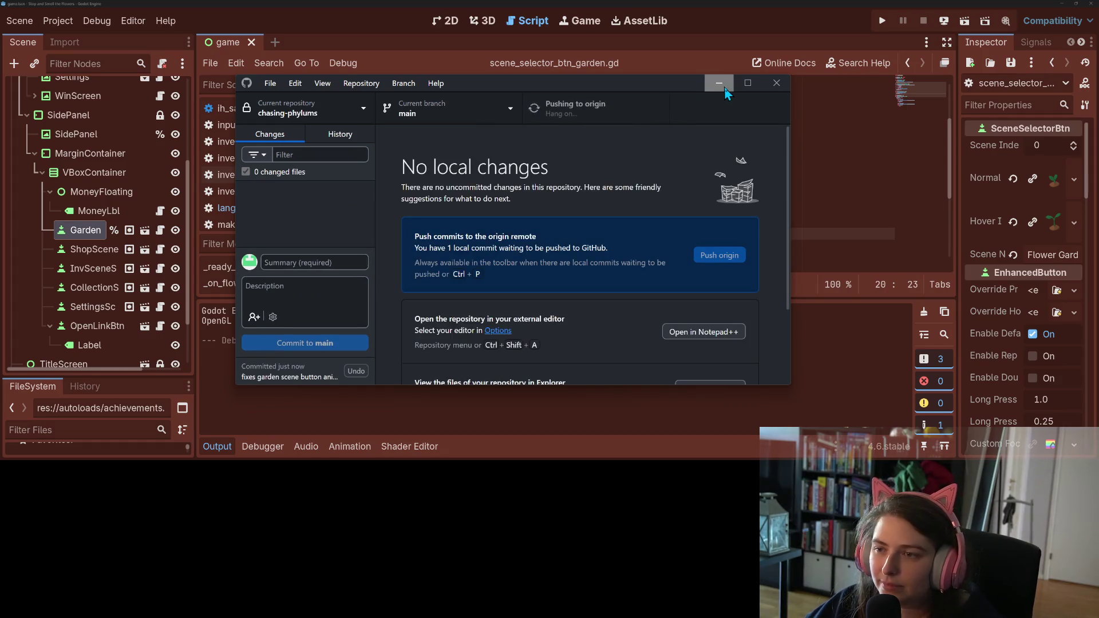
click(720, 84)
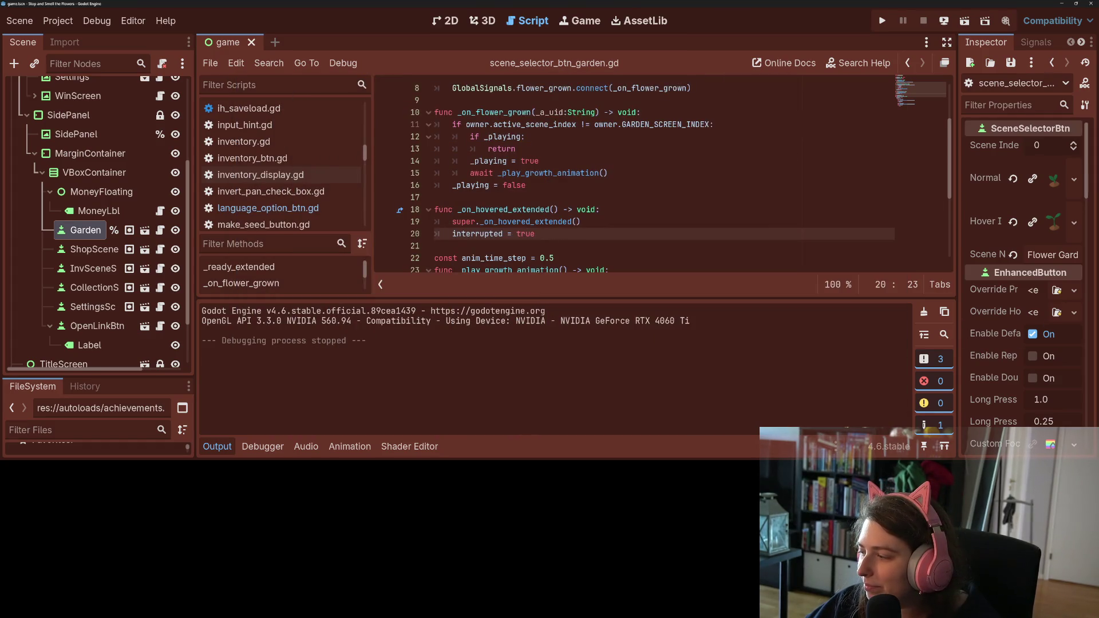
- Move the shop input hint, inventory right-click and volume slide sfx cards to the top of To Do Today
key(alt+Tab)
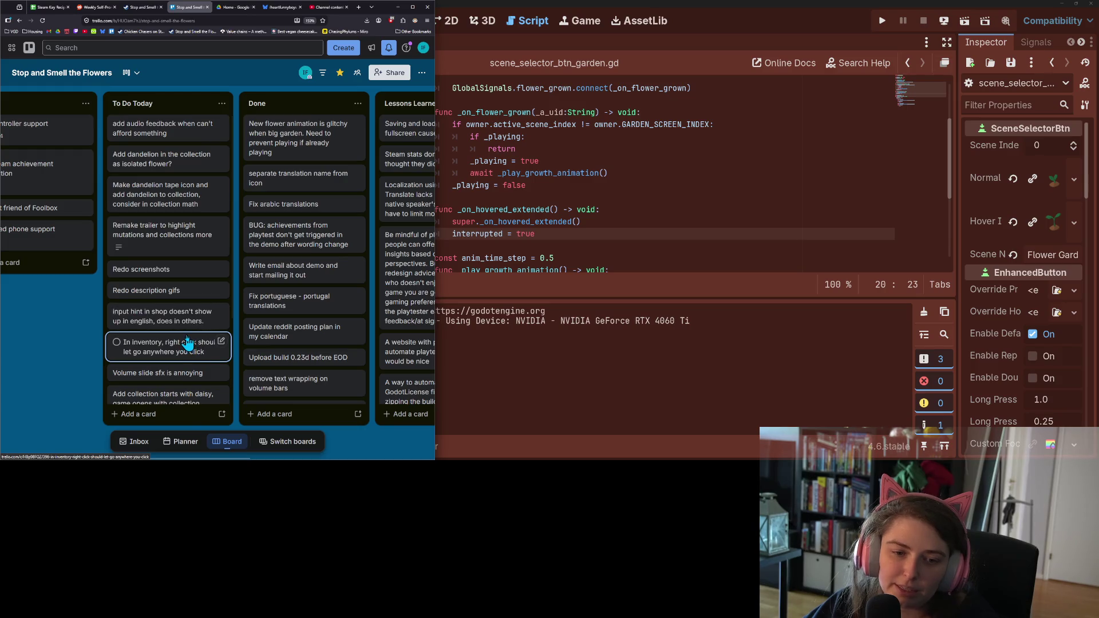
drag(190, 322, 178, 129)
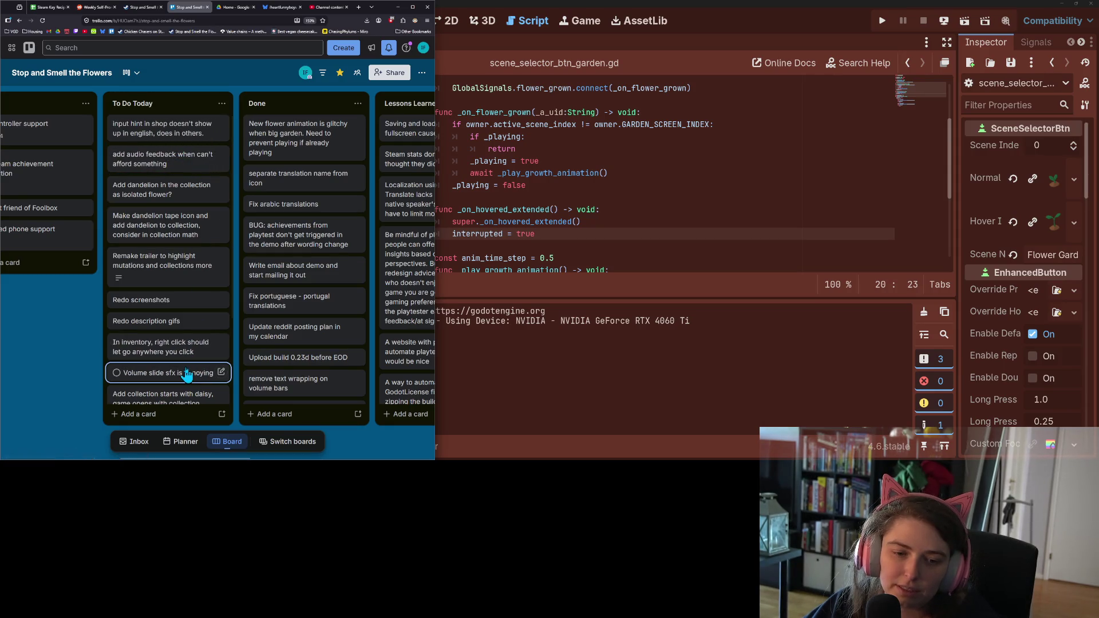
drag(179, 348, 177, 157)
drag(178, 368, 177, 159)
- Move the collection-over-pan-settings card up and the collection-starts-with-daisy card above Redo screenshots, then return to Godot
scroll(193, 361, down, 2)
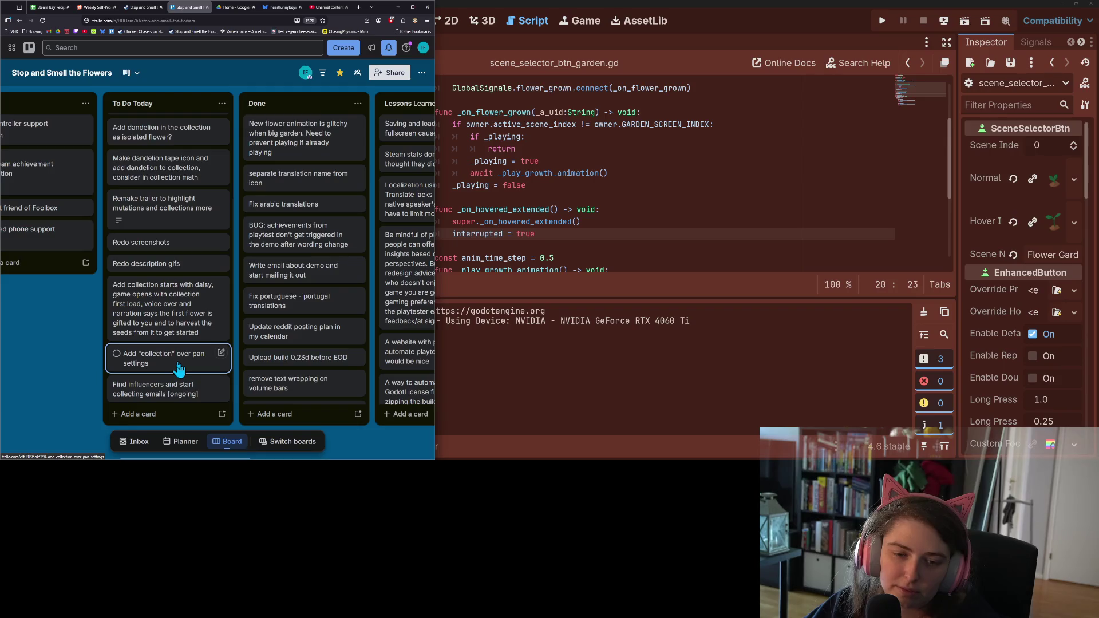
mouse_move(175, 367)
mouse_down()
mouse_move(174, 157)
mouse_move(171, 167)
mouse_up()
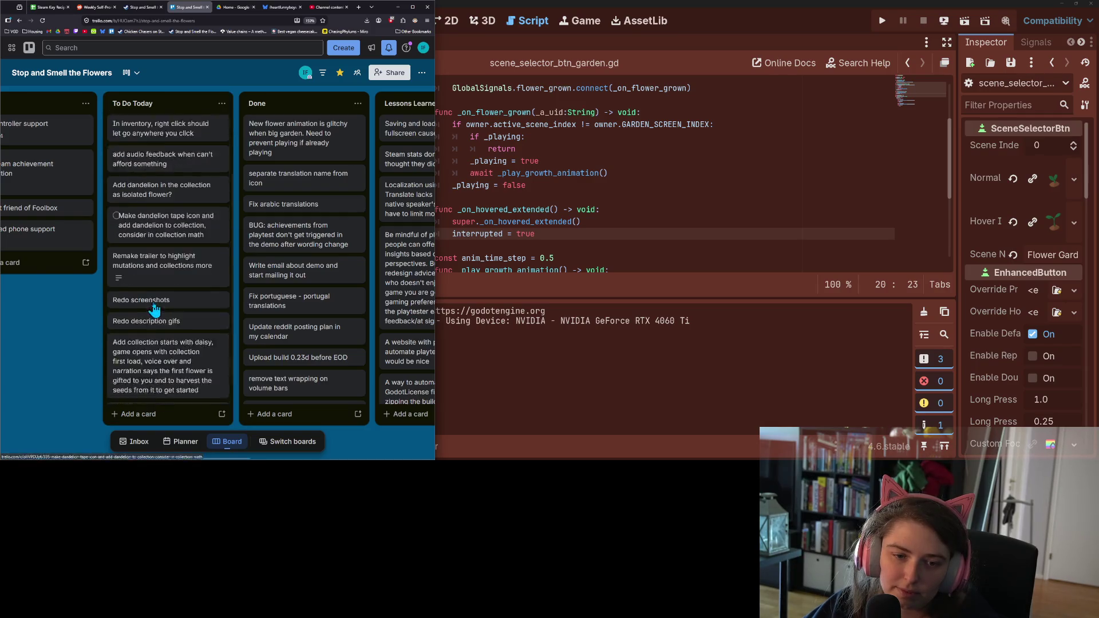
mouse_move(168, 347)
mouse_down()
mouse_move(167, 193)
mouse_move(157, 215)
mouse_move(170, 278)
mouse_up()
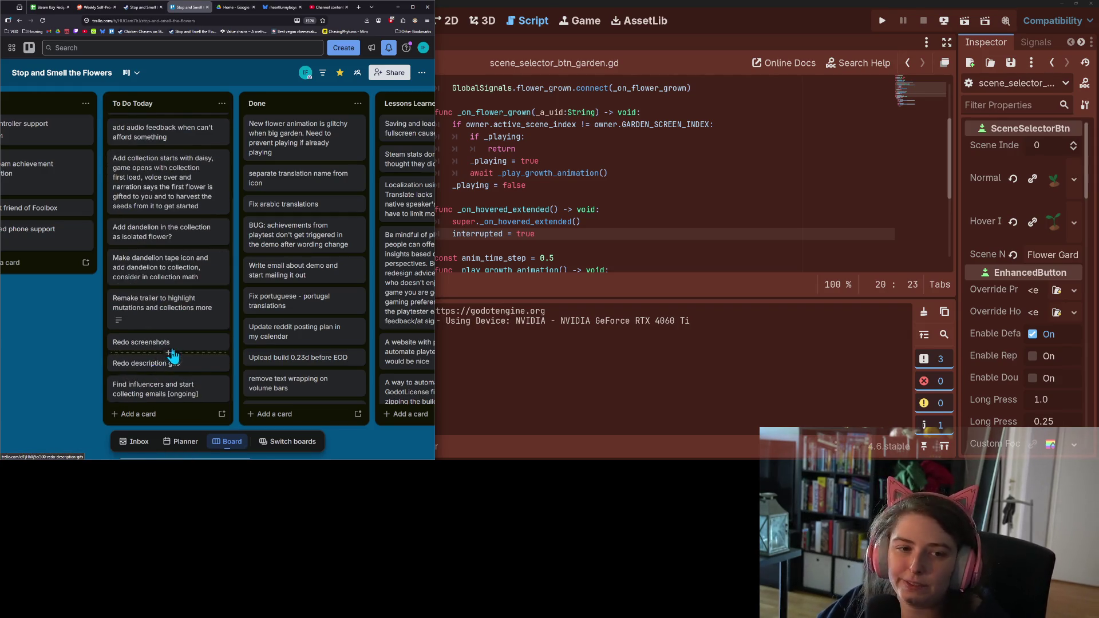
scroll(149, 355, up, 2)
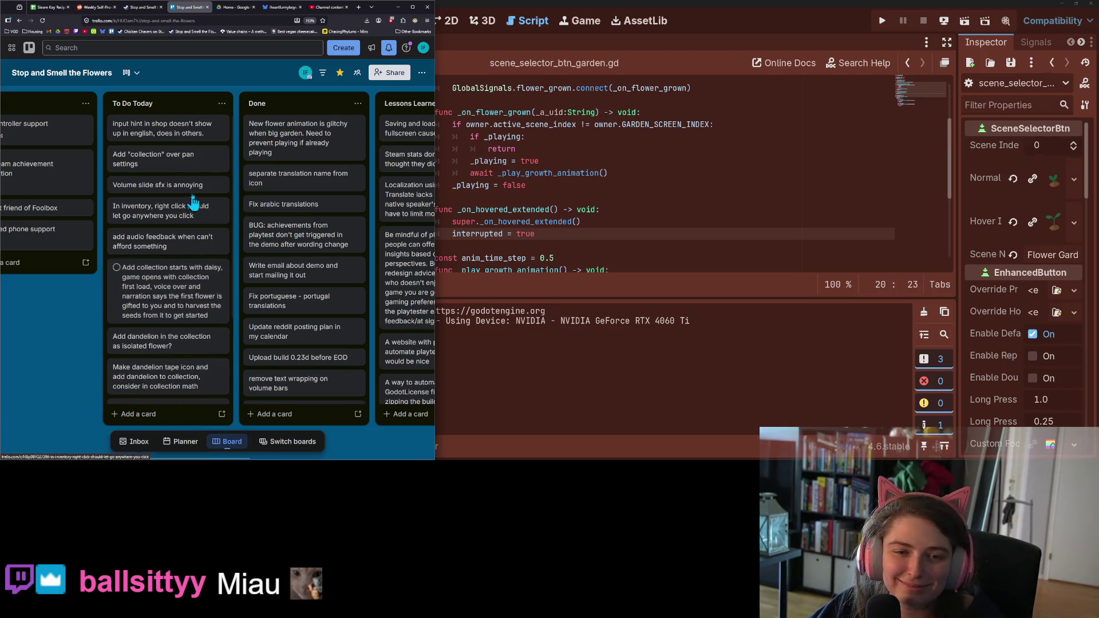
click(533, 161)
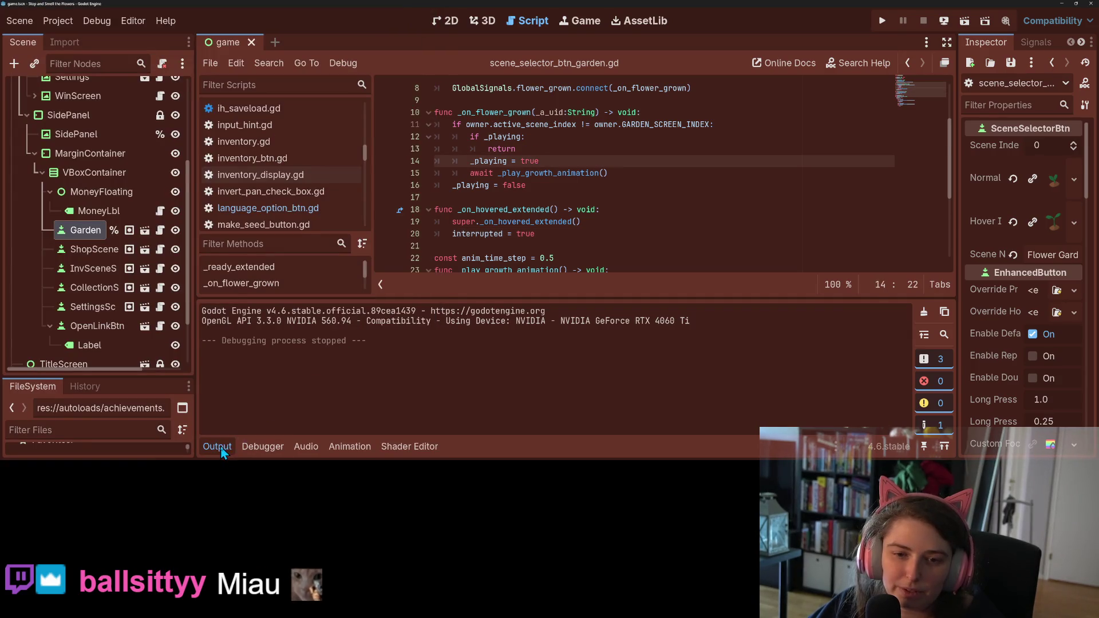
- Collapse the Output panel and open shop.gd, then shop_button.gd
click(221, 445)
click(552, 184)
scroll(288, 242, down, 5)
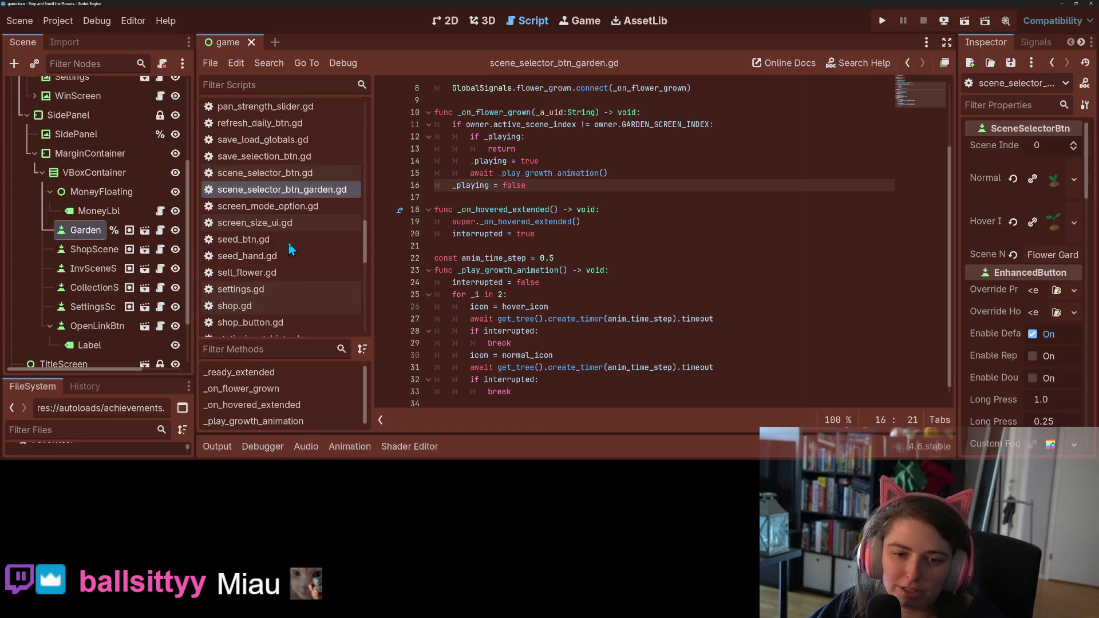
scroll(298, 238, down, 1)
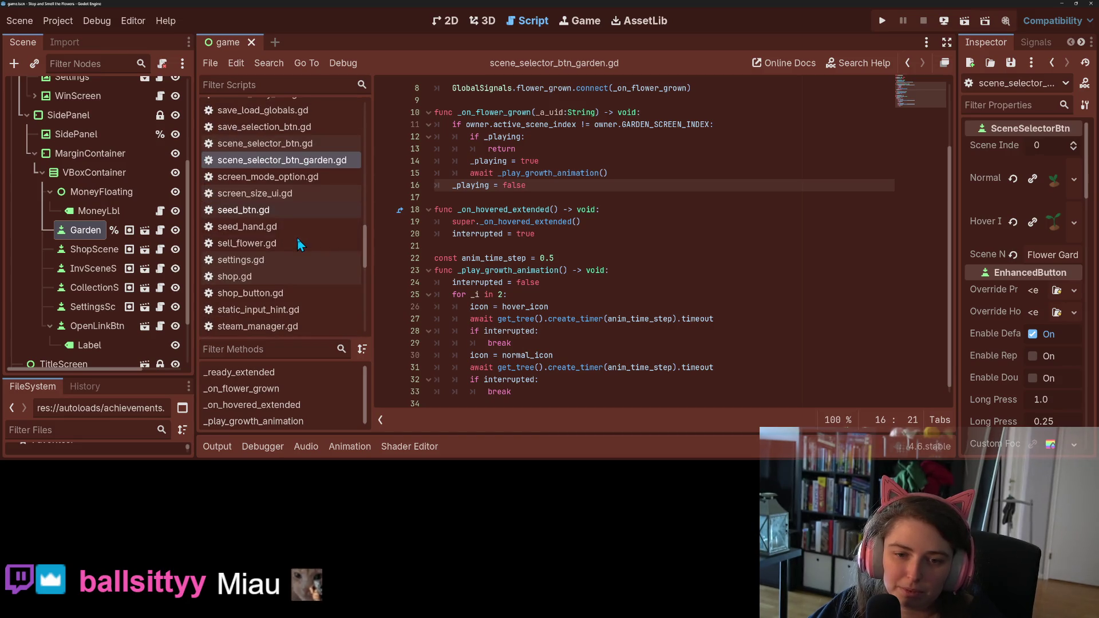
click(256, 275)
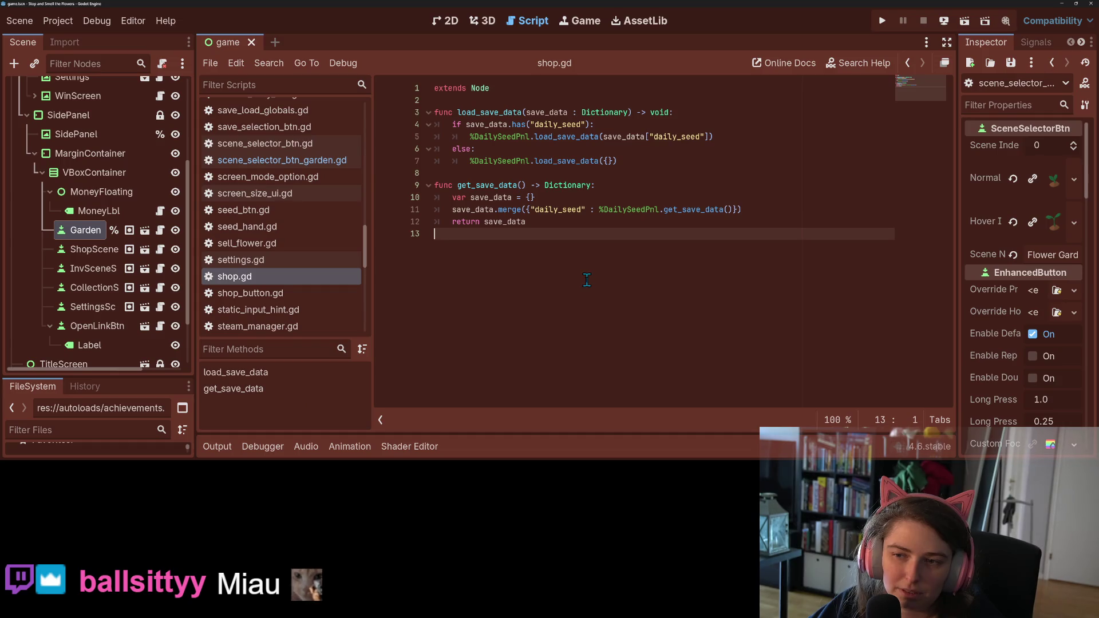
click(258, 293)
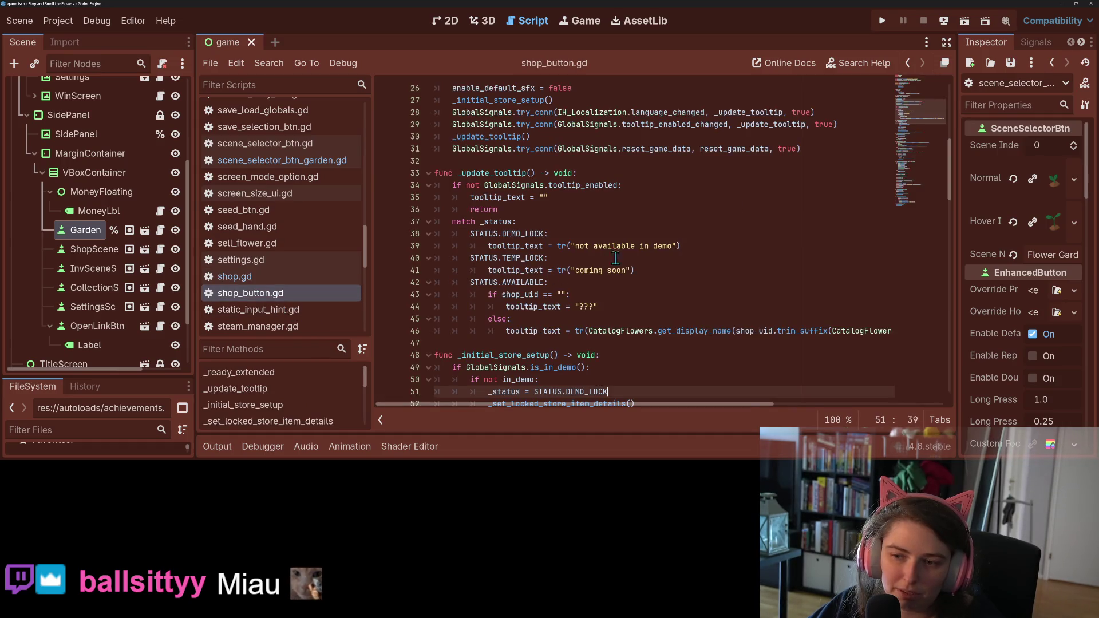
- Wrap the ??? tooltip text on line 44 of shop_button.gd in tr() and save the script
click(616, 271)
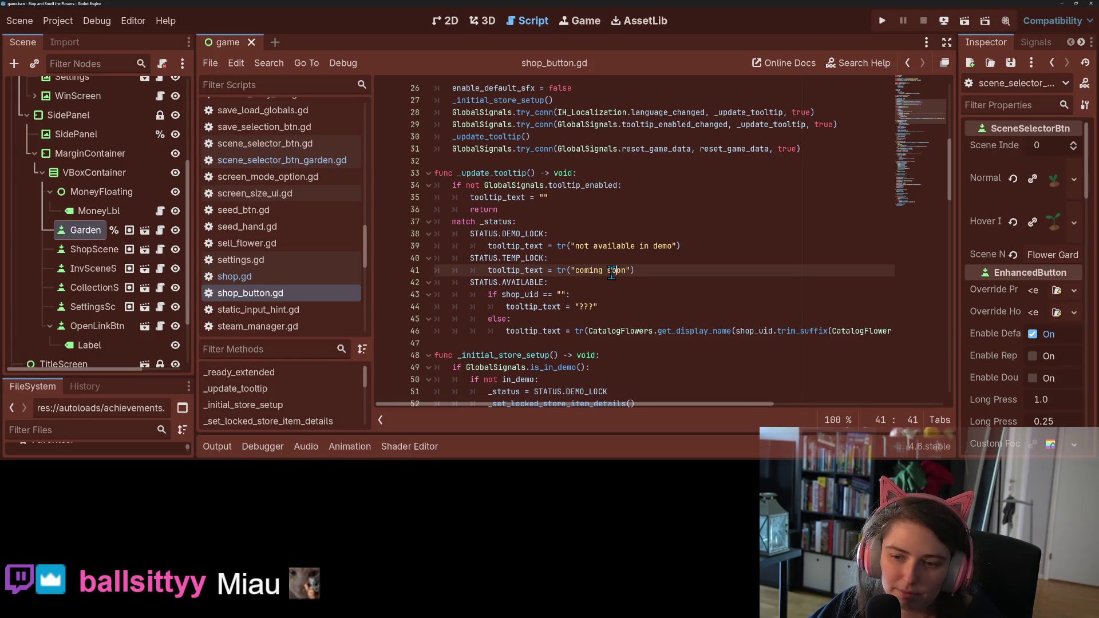
scroll(611, 274, down, 1)
click(574, 270)
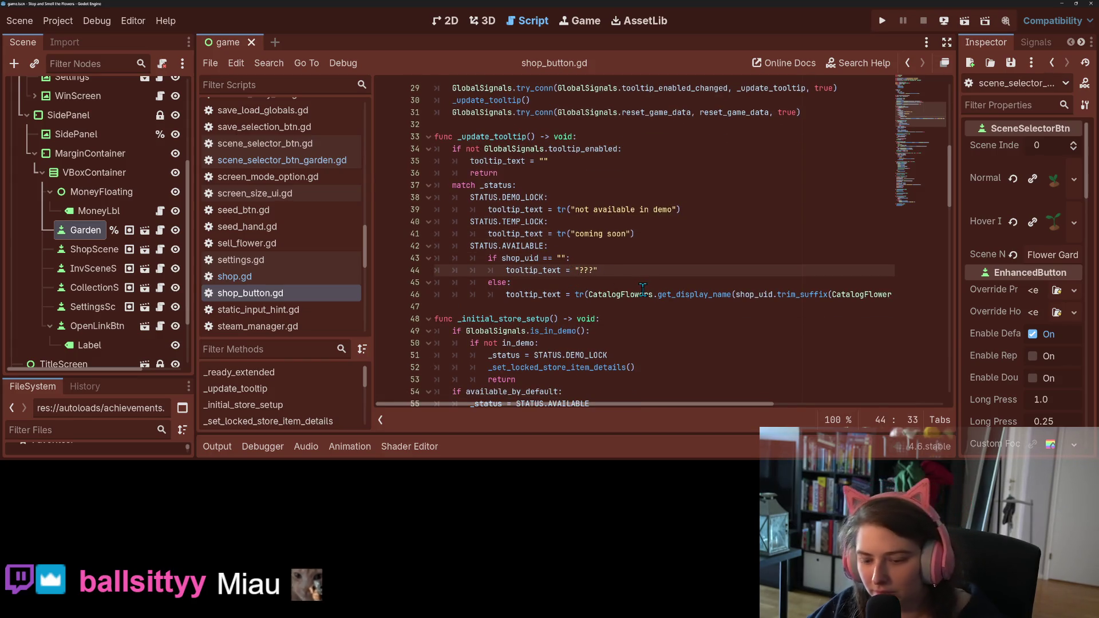
text(tr()
key(End)
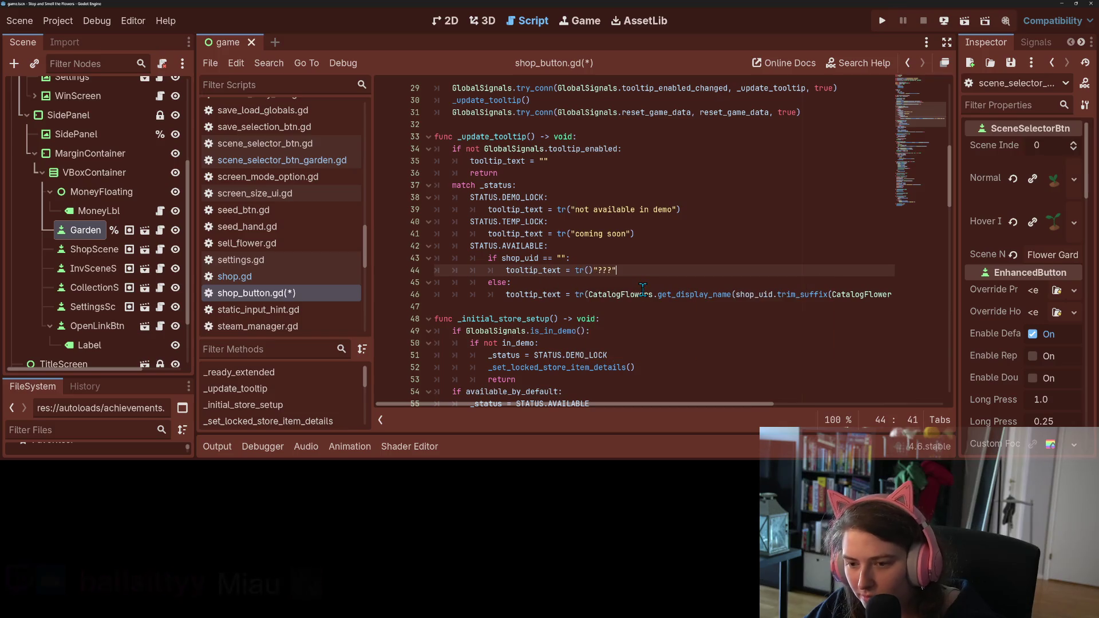
click(592, 270)
key(BackSpace)
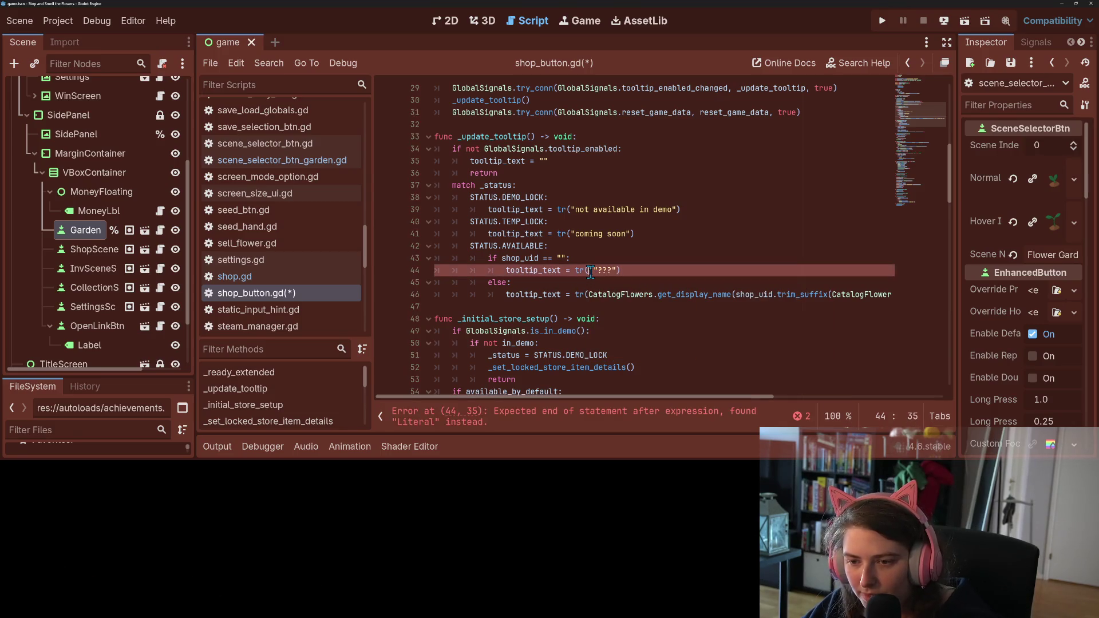
key(End)
key(ctrl+s)
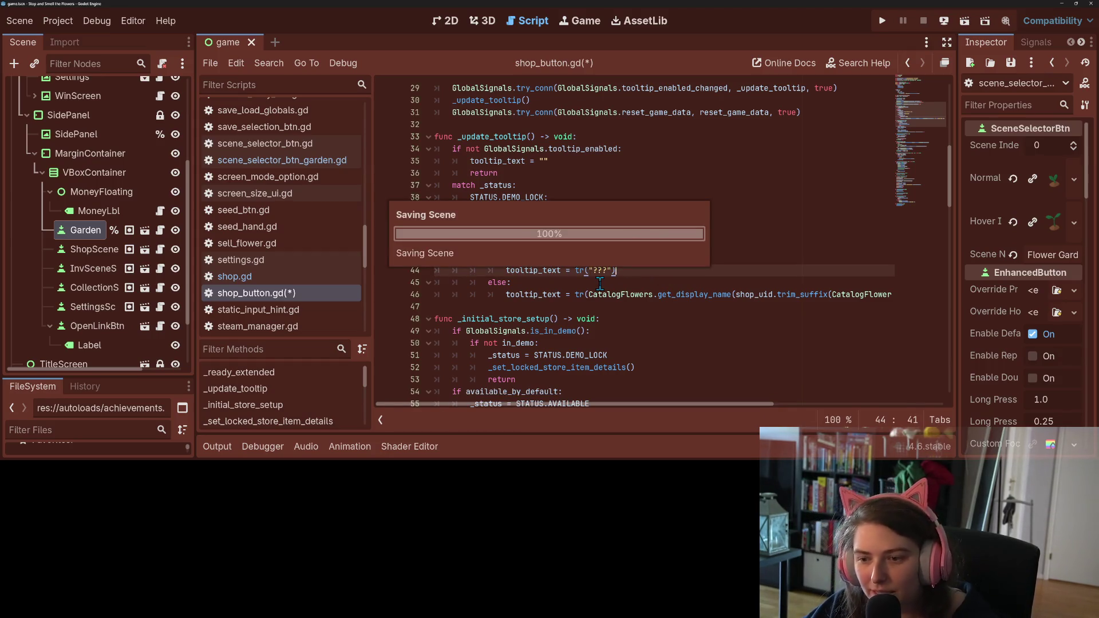
- Scroll through shop_button.gd to the buy seed hint line, then run the project
mouse_move(711, 405)
mouse_down()
mouse_move(890, 410)
mouse_move(599, 402)
mouse_up()
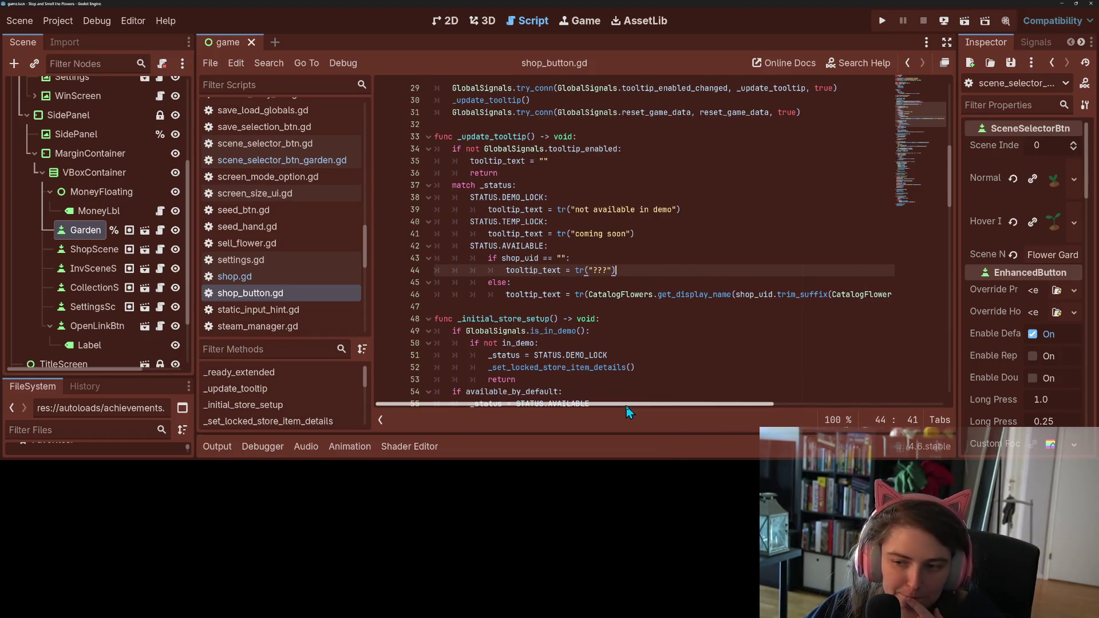
scroll(555, 287, up, 3)
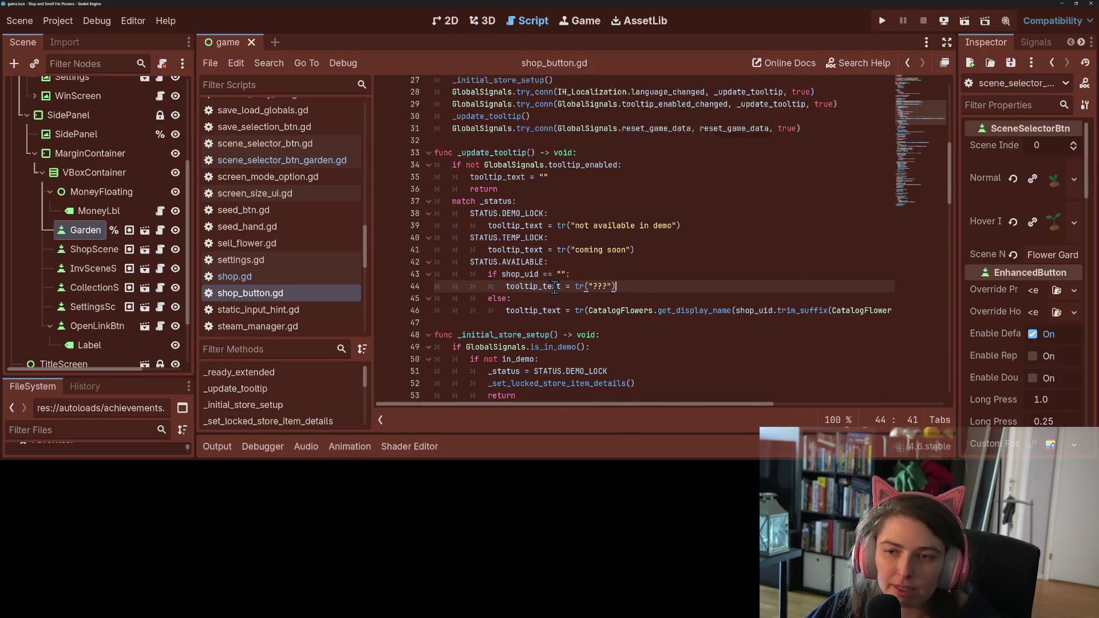
scroll(555, 287, up, 3)
scroll(555, 288, down, 10)
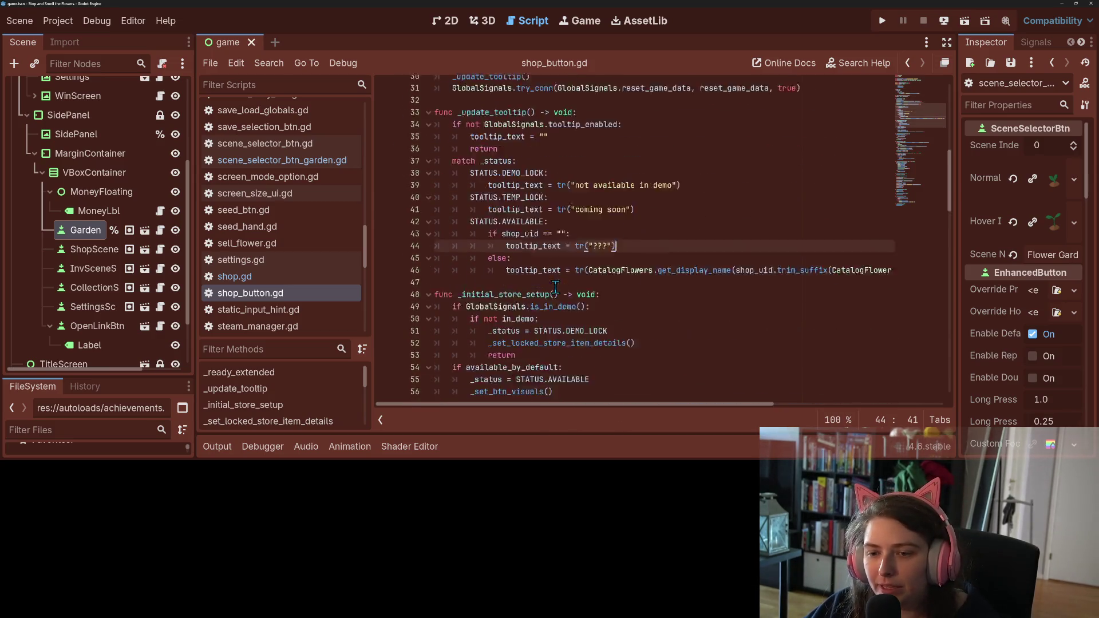
scroll(556, 288, down, 10)
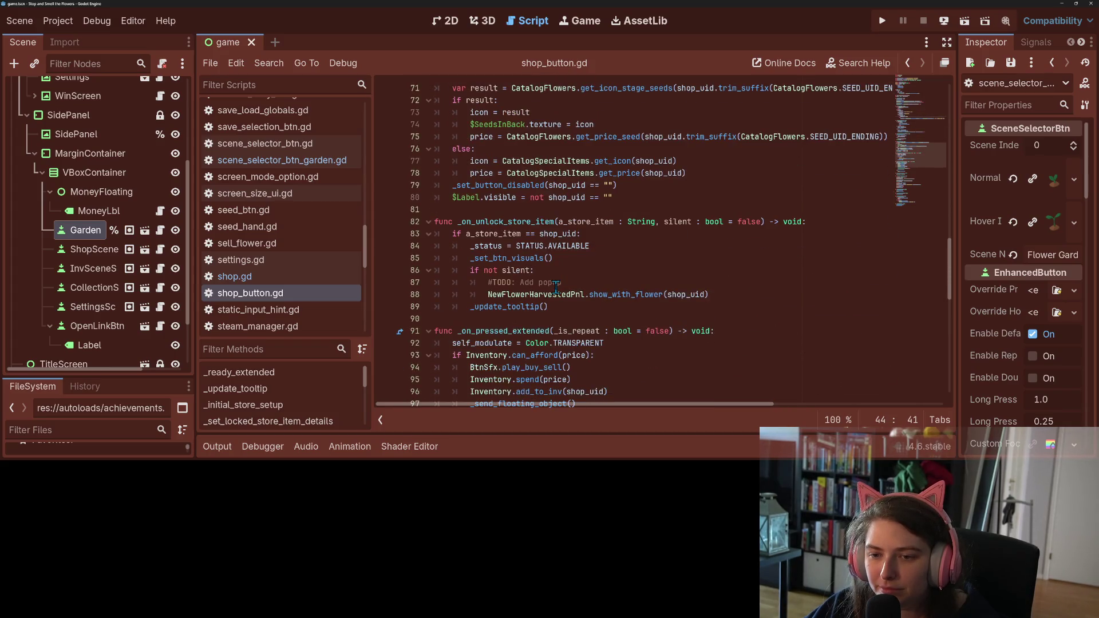
scroll(555, 288, down, 2)
scroll(555, 288, down, 3)
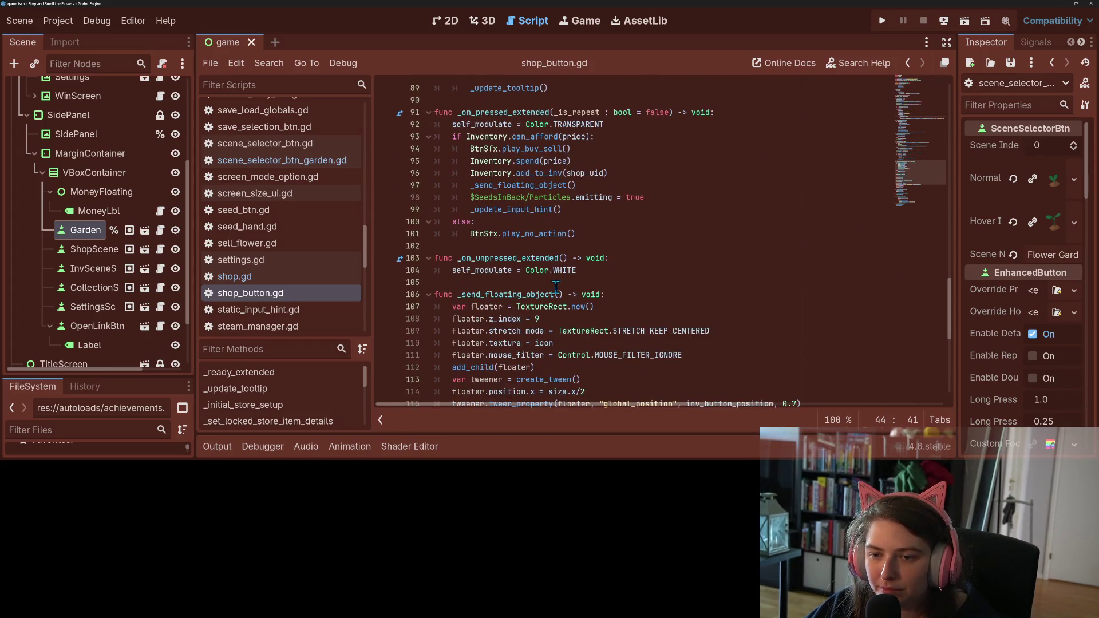
scroll(555, 288, down, 6)
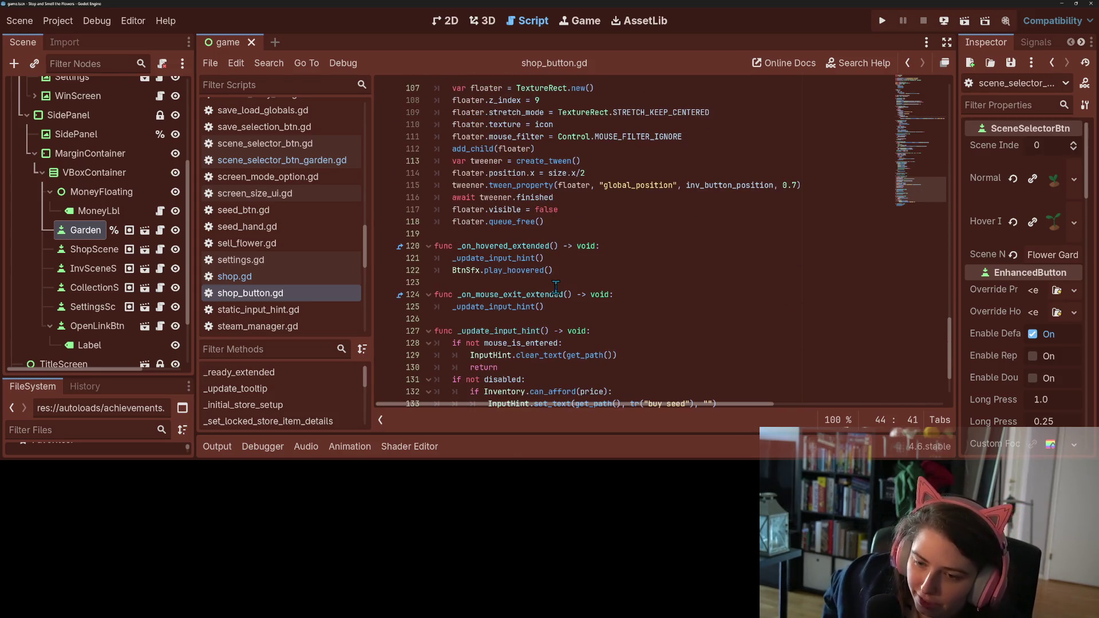
scroll(555, 286, down, 2)
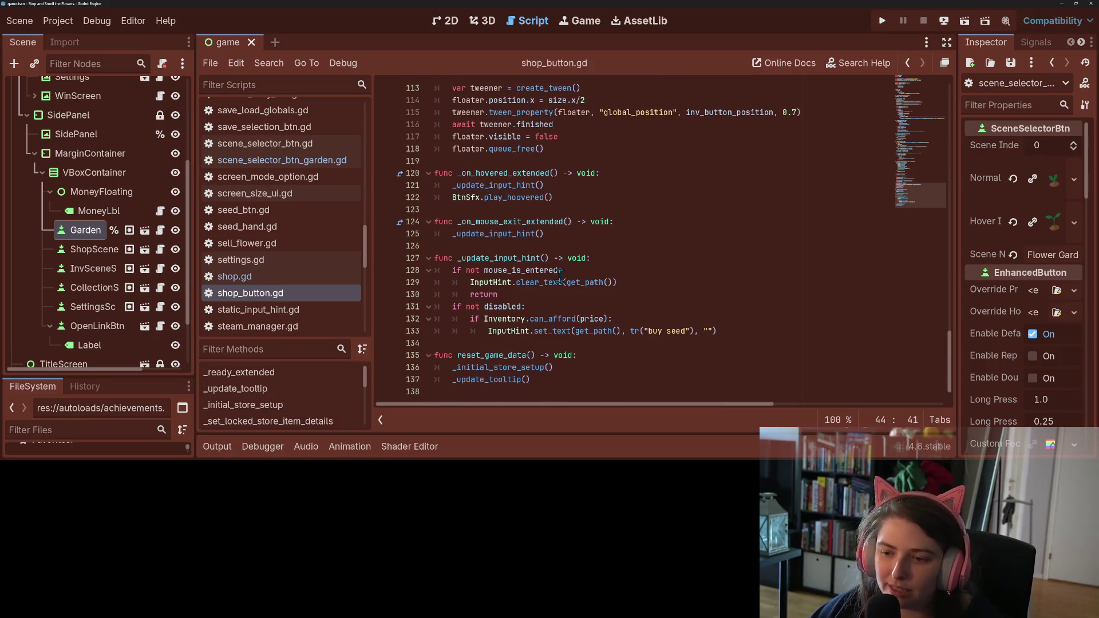
click(683, 332)
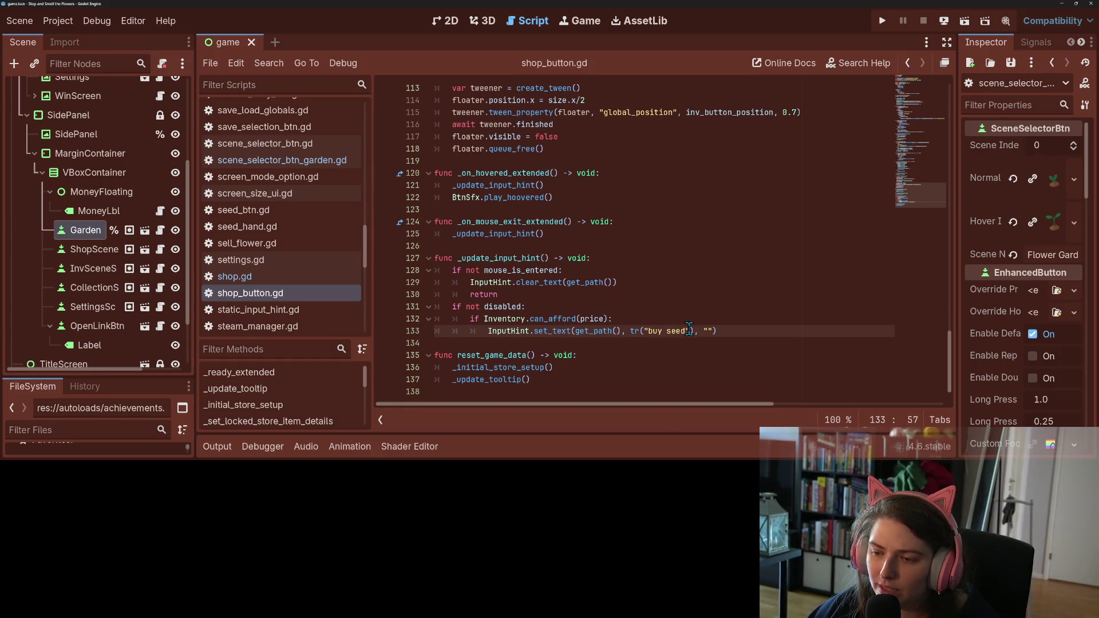
click(883, 23)
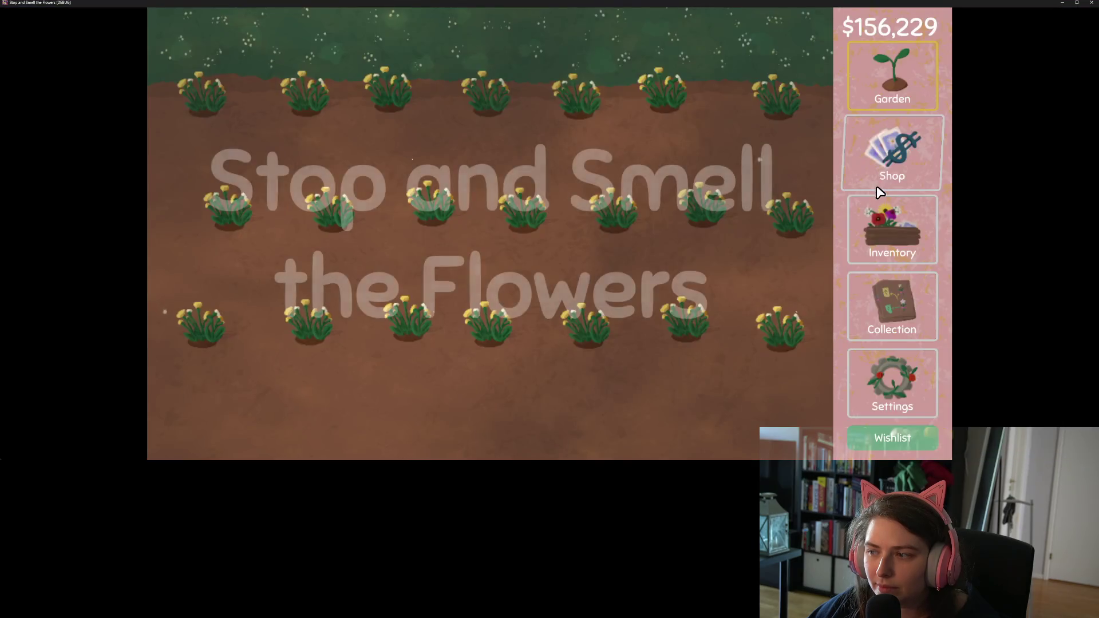
- Visit the game's Shop, Garden, Collection and Settings screens
click(892, 174)
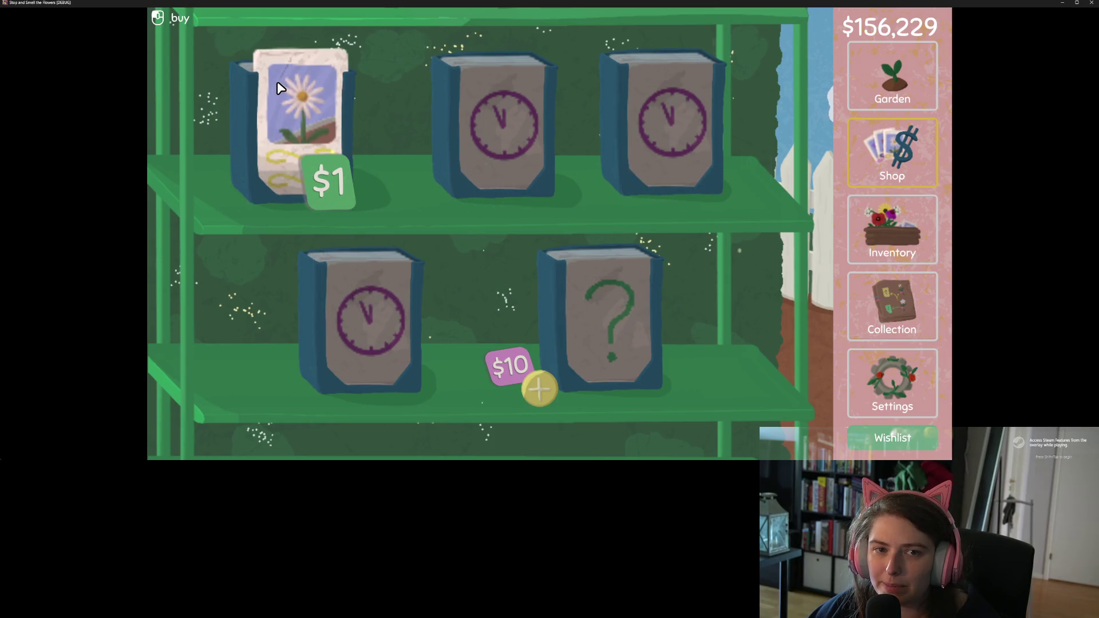
click(853, 99)
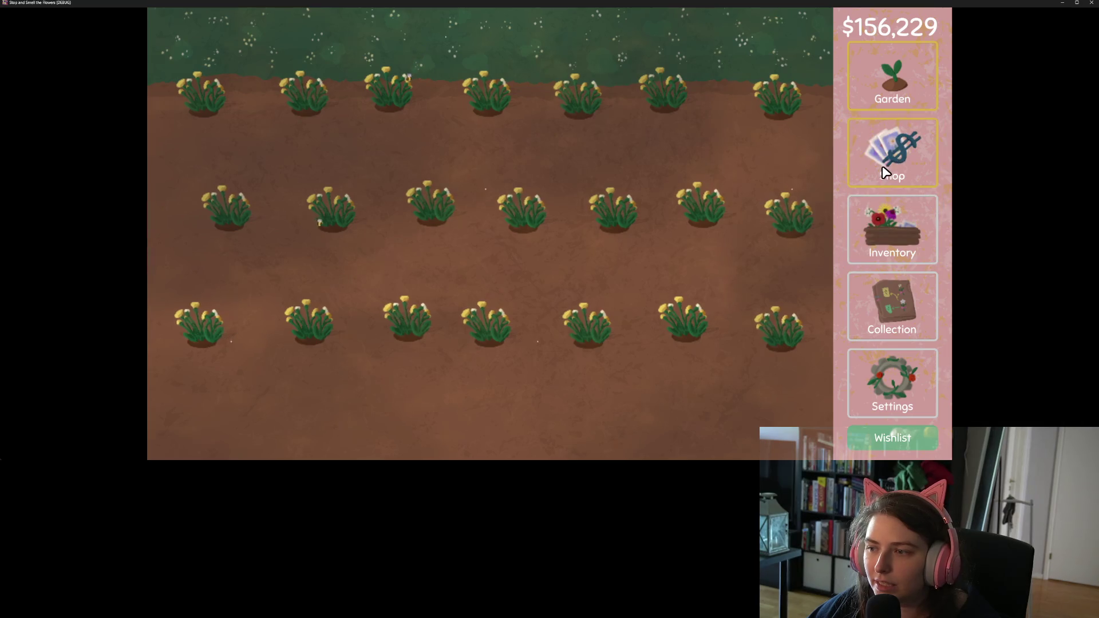
click(884, 171)
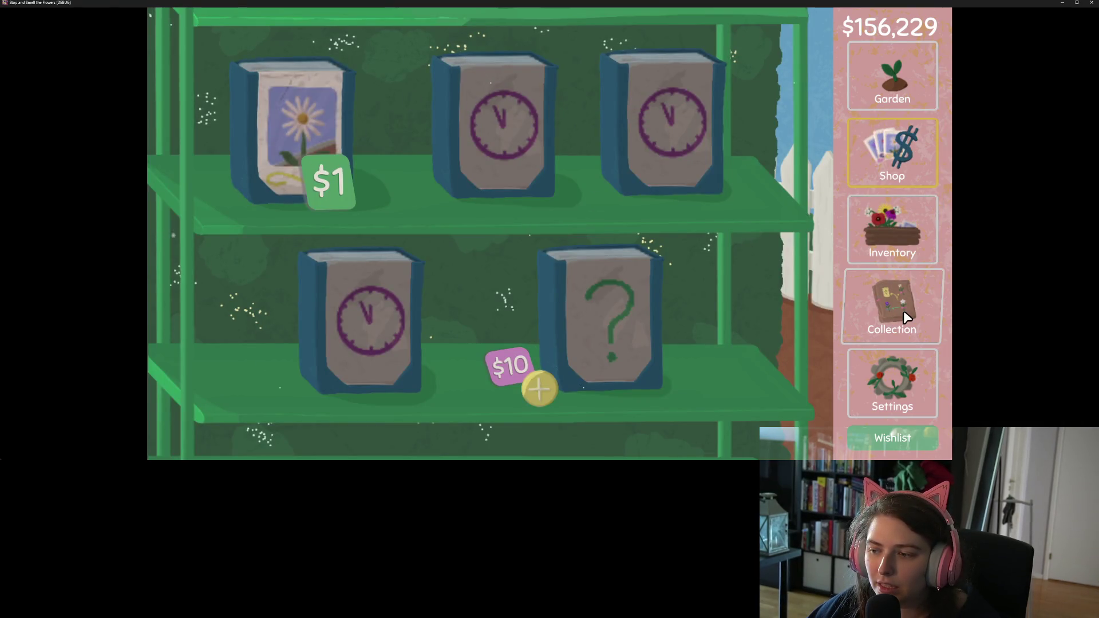
click(899, 313)
click(901, 359)
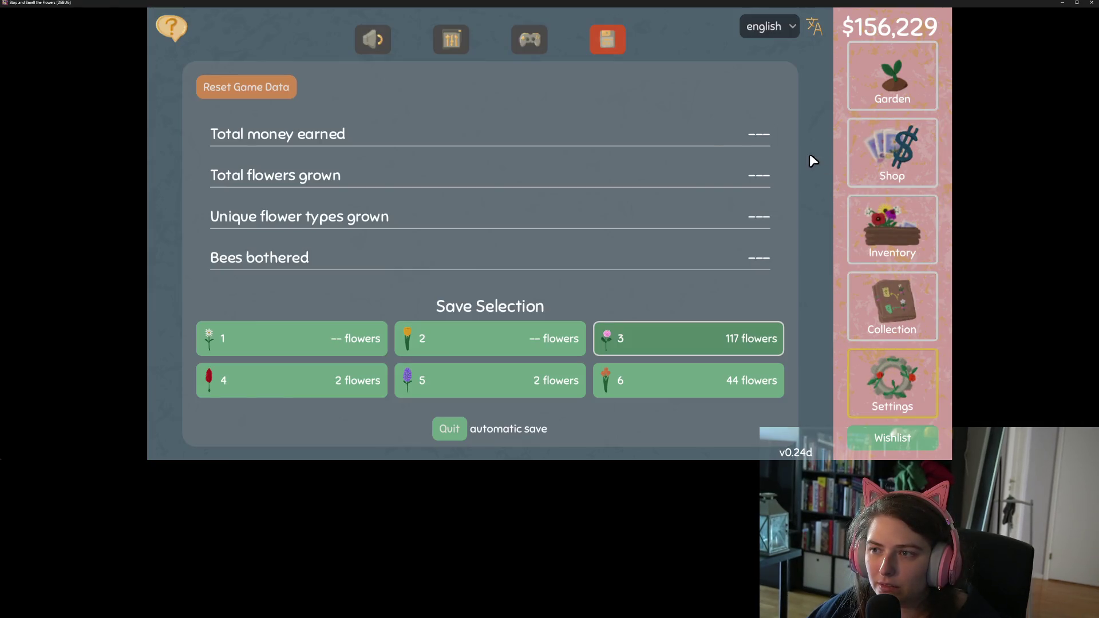
- Set the game language to 中文, view the Shop in Chinese, then close the game
click(773, 26)
click(785, 70)
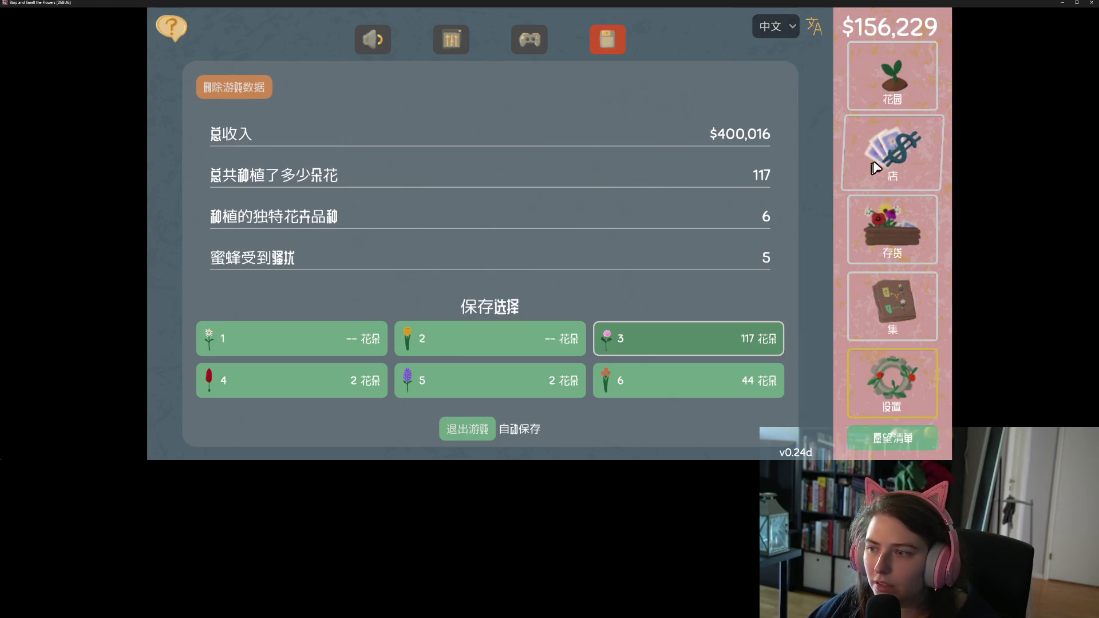
click(891, 154)
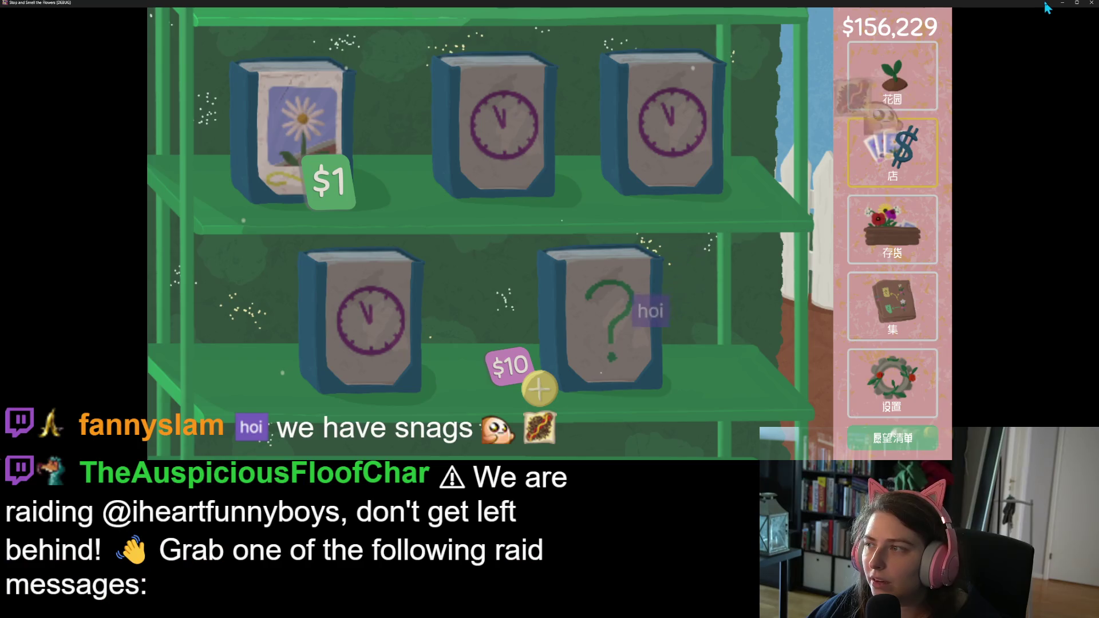
click(1092, 3)
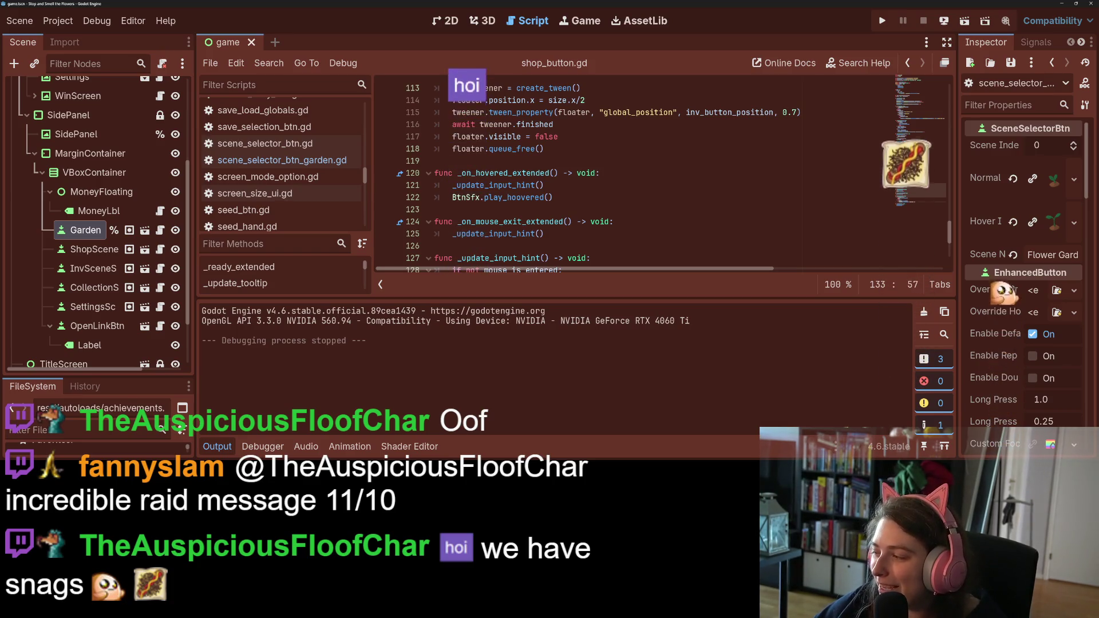
- Close the Twitch raid tab and minimize the browser
key(alt+Tab)
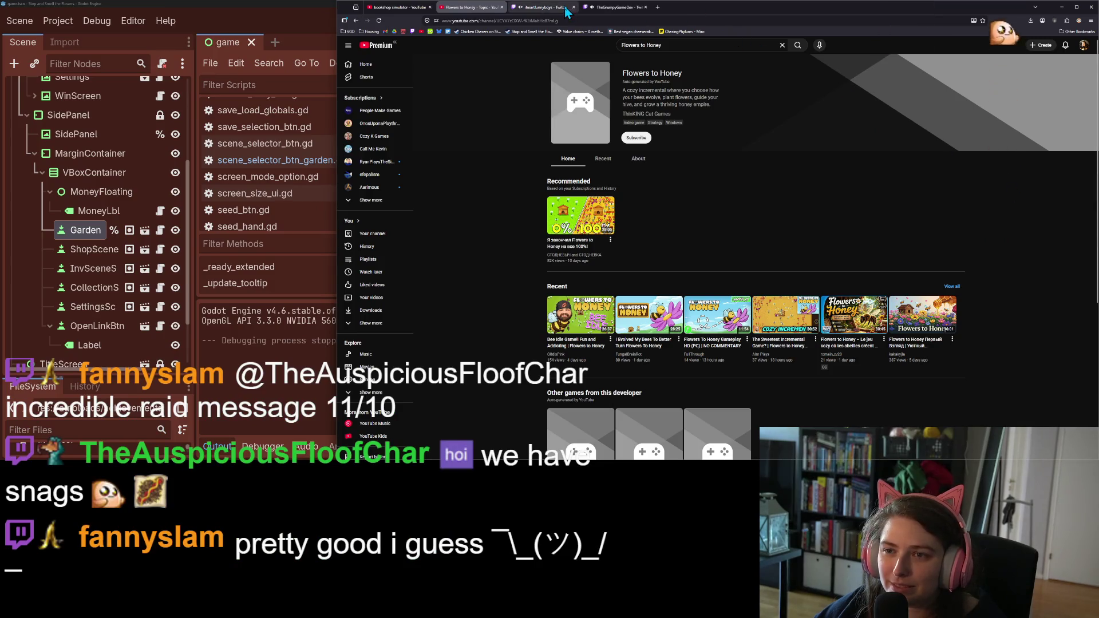
click(574, 7)
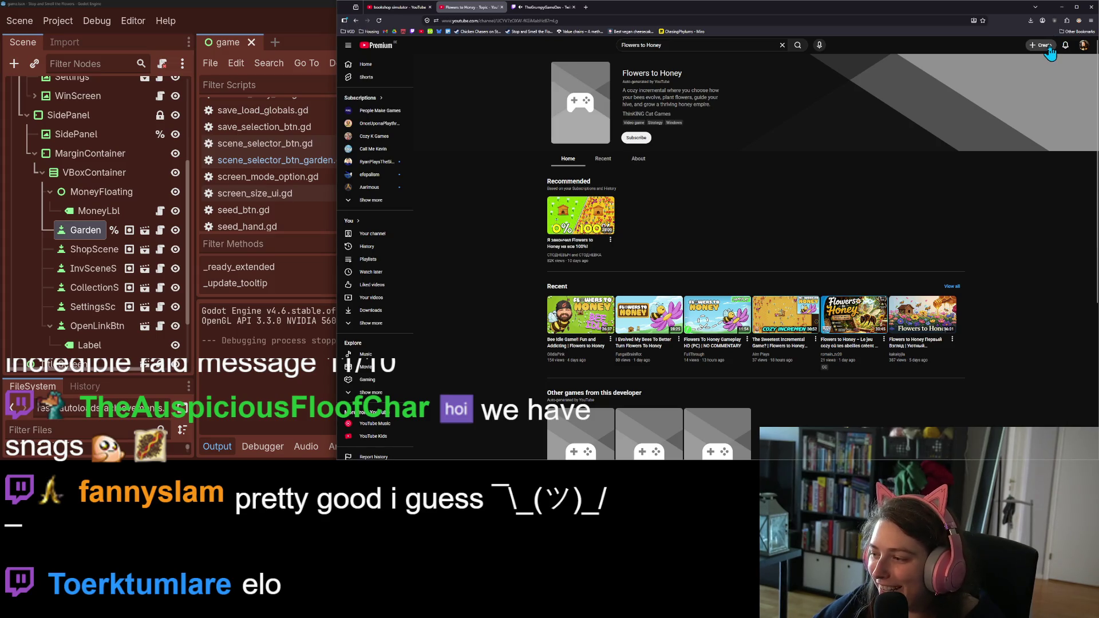
click(1063, 12)
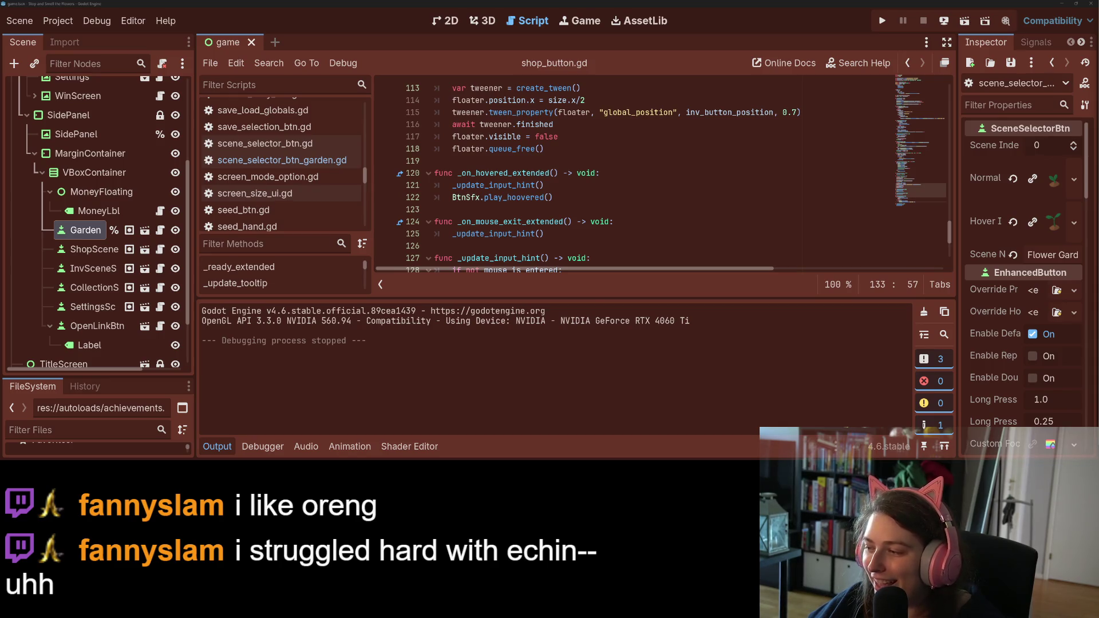
- Hide the Output panel and open catalog_flowers.gd from the script list
click(217, 447)
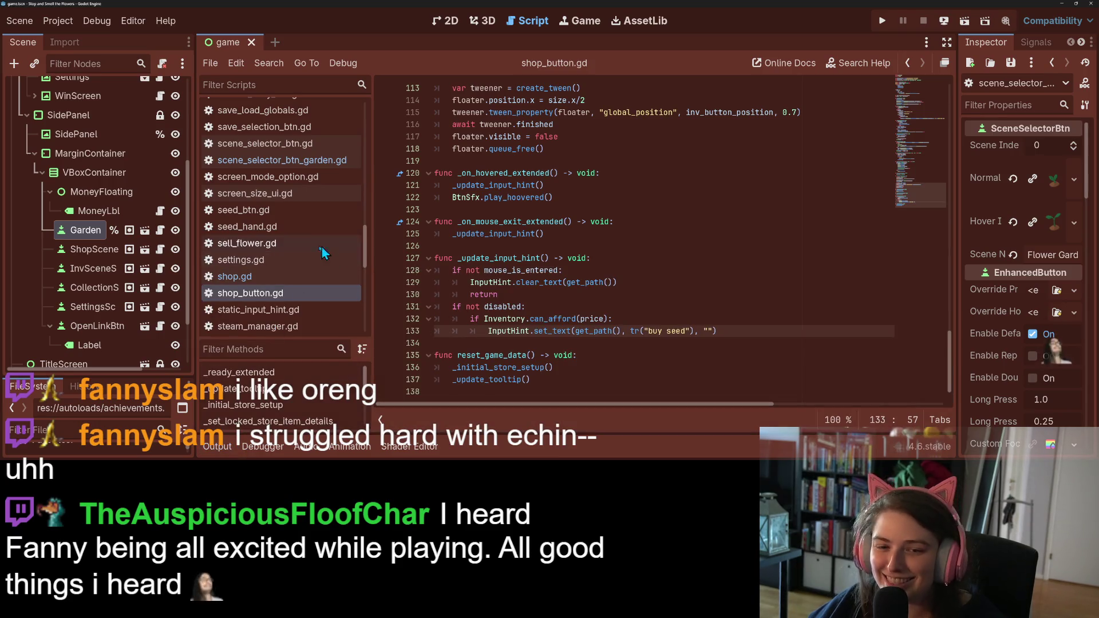
scroll(322, 252, up, 15)
scroll(284, 259, down, 2)
scroll(286, 241, down, 5)
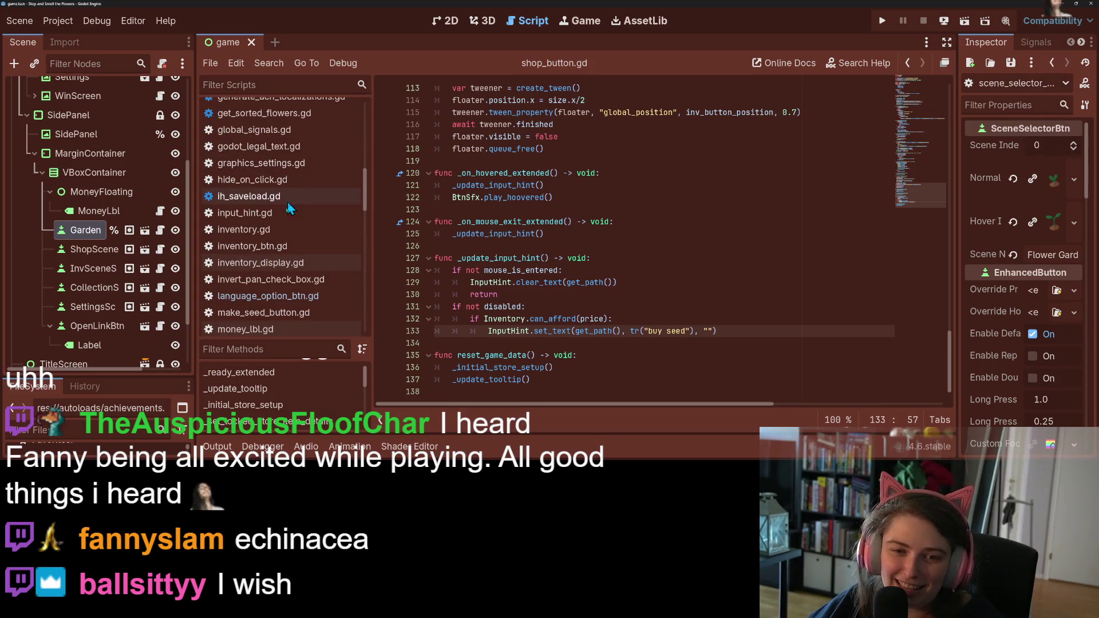
scroll(288, 209, down, 4)
scroll(270, 258, up, 10)
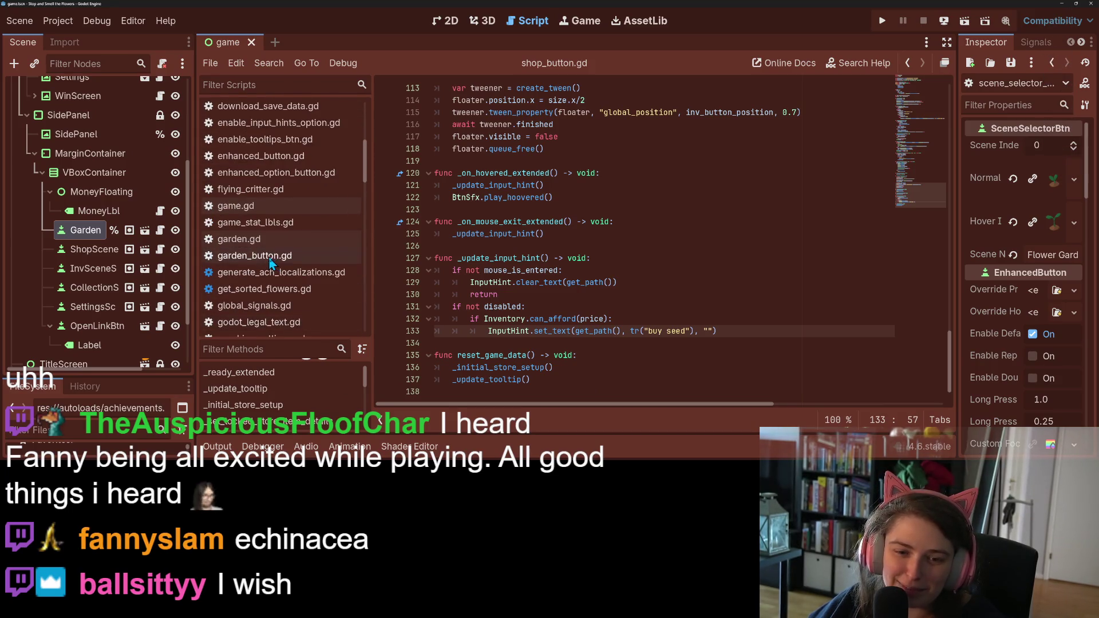
scroll(270, 263, up, 5)
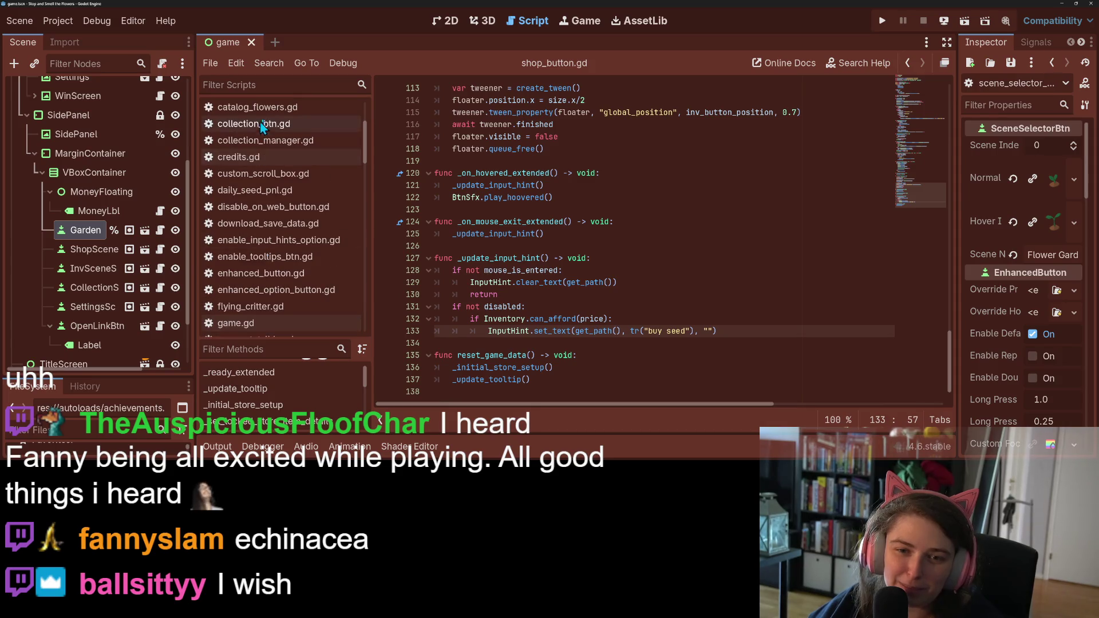
click(257, 107)
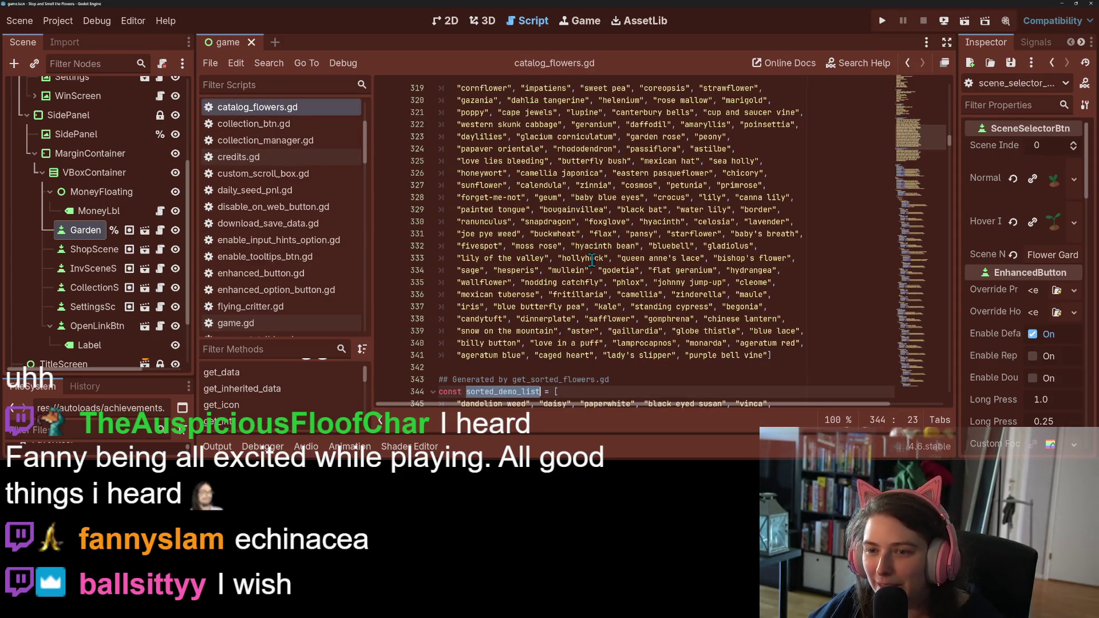
- Scroll through the sorted_demo_list flower names and select echinacea
click(616, 270)
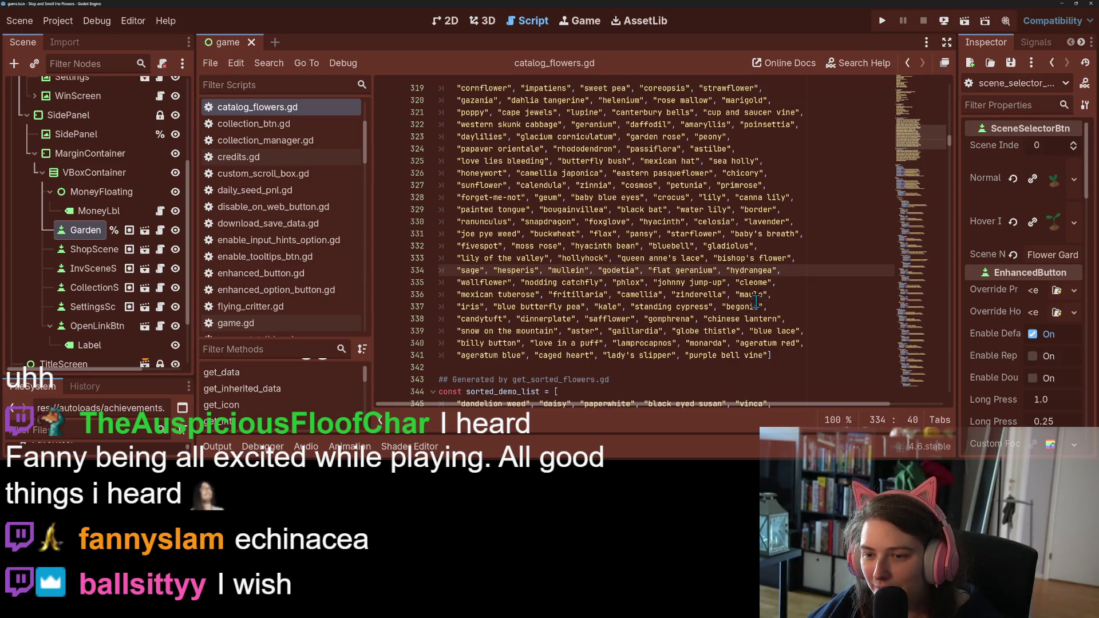
scroll(718, 315, up, 3)
scroll(696, 304, down, 6)
scroll(638, 269, up, 6)
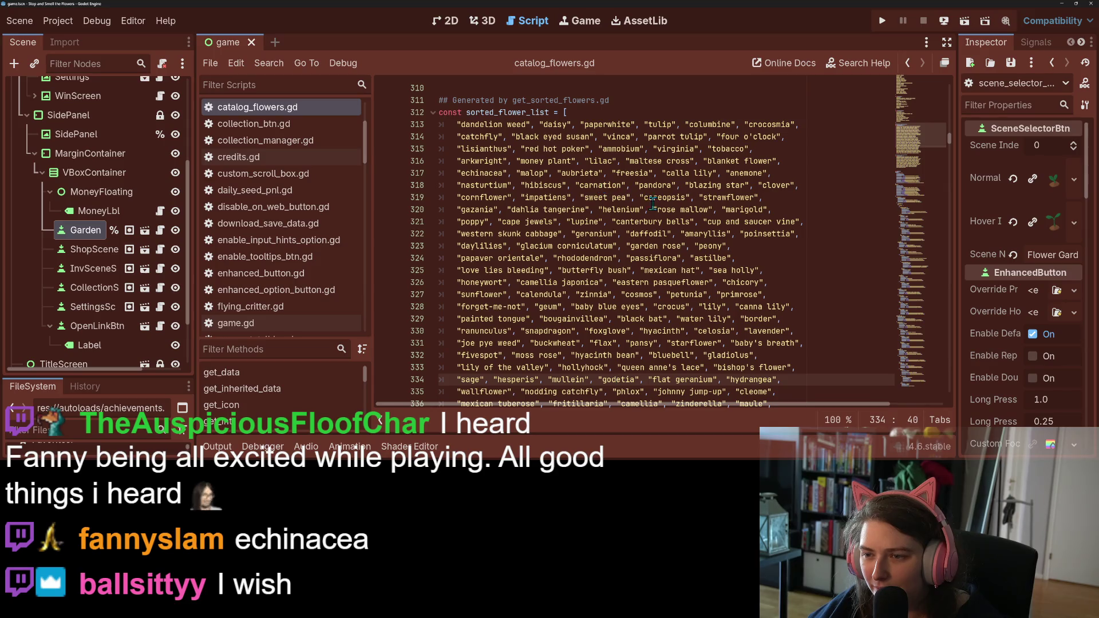
scroll(653, 203, down, 8)
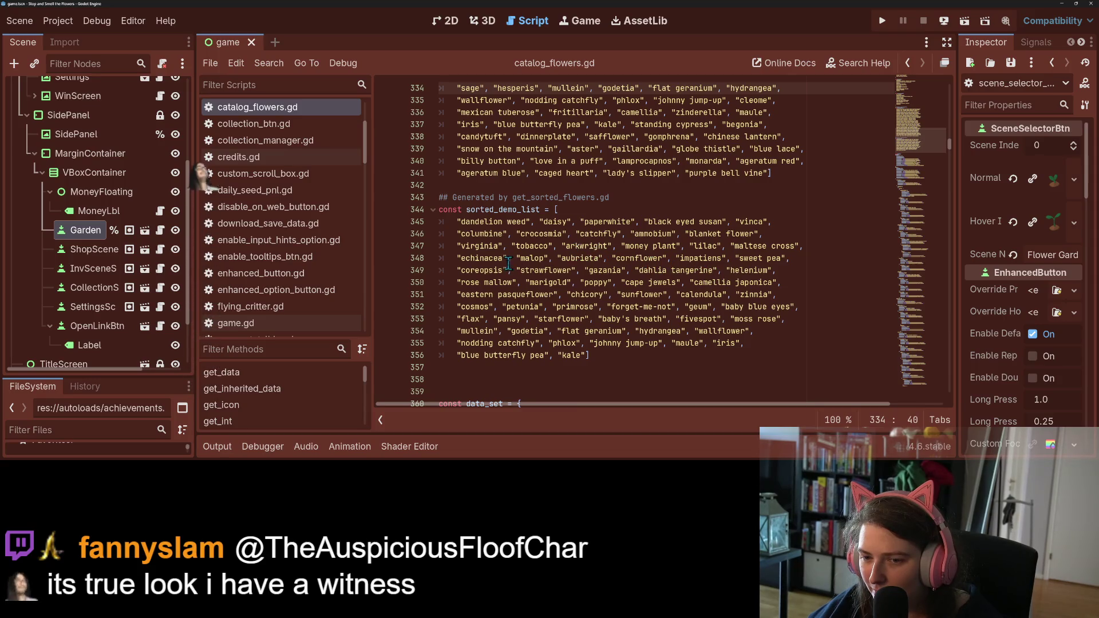
double_click(481, 258)
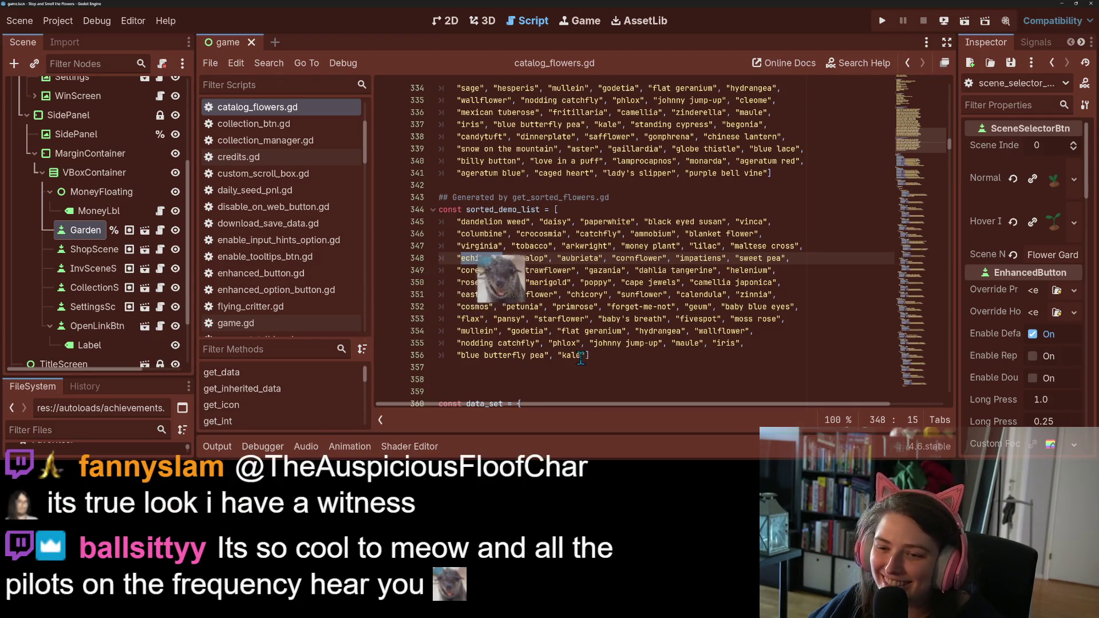
click(621, 367)
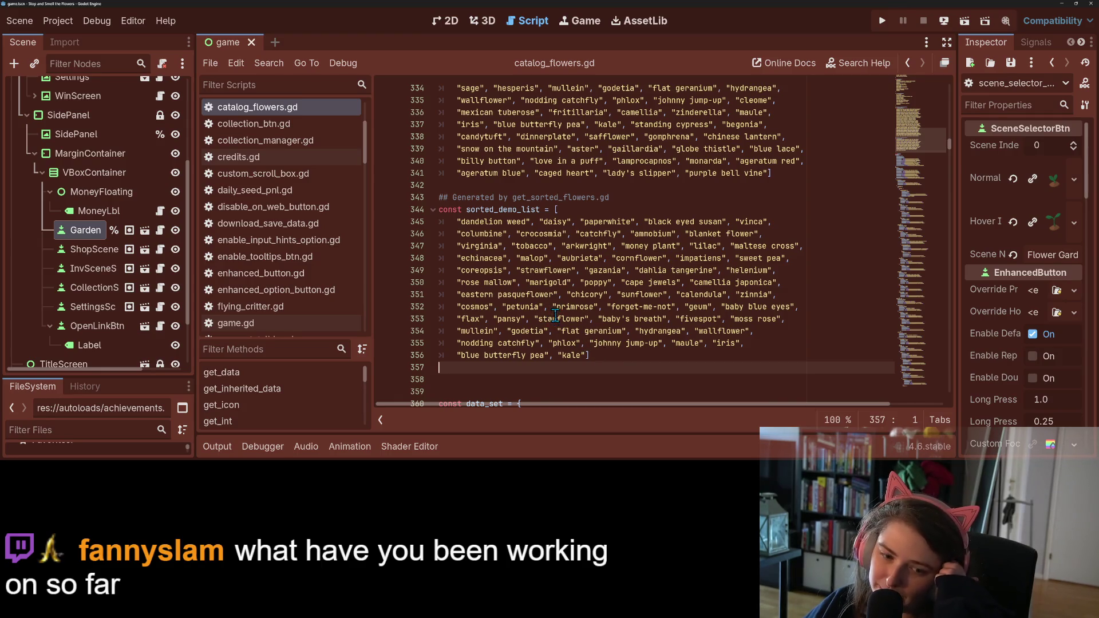
- Run the game and plant dandelion weed seeds along the garden's bottom row
click(885, 19)
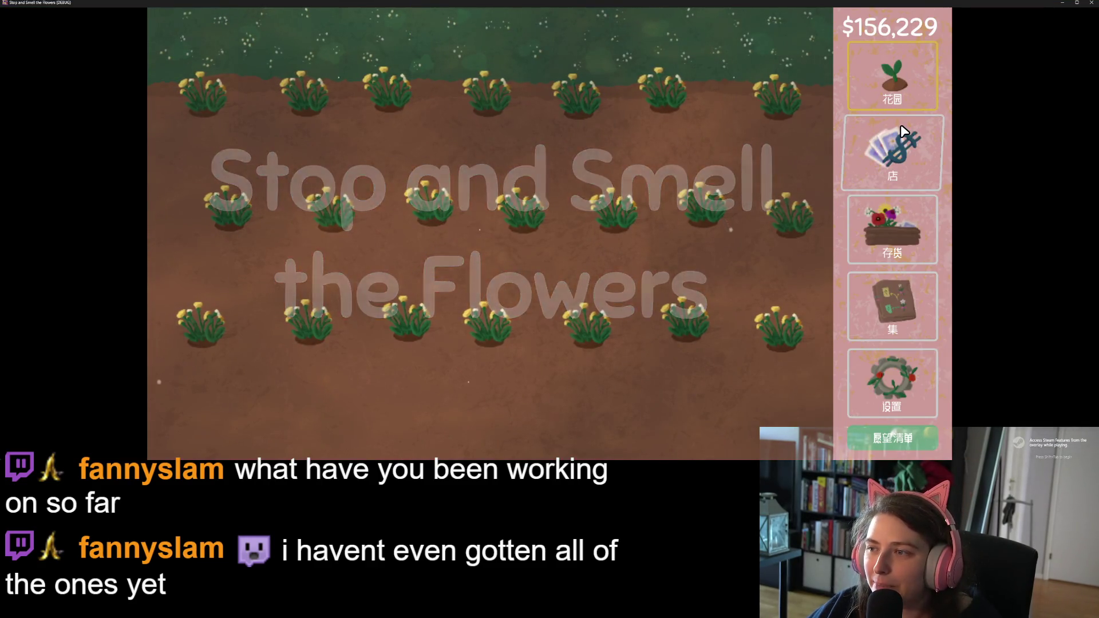
click(884, 229)
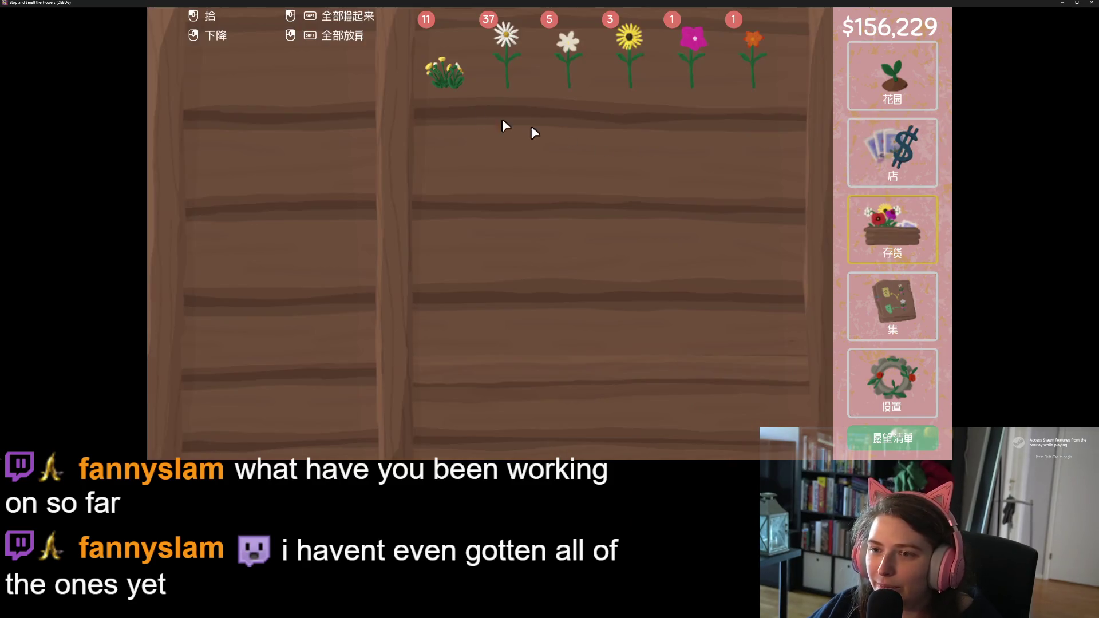
click(446, 68)
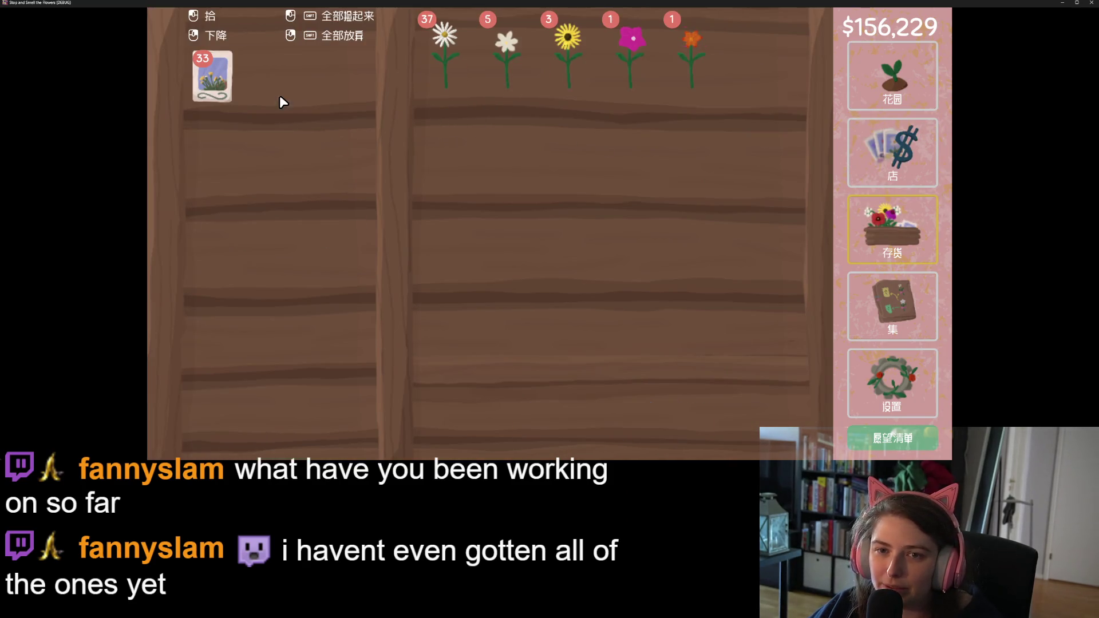
click(892, 77)
click(492, 412)
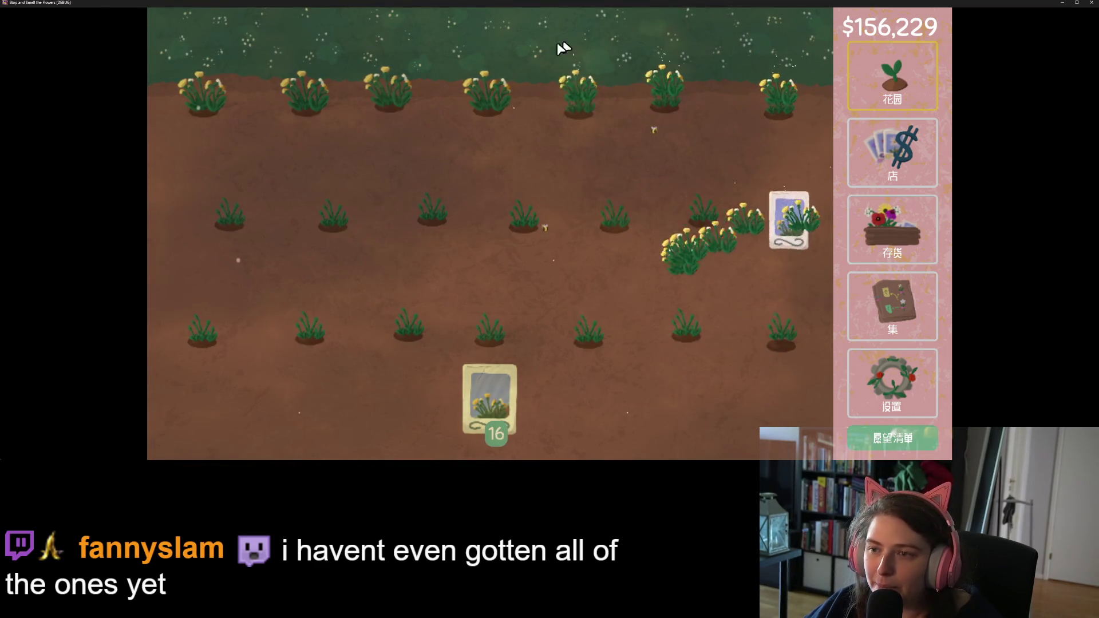
- Revisit the inventory, return to the garden, close the game and hide the Output panel
click(906, 222)
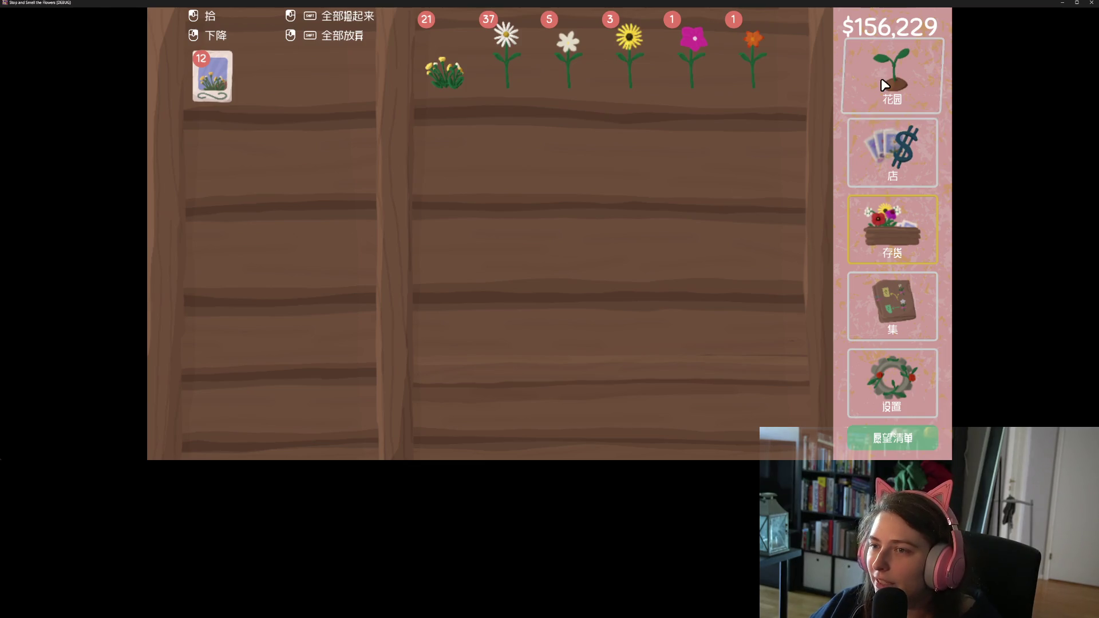
click(888, 107)
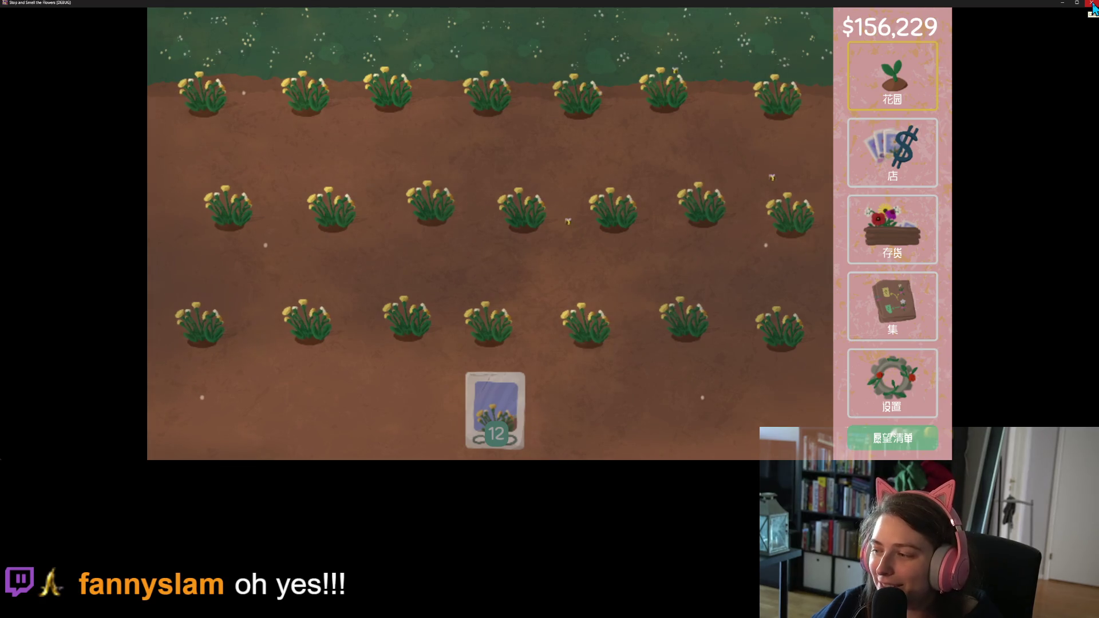
click(1092, 5)
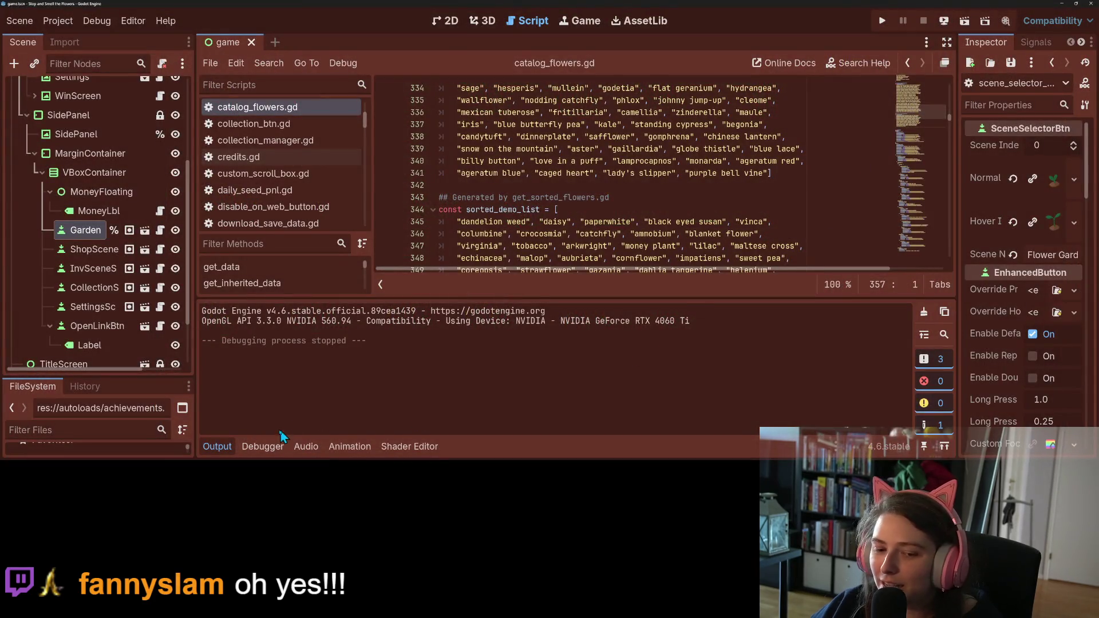
click(233, 449)
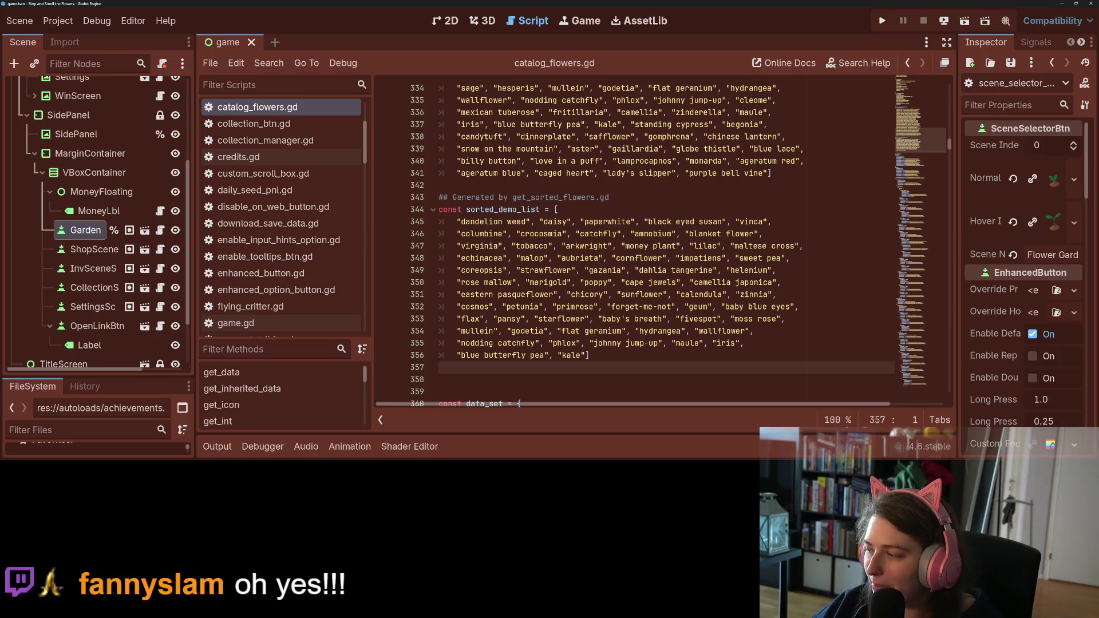
- Commit the shop_button.gd change to main as 'adds in tr for ???' and push to origin
key(alt+Tab)
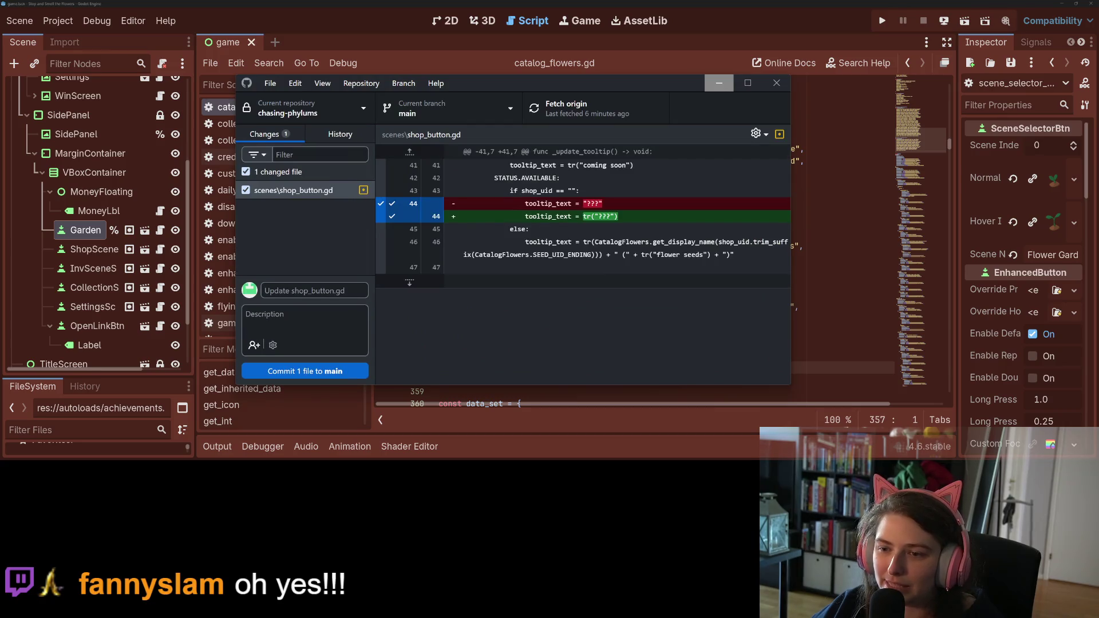
click(315, 291)
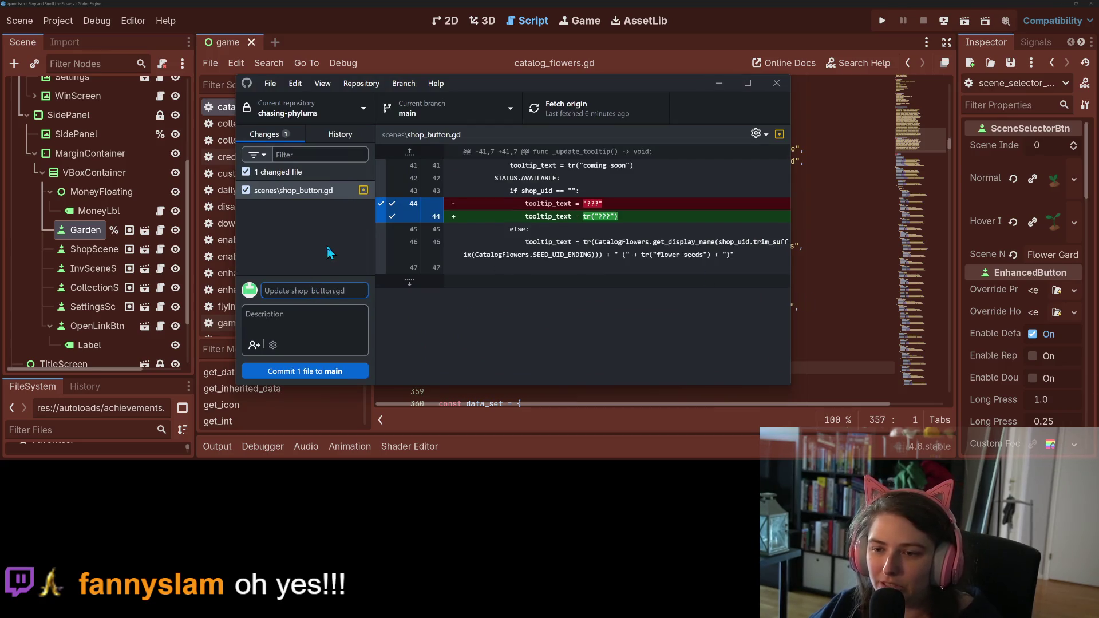
text(adds in tr for)
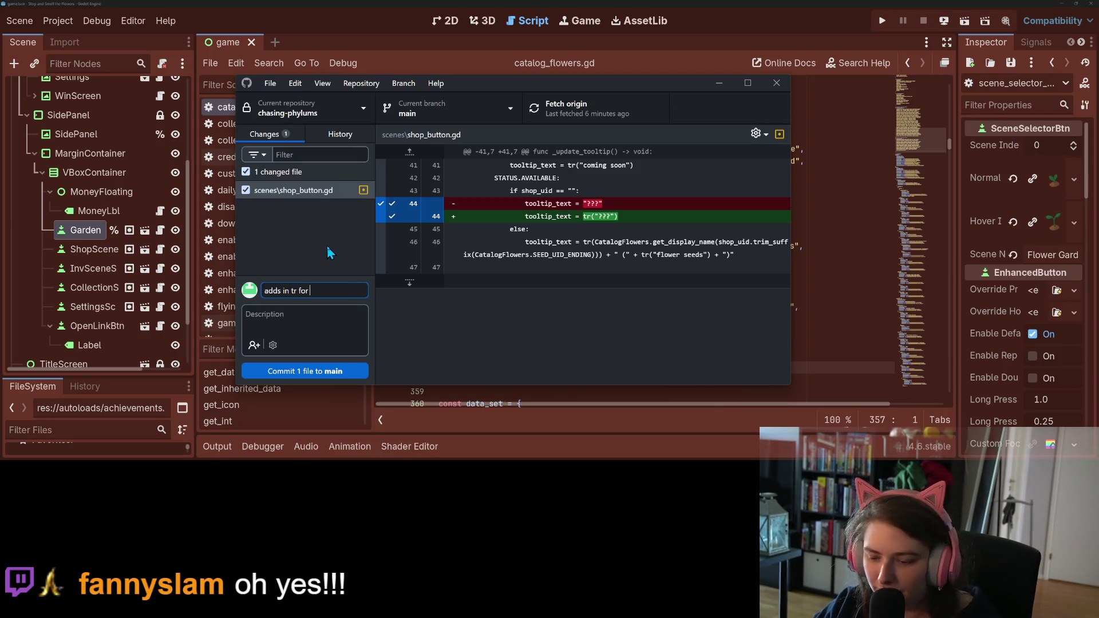
click(336, 367)
click(578, 108)
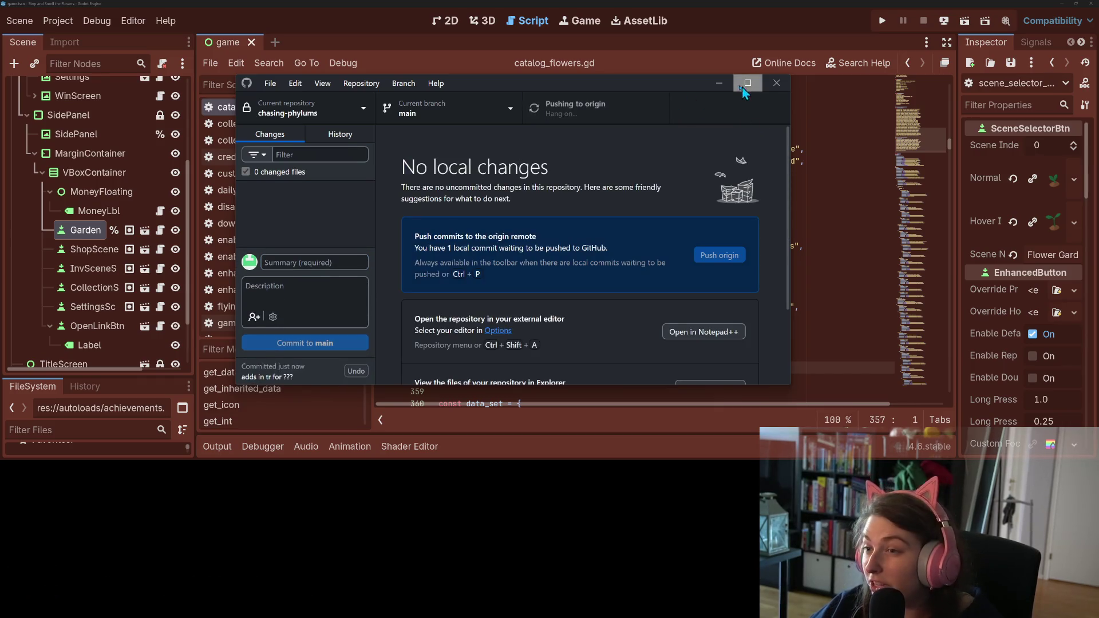
- Return to Godot and run the game project with F5
click(744, 87)
click(815, 235)
key(F5)
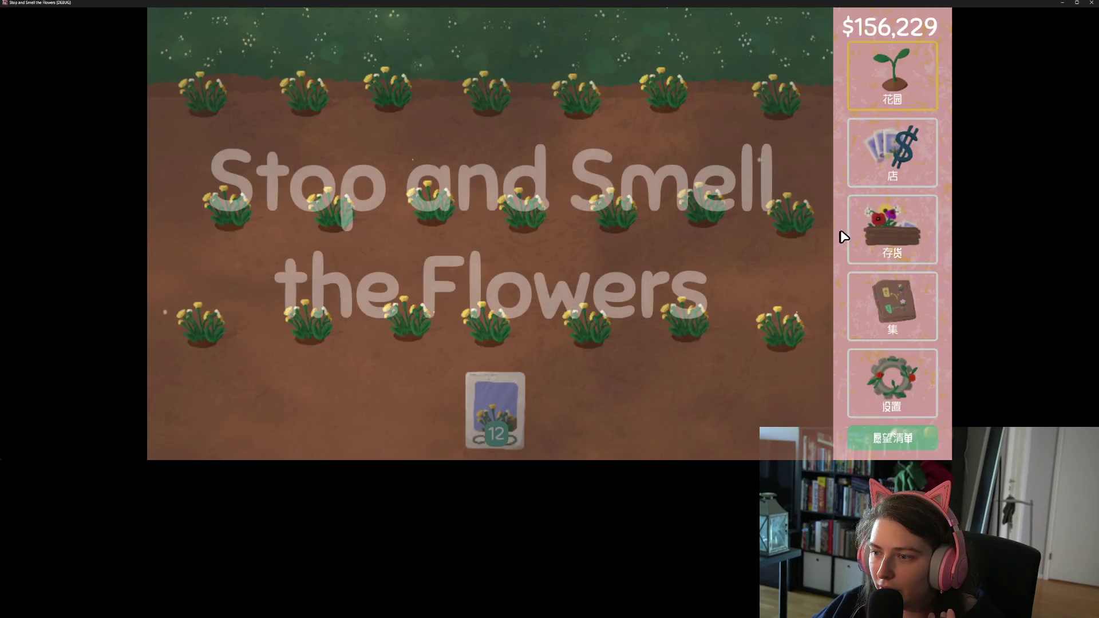
- Switch the game language to العربية in Settings and check the Shop in Arabic
click(897, 157)
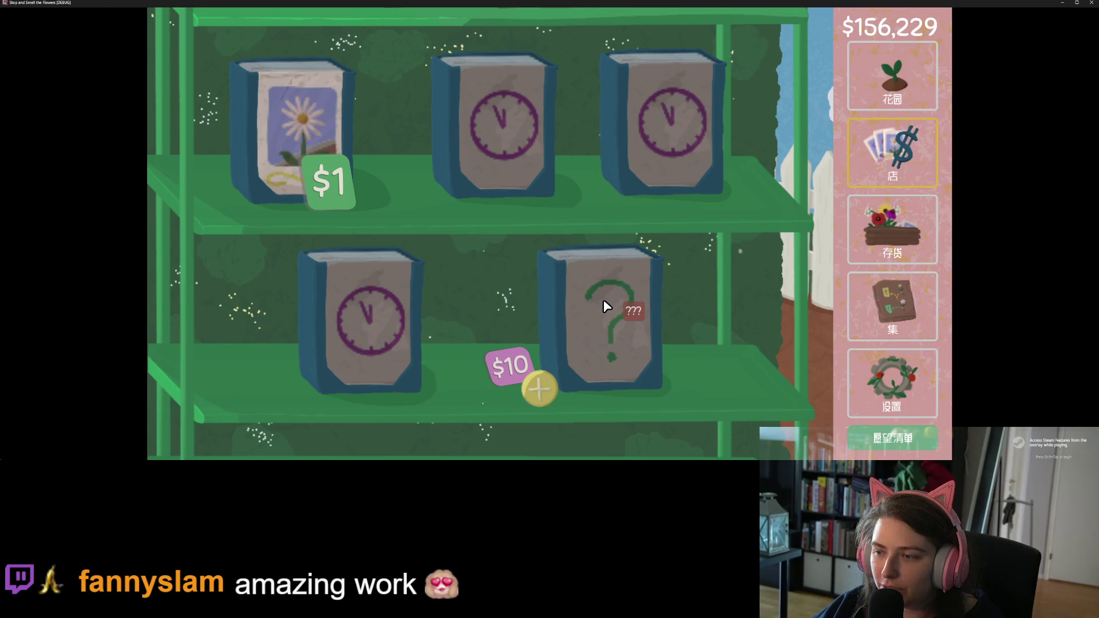
click(892, 380)
click(777, 27)
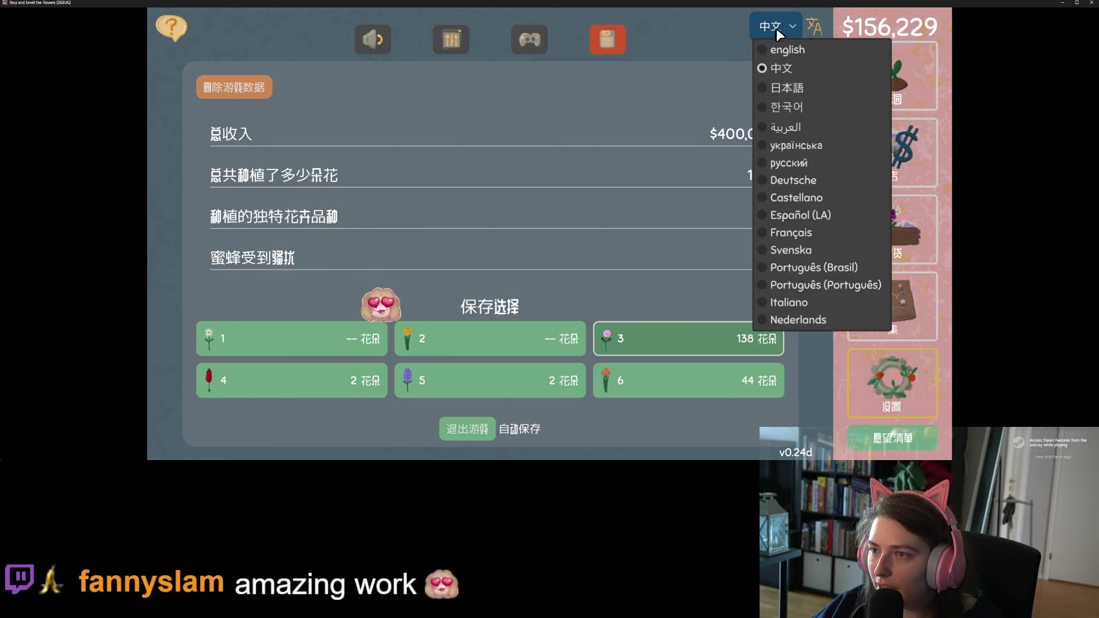
click(799, 122)
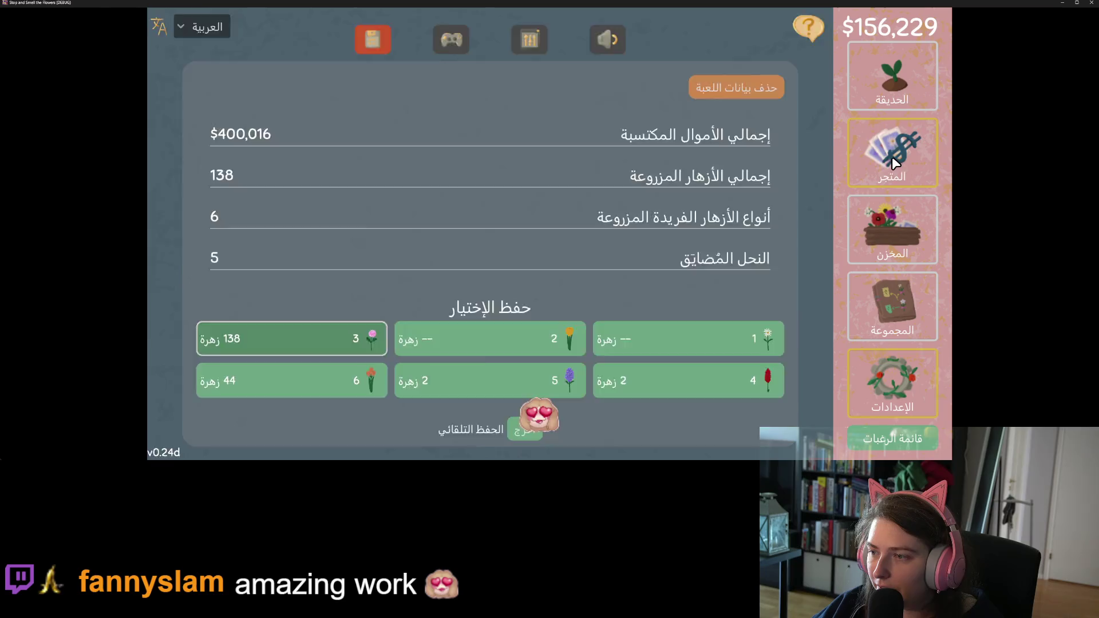
click(892, 156)
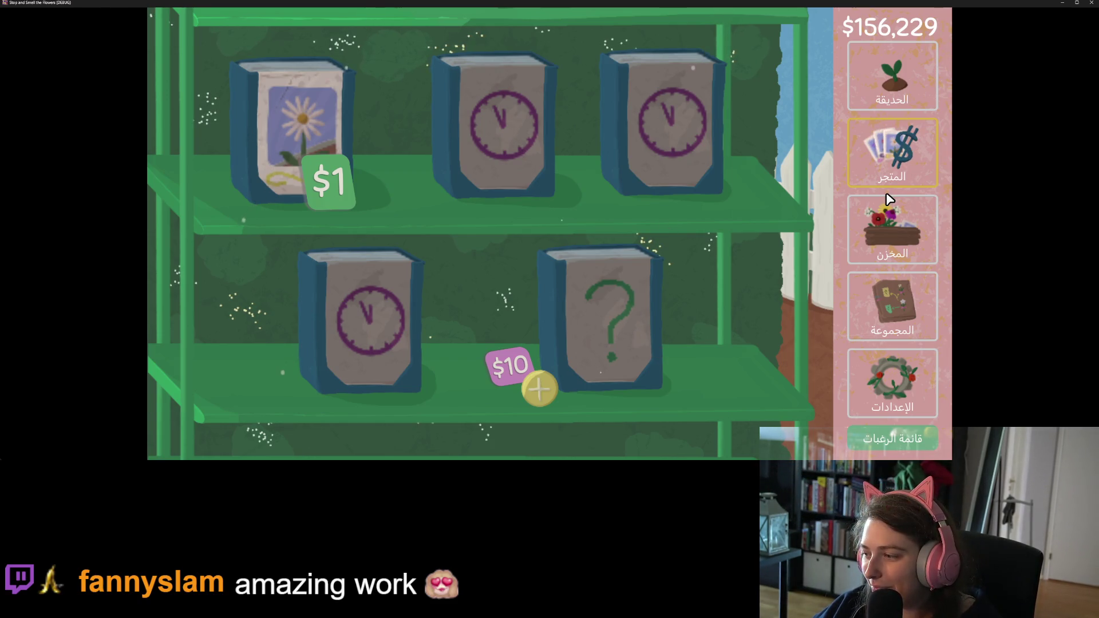
- Set the game language back to english and close the game window
click(905, 395)
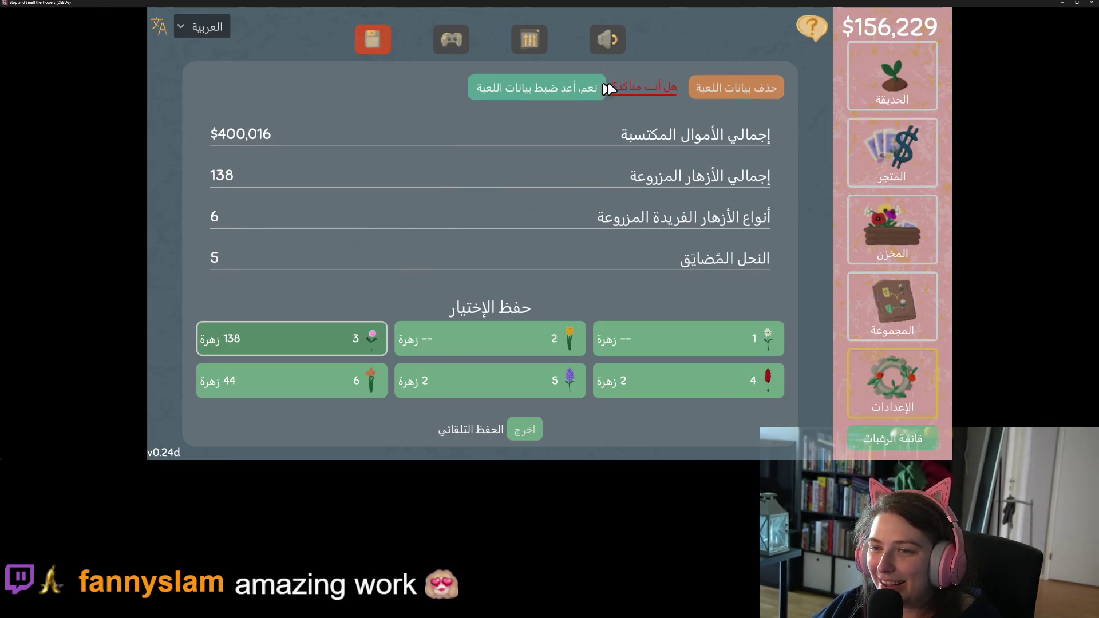
click(205, 26)
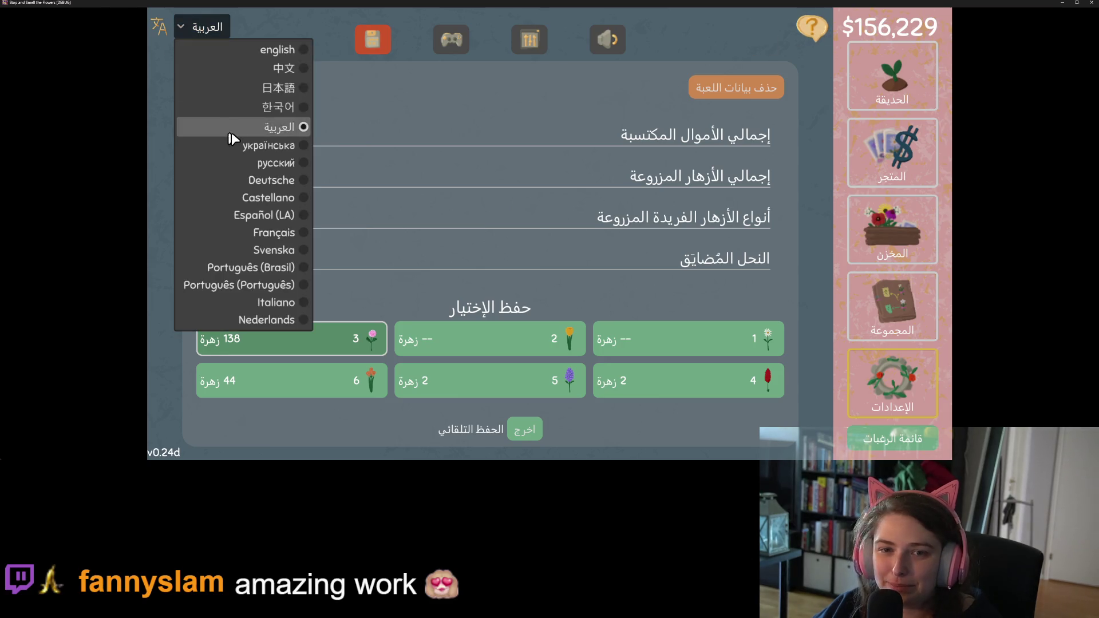
click(283, 49)
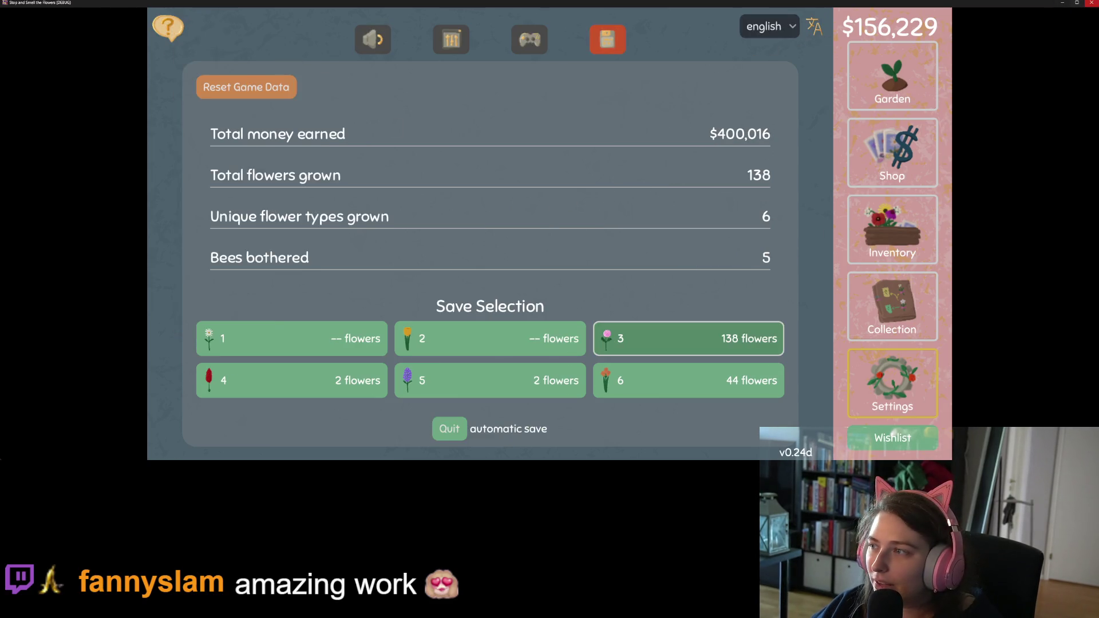
click(1092, 3)
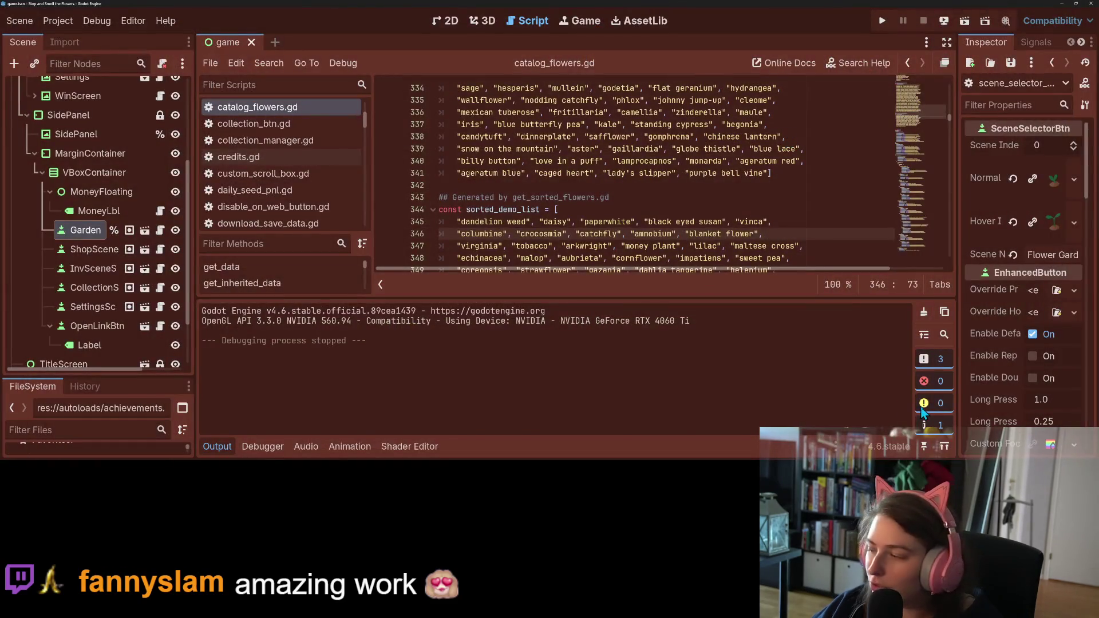
- Drag the 'Input hint in shop' card from To Do Today into Done, then minimize the browser
key(alt+Tab)
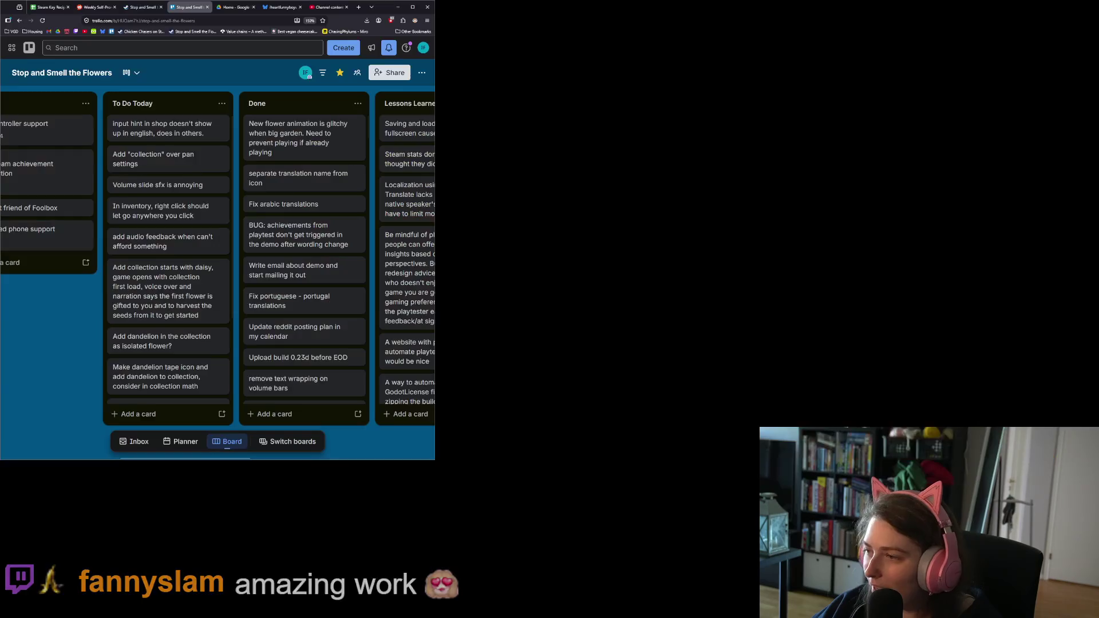
click(412, 6)
mouse_move(355, 129)
mouse_down()
mouse_move(375, 150)
mouse_move(473, 121)
mouse_move(490, 127)
mouse_up()
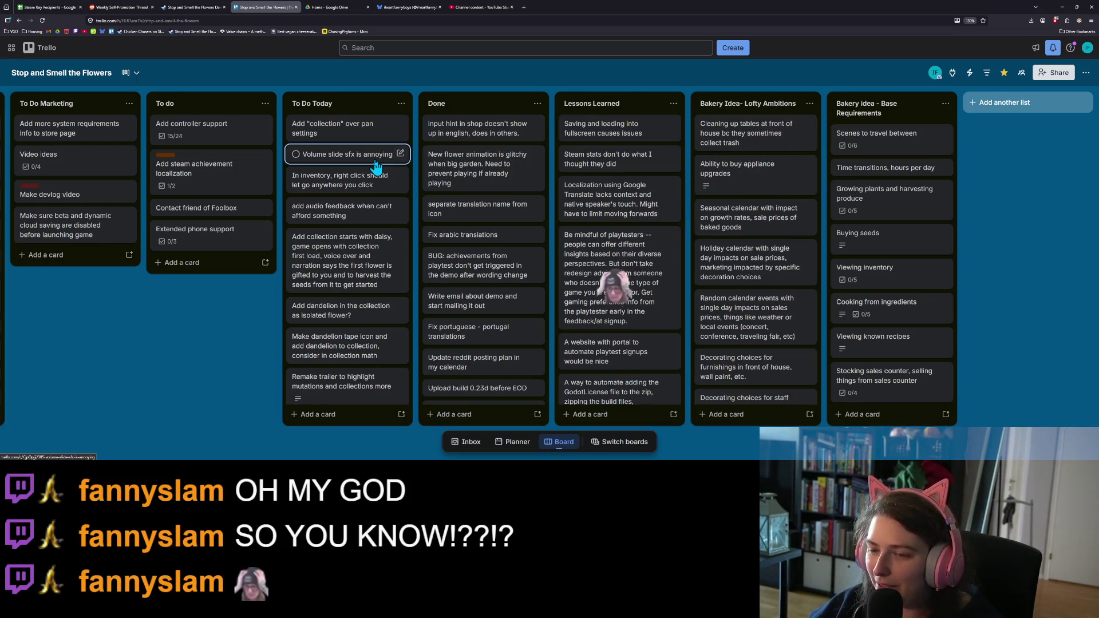
click(1058, 7)
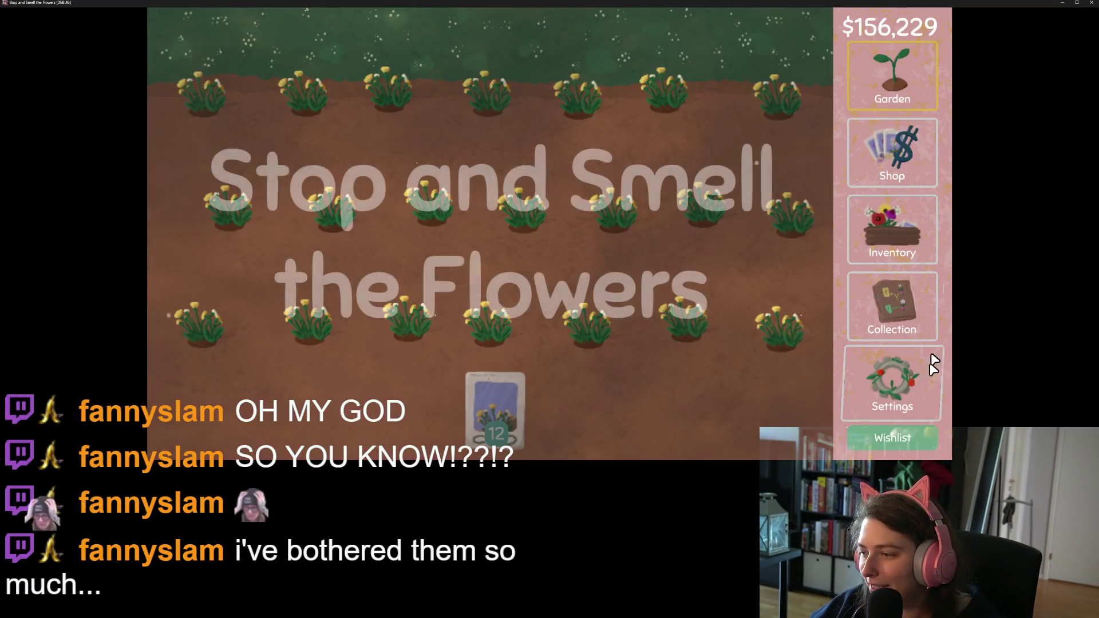
- Run the game again to review the English settings screen, then close the game window
click(924, 366)
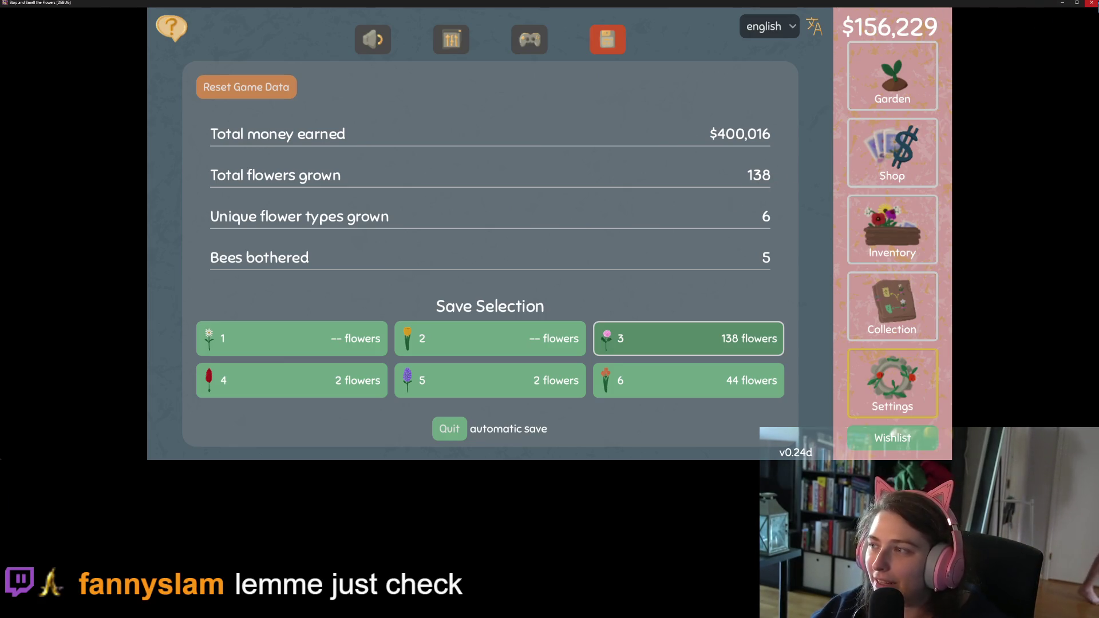
click(1089, 10)
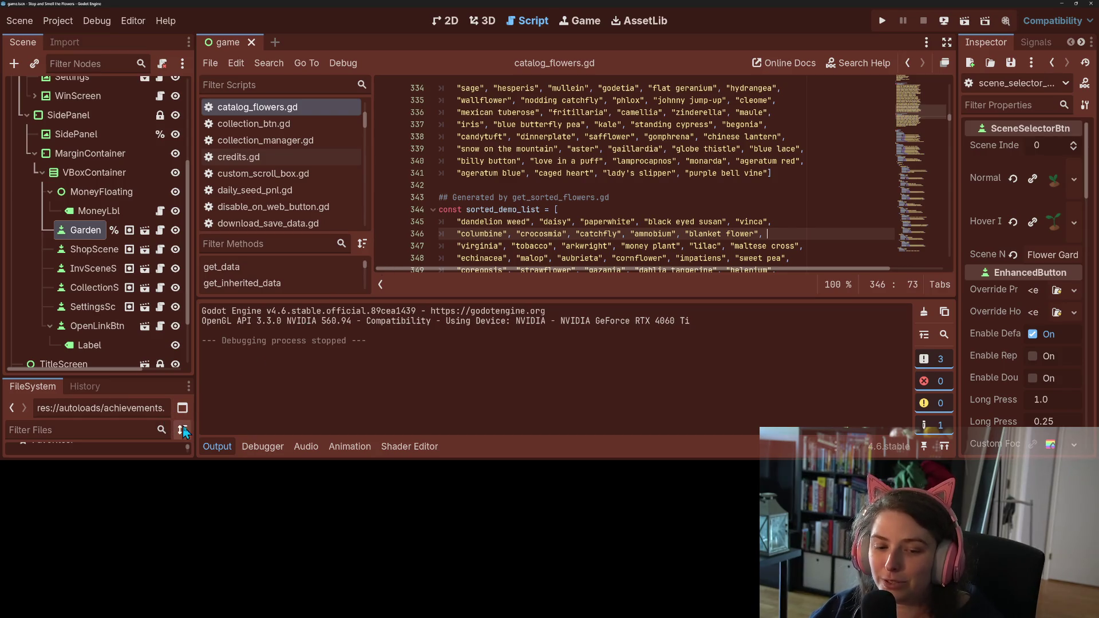
- Hide Godot's Output panel, confirm chasing-phylums has no changes in GitHub Desktop, then minimize it
click(217, 447)
click(567, 335)
click(540, 378)
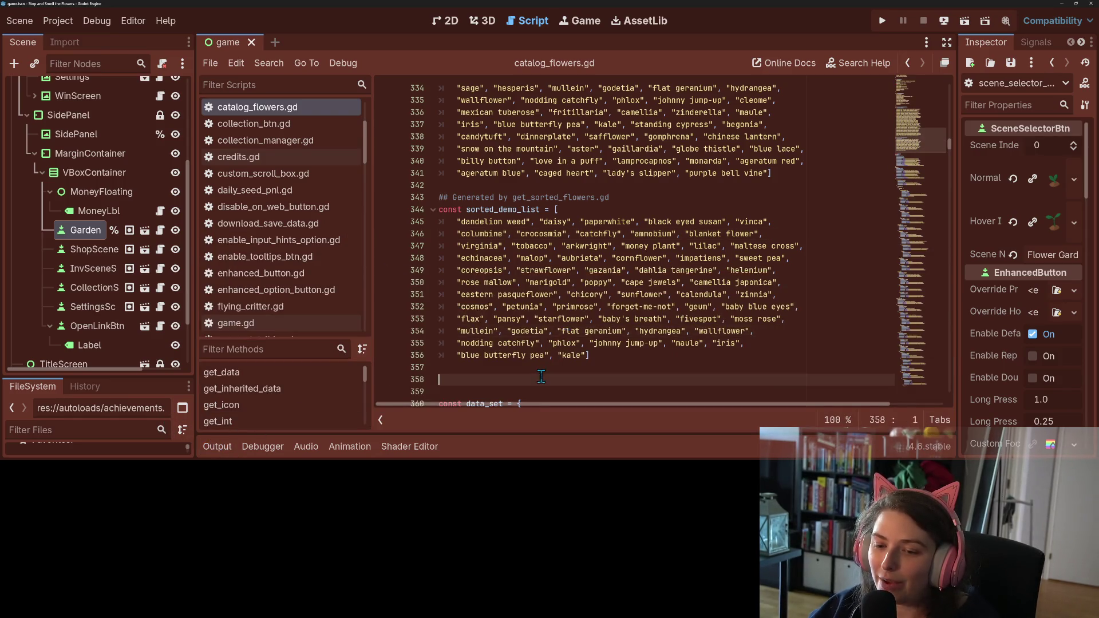
scroll(540, 360, down, 2)
scroll(540, 359, up, 1)
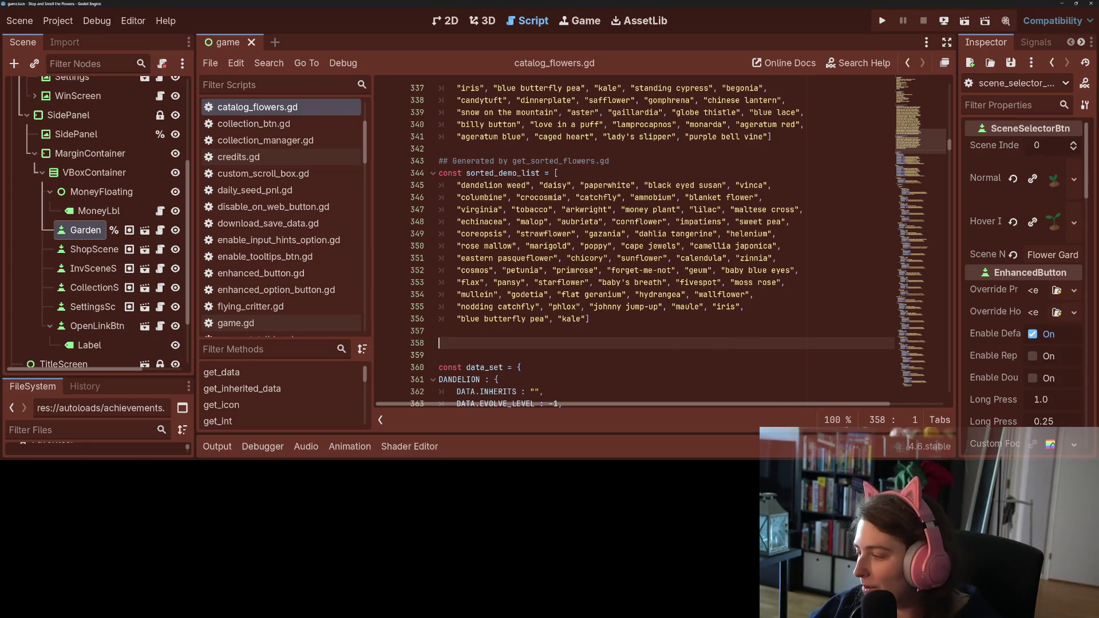
key(alt+Tab)
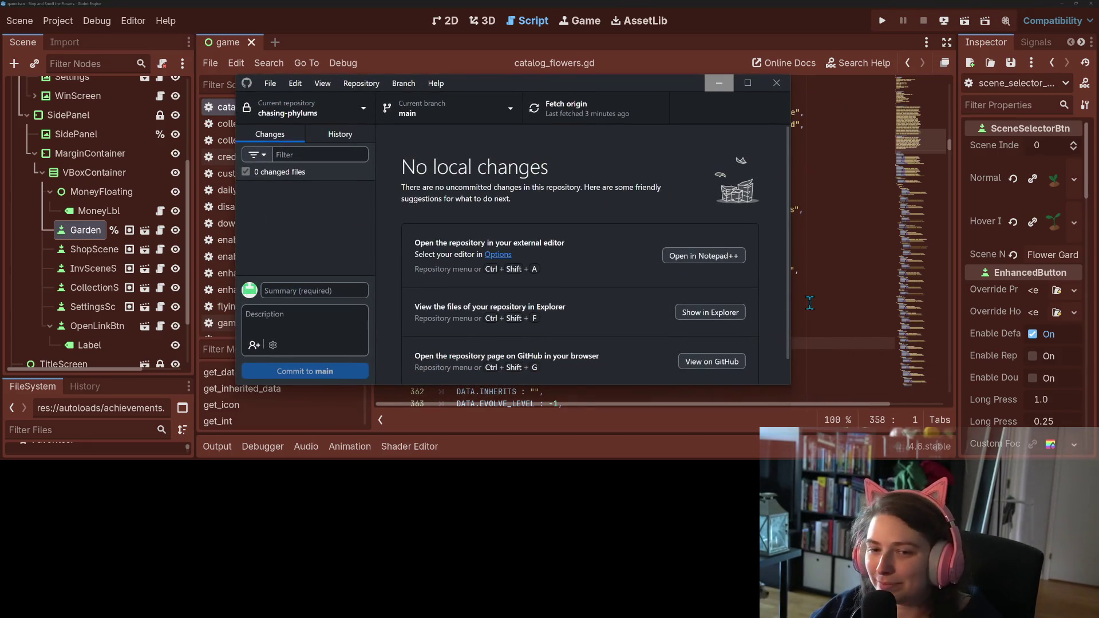
click(730, 85)
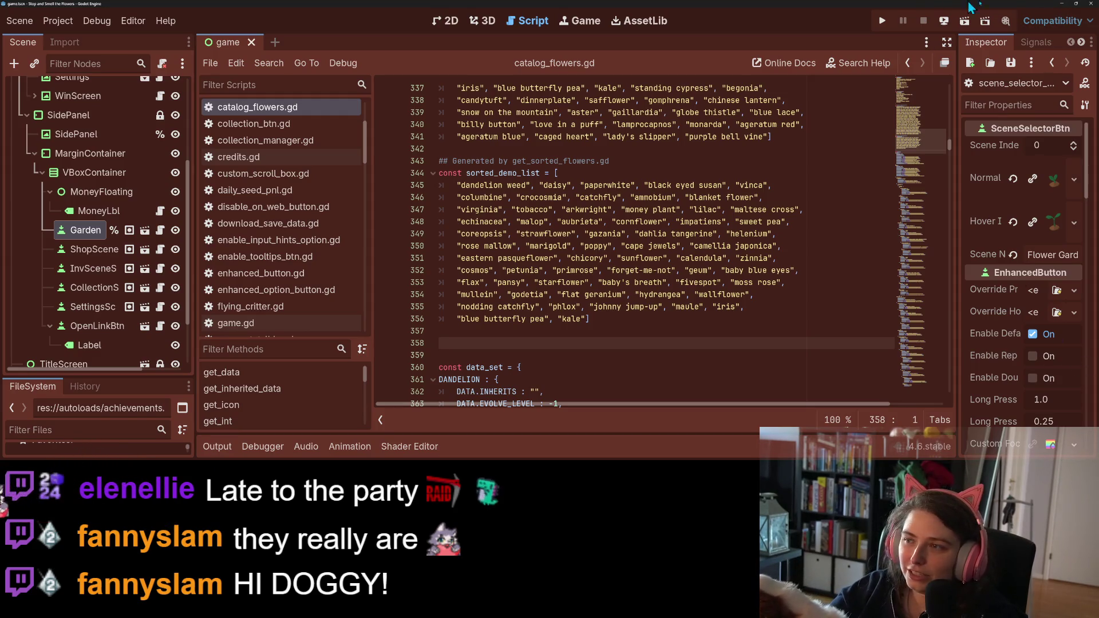
- Minimize Godot and bring the browser with the Trello board to the front
click(1059, 5)
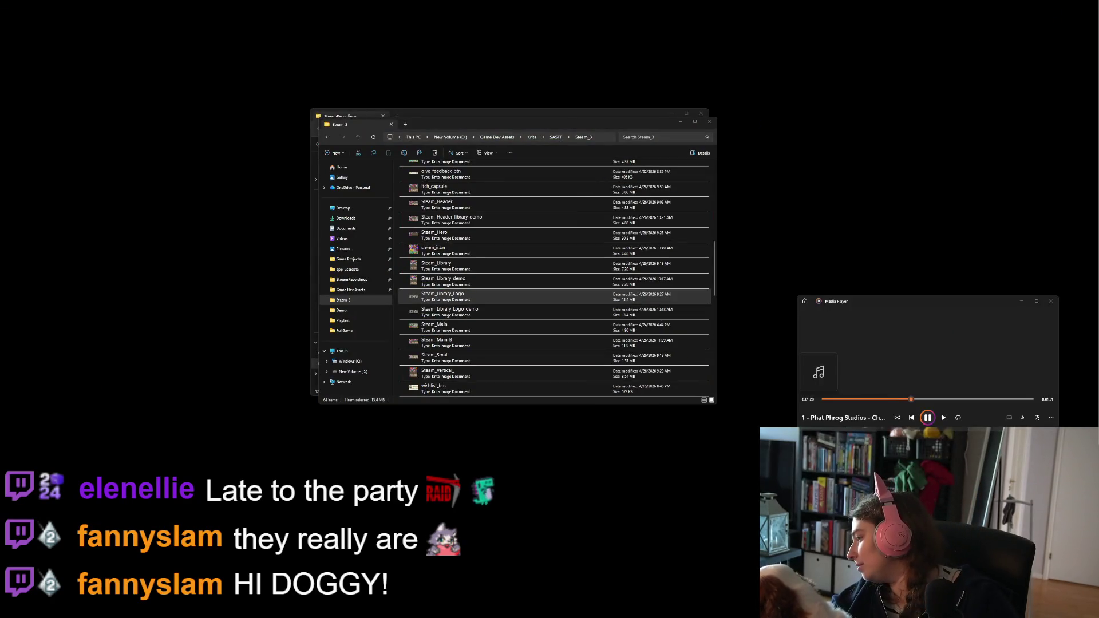
key(alt+Tab)
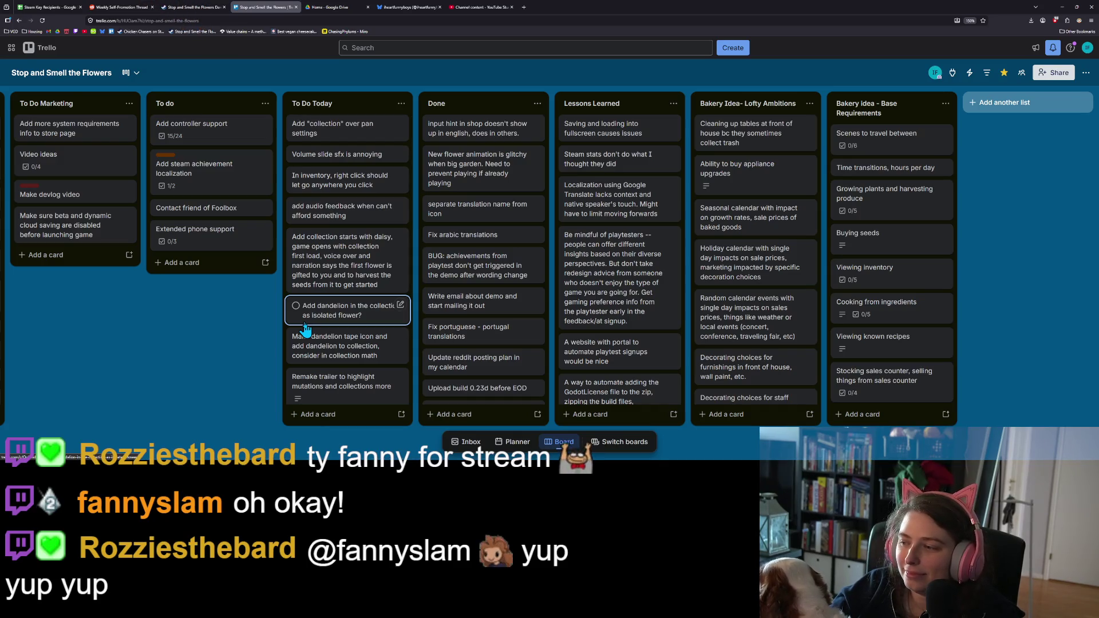
- Scroll through the To Do Today cards on the Trello board, then minimize the browser
scroll(304, 320, down, 1)
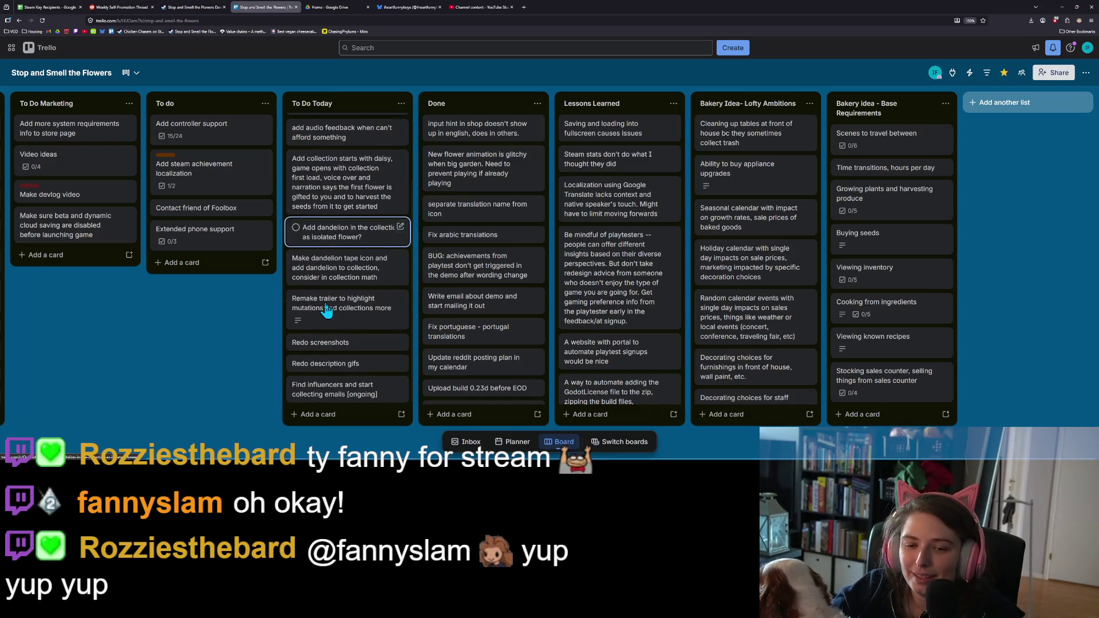
scroll(329, 311, up, 1)
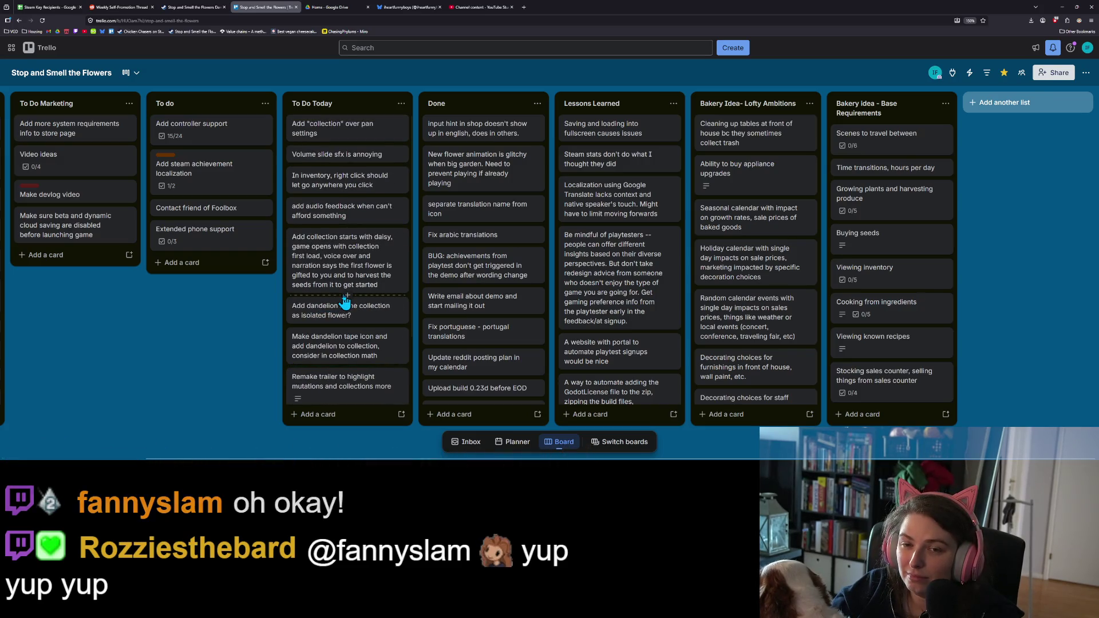
scroll(354, 309, down, 3)
scroll(355, 341, up, 3)
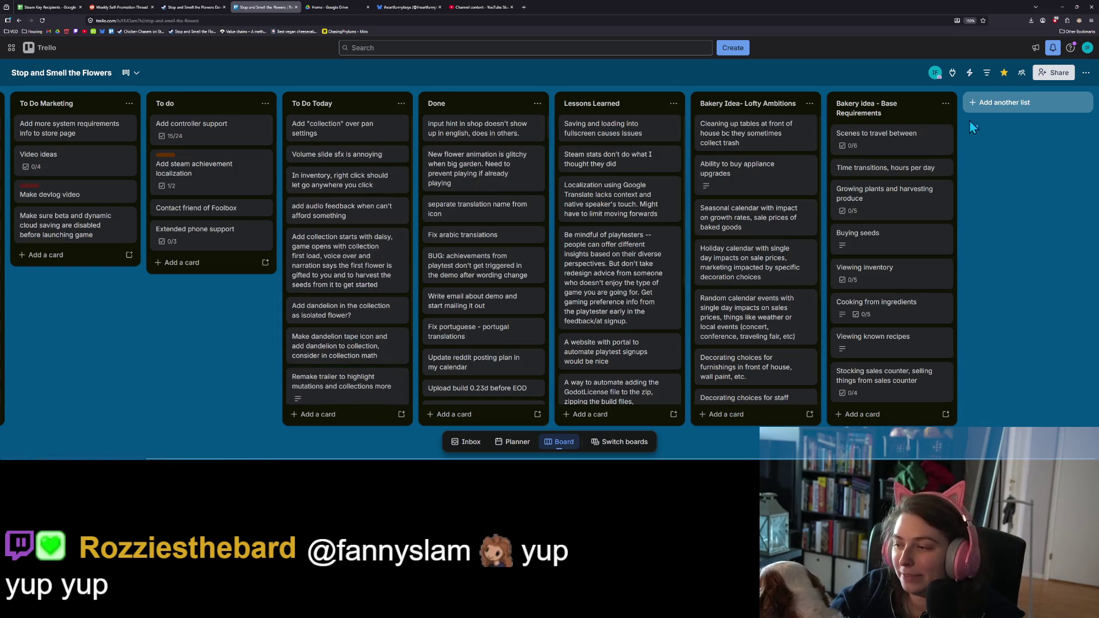
click(1066, 7)
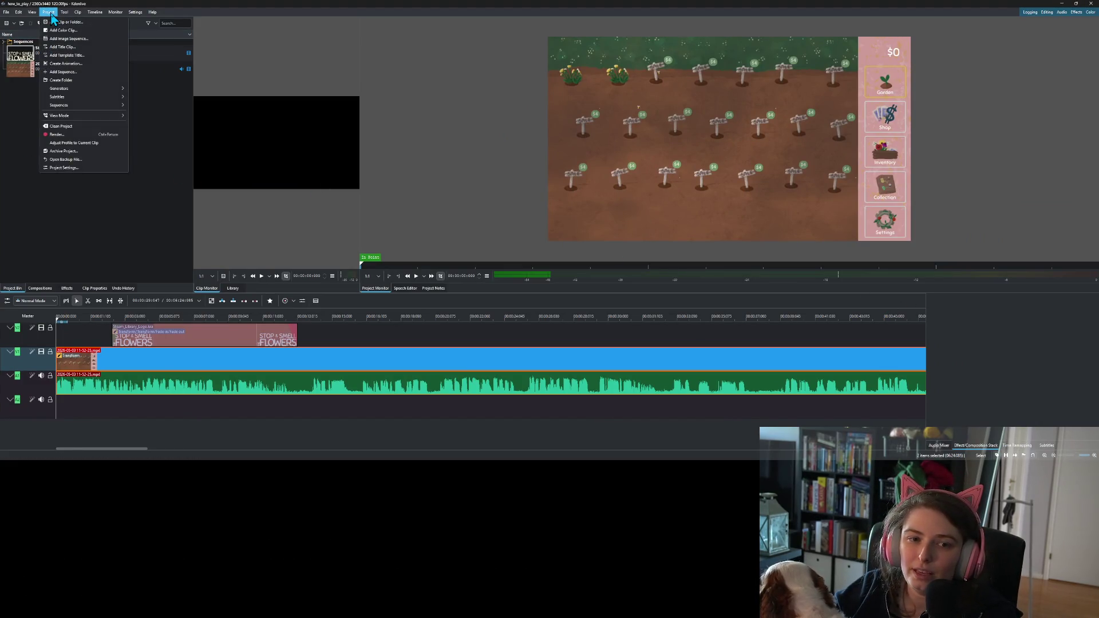
- Close Kdenlive's Rendering dialog, minimize Kdenlive, and return to the Godot editor
click(97, 135)
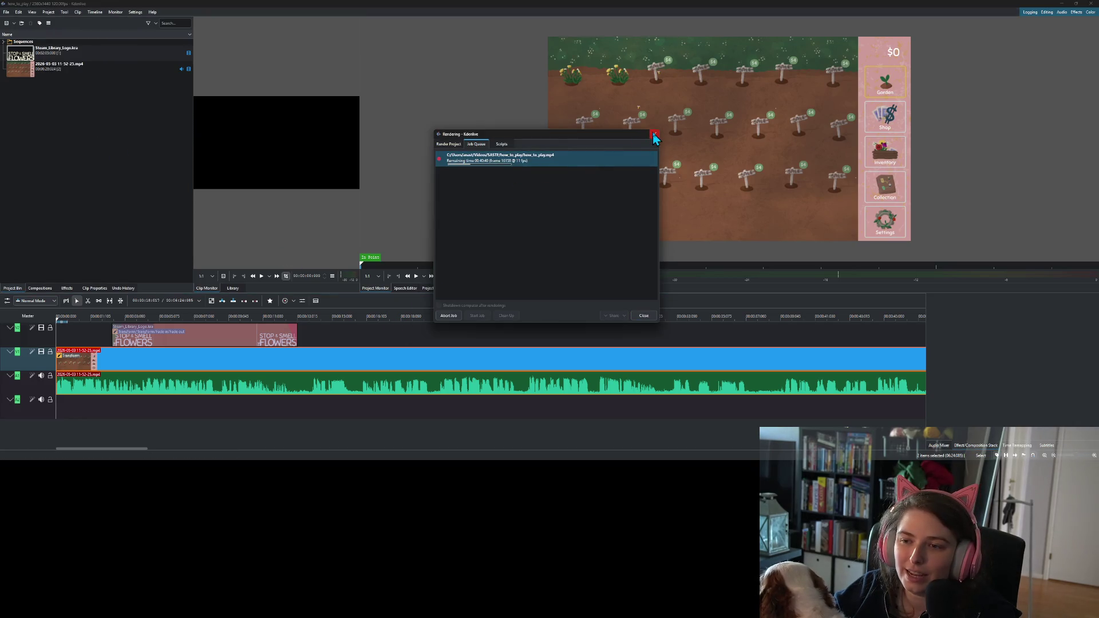
click(645, 317)
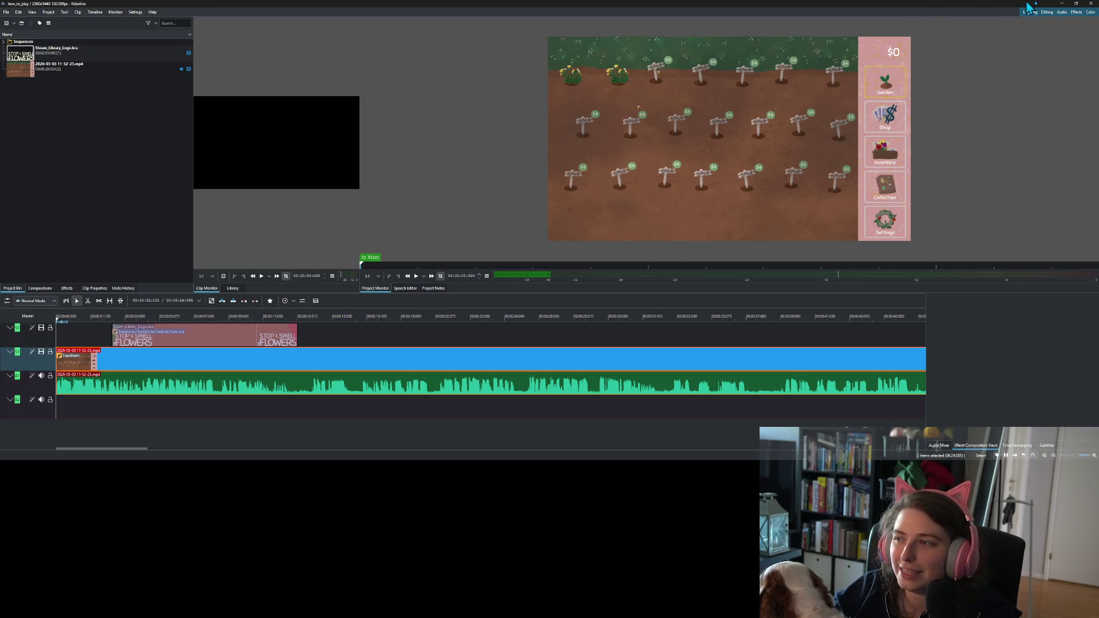
click(1063, 4)
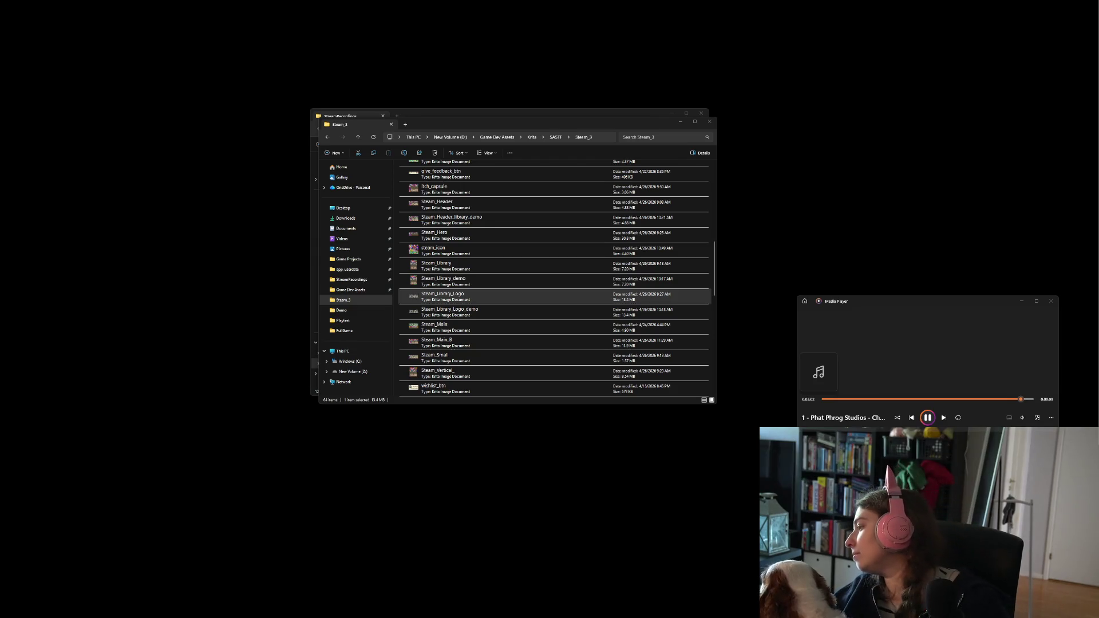
key(alt+Tab)
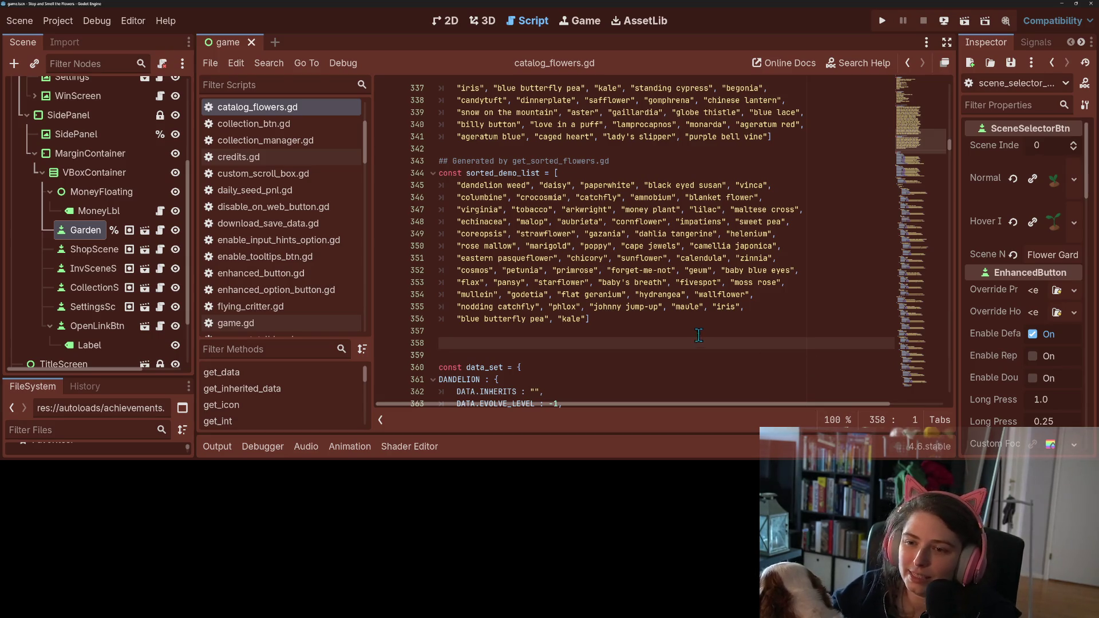
- Open the settings scene in the 2D view, showing Game Controls Settings instead of Game Data
scroll(678, 339, up, 15)
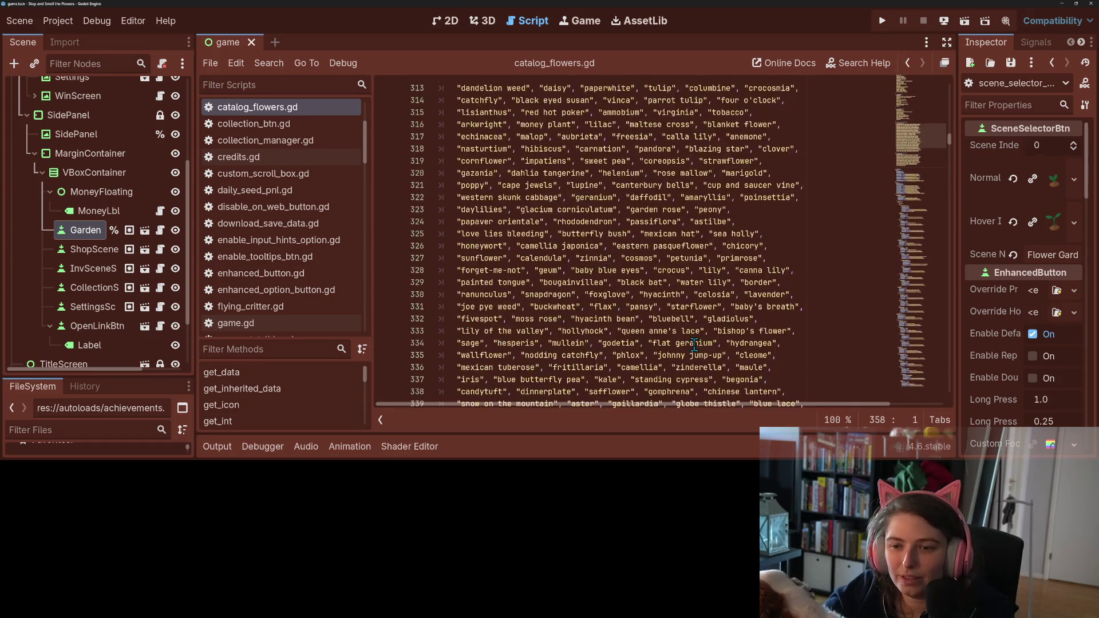
scroll(690, 344, up, 12)
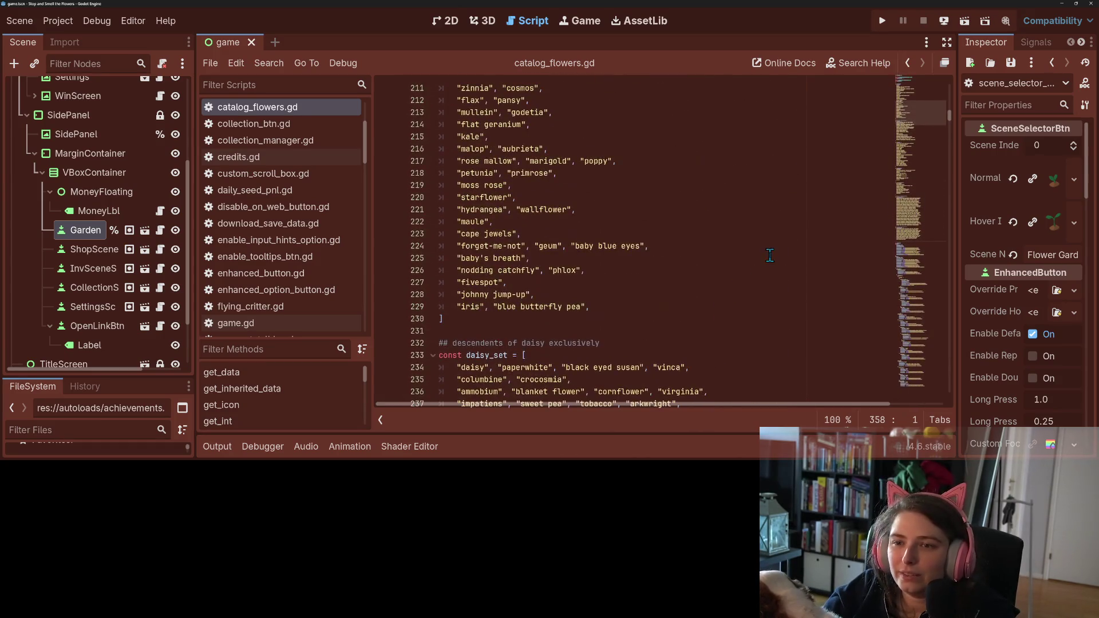
scroll(108, 239, up, 4)
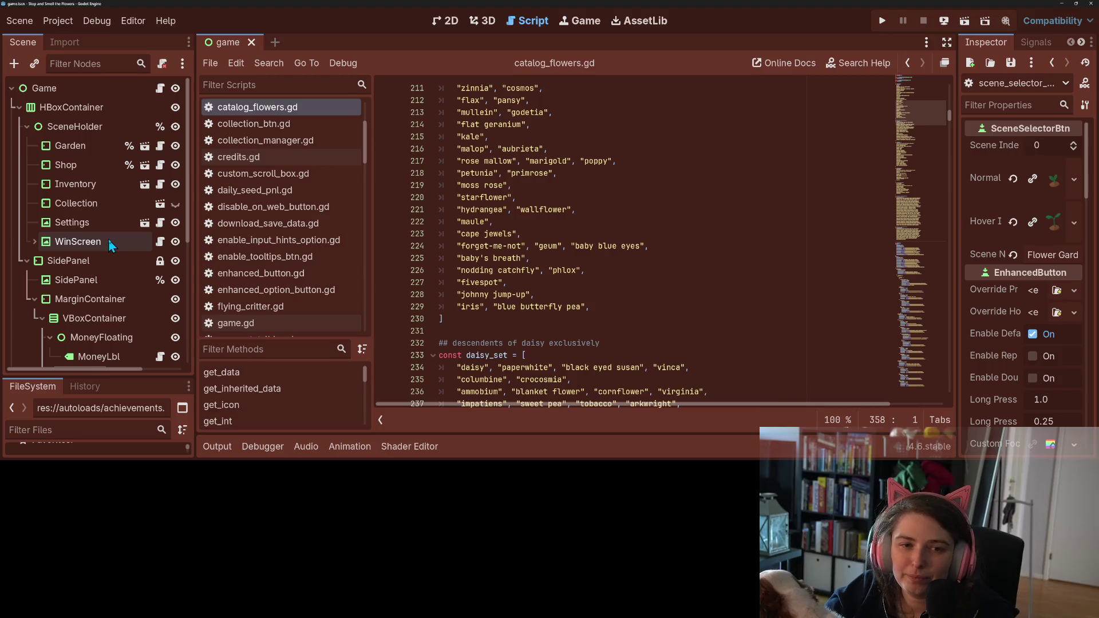
click(144, 224)
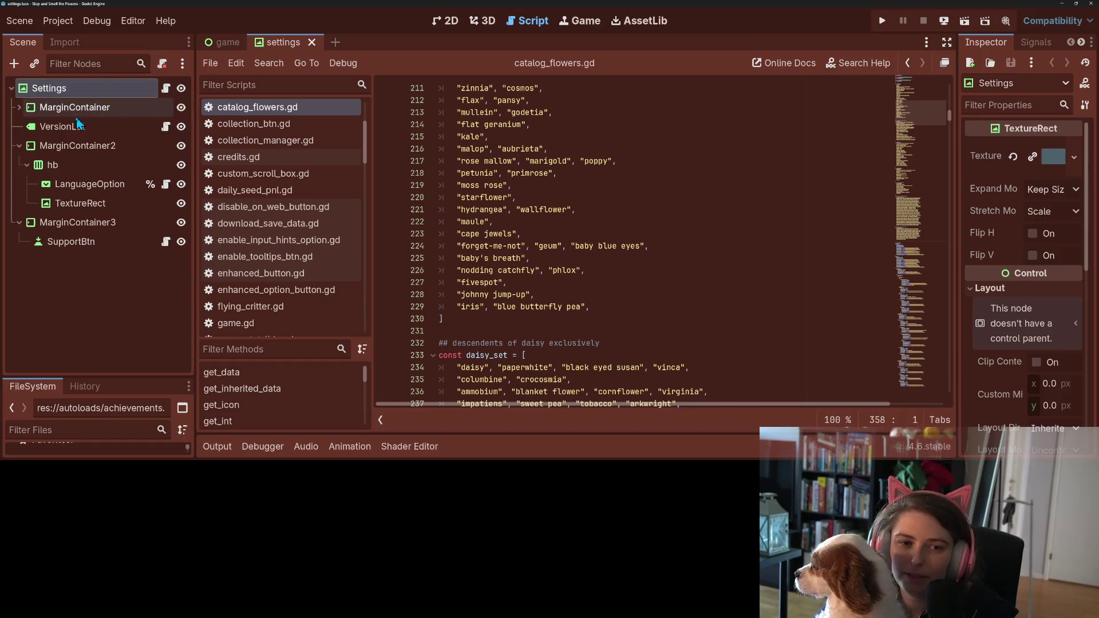
click(19, 107)
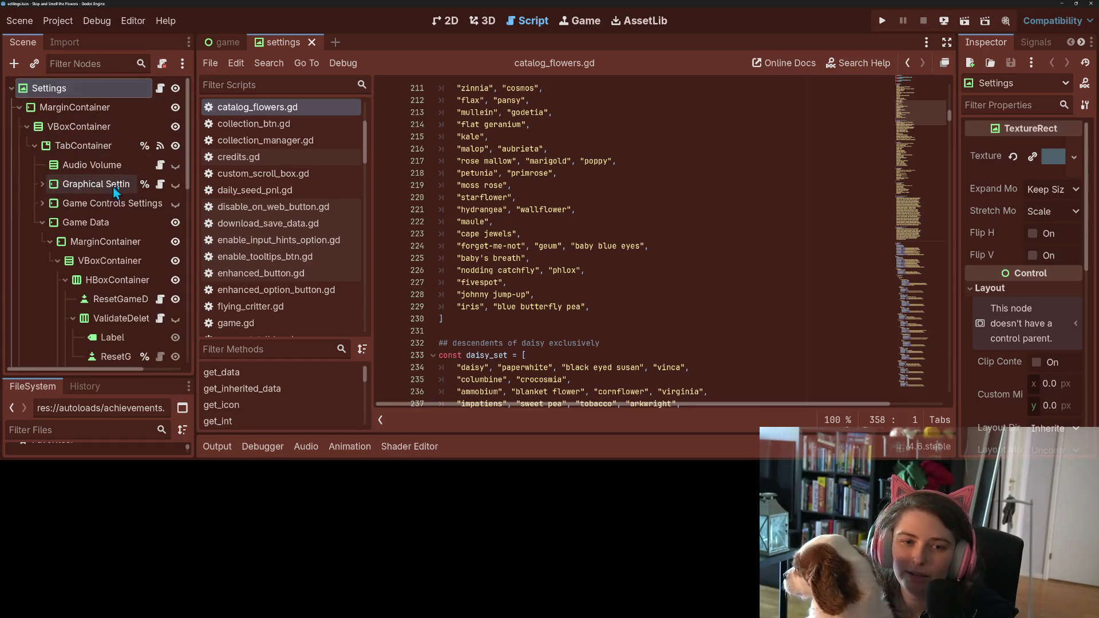
click(175, 204)
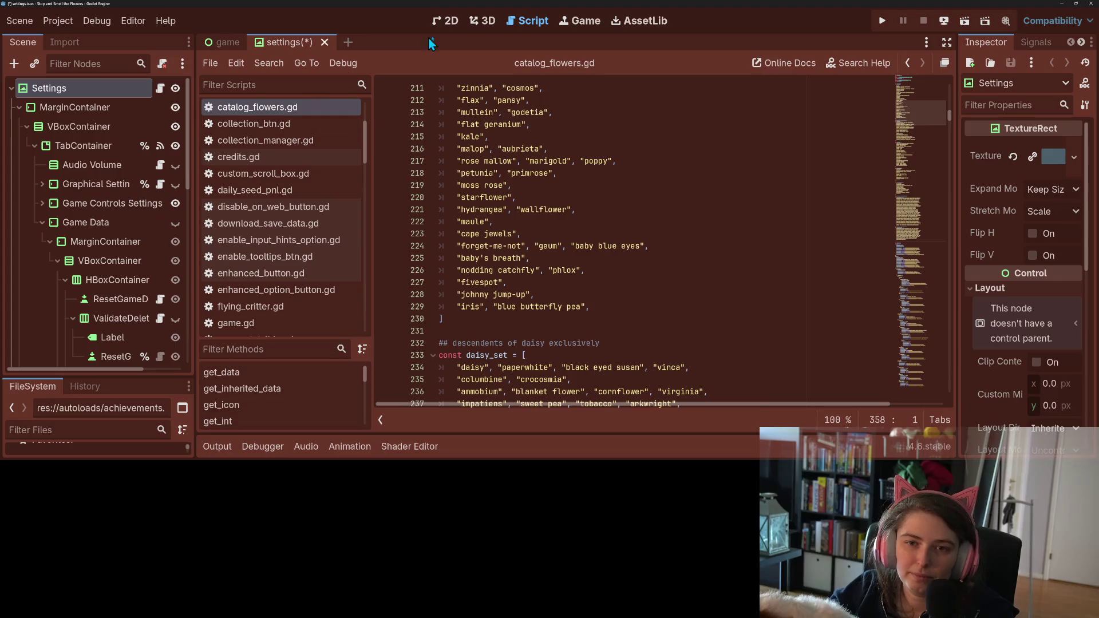
click(446, 20)
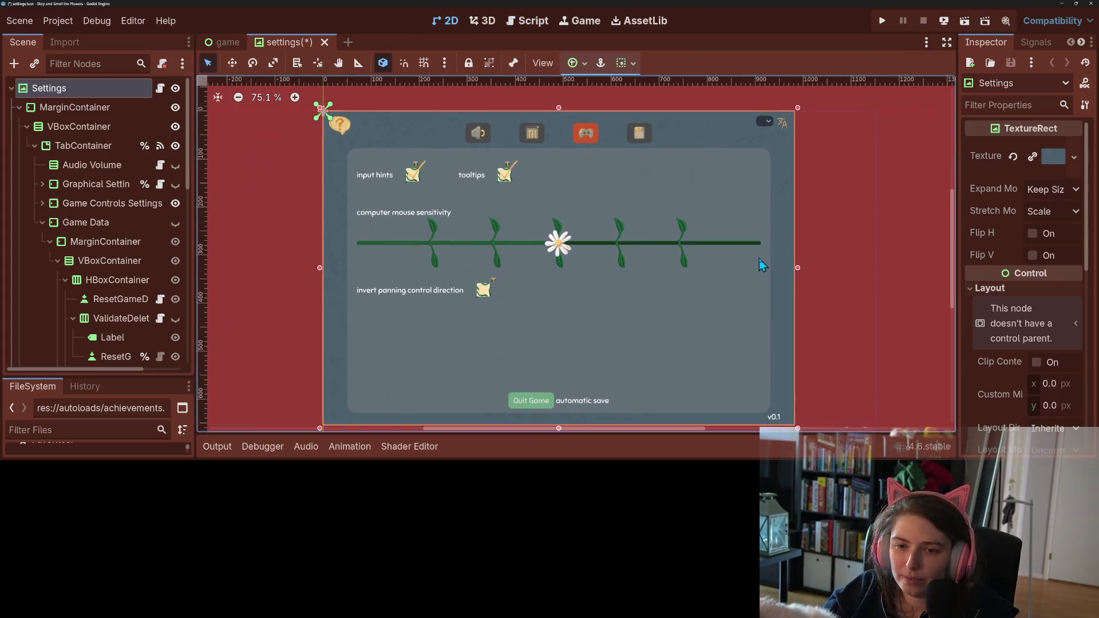
click(42, 184)
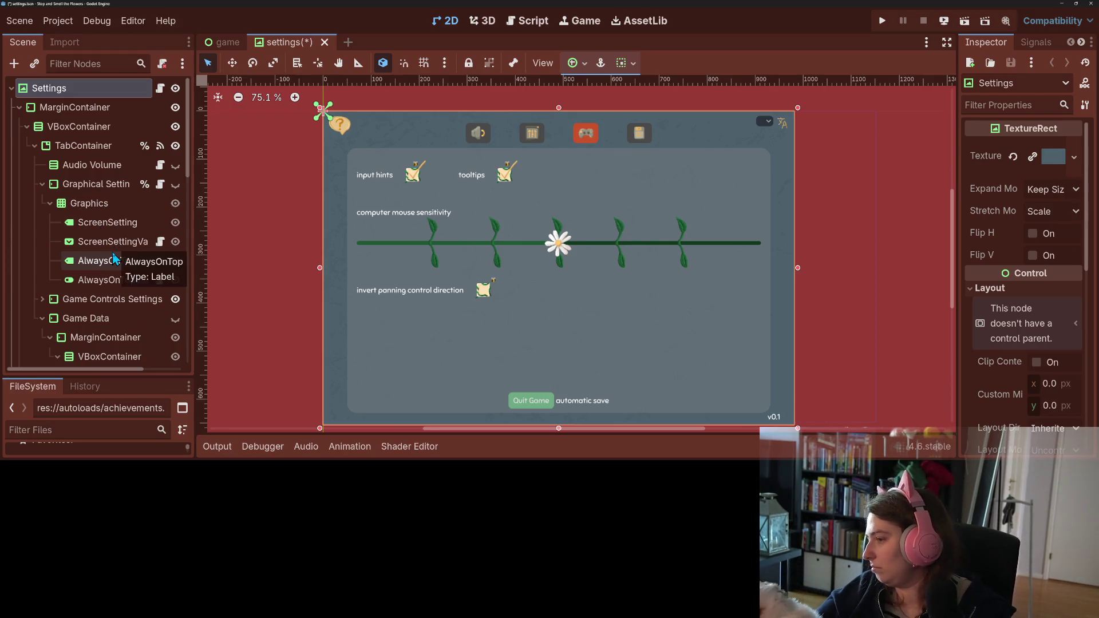
- Collapse the Graphical Settings branch and expand the Game Controls Settings branch in the Scene tree
right_click(86, 203)
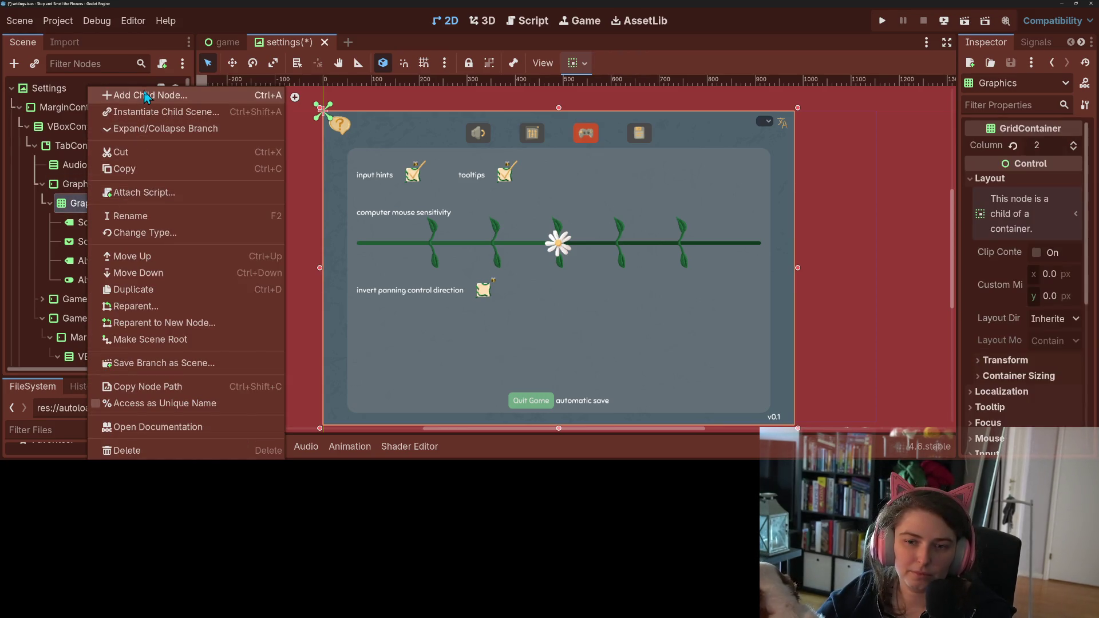
key(Escape)
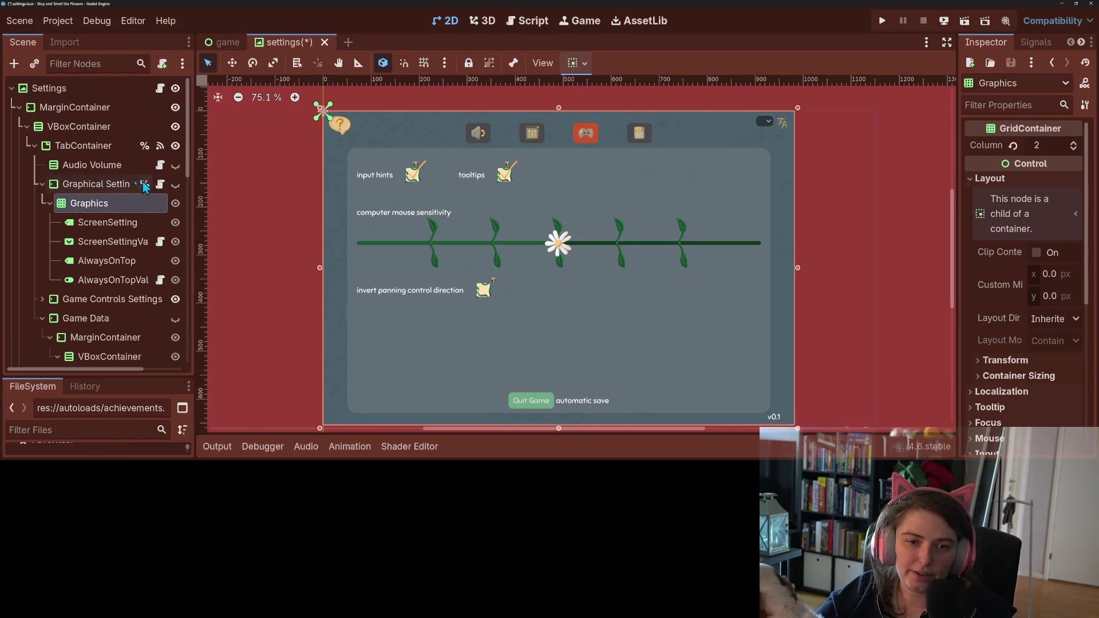
click(48, 186)
click(42, 183)
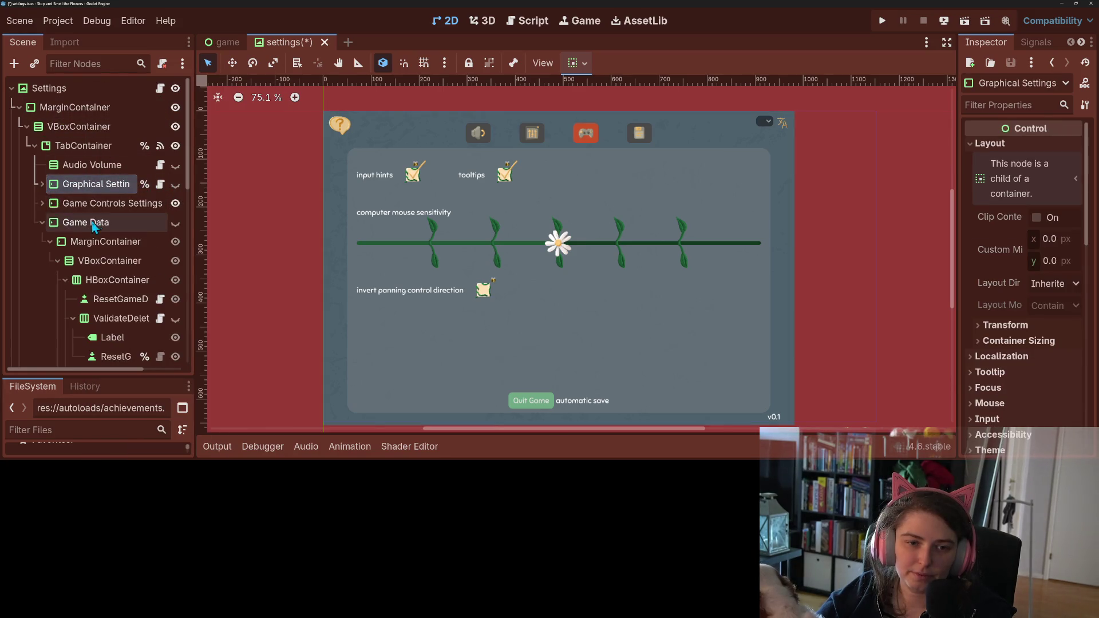
click(42, 204)
click(58, 242)
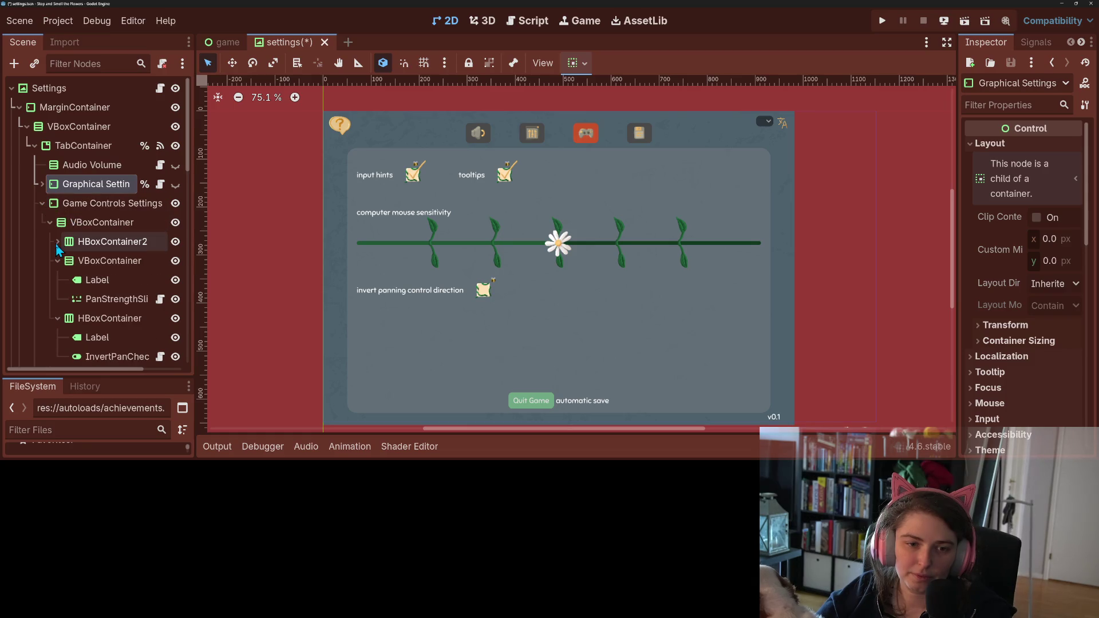
- Inspect the mouse sensitivity row's nodes and select the outer controls list VBoxContainer
click(175, 260)
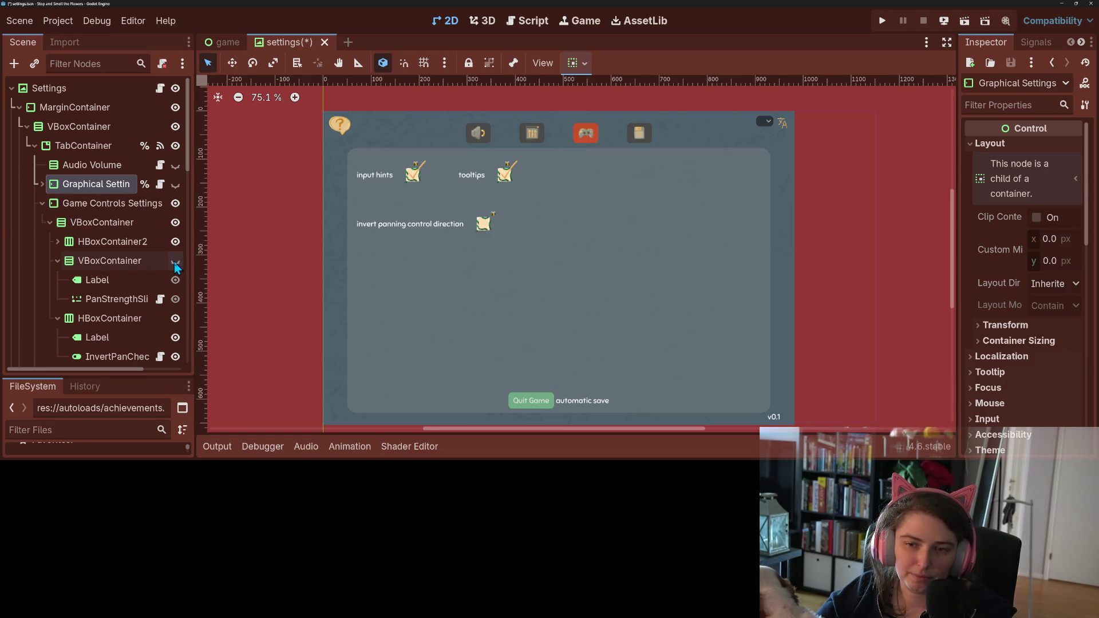
click(175, 261)
scroll(273, 292, right, 4)
scroll(274, 292, down, 2)
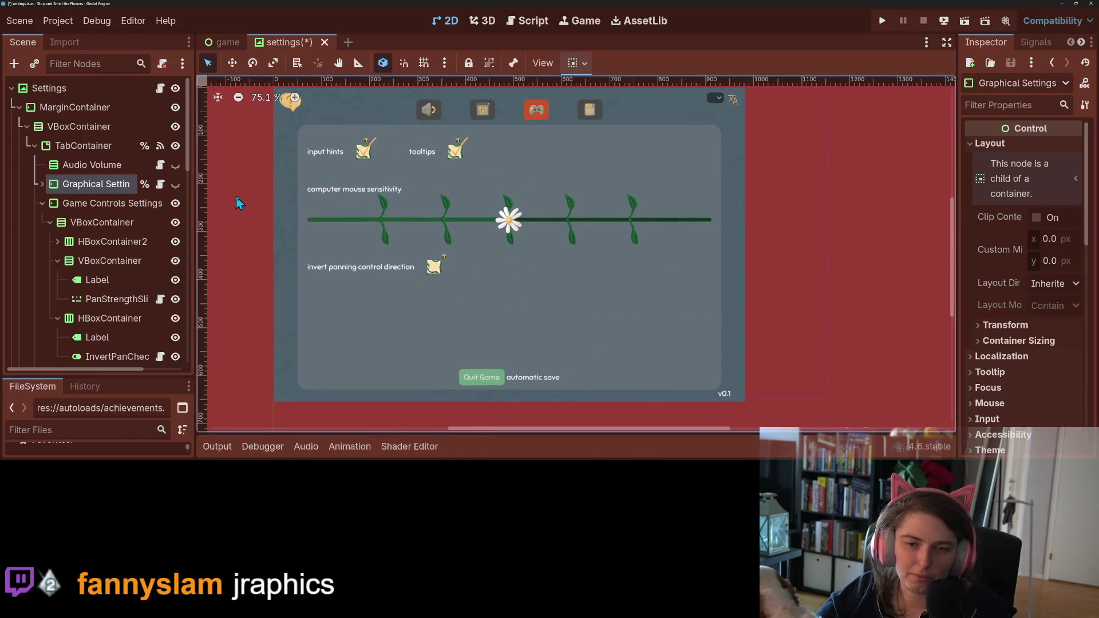
click(87, 277)
click(86, 261)
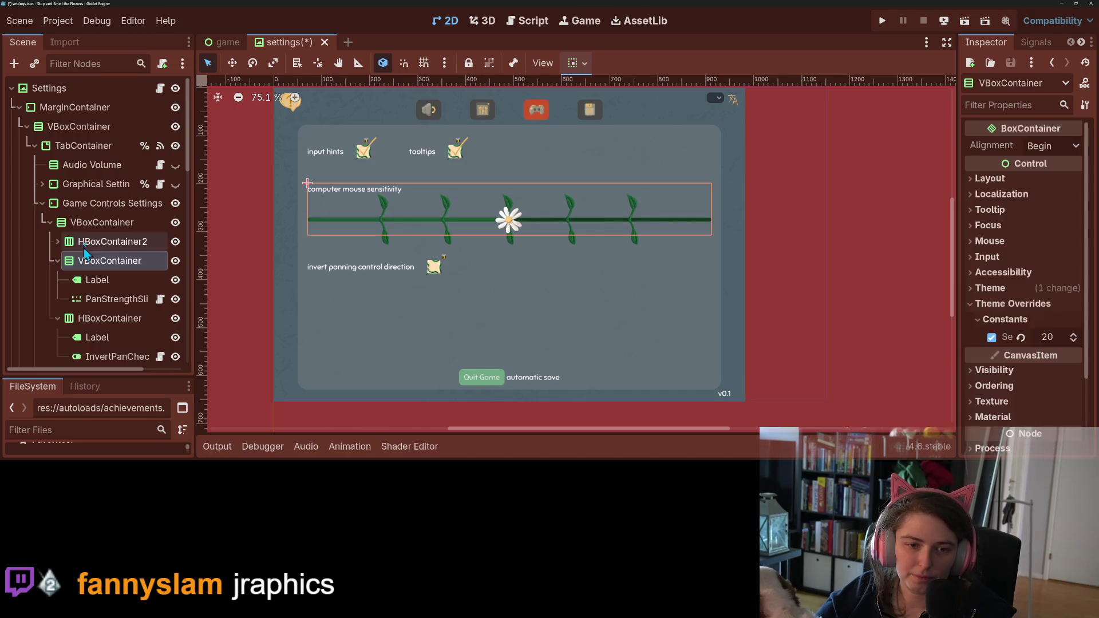
click(86, 222)
right_click(86, 222)
- Add an empty Label child to the controls VBoxContainer and place it below the hints row
click(136, 97)
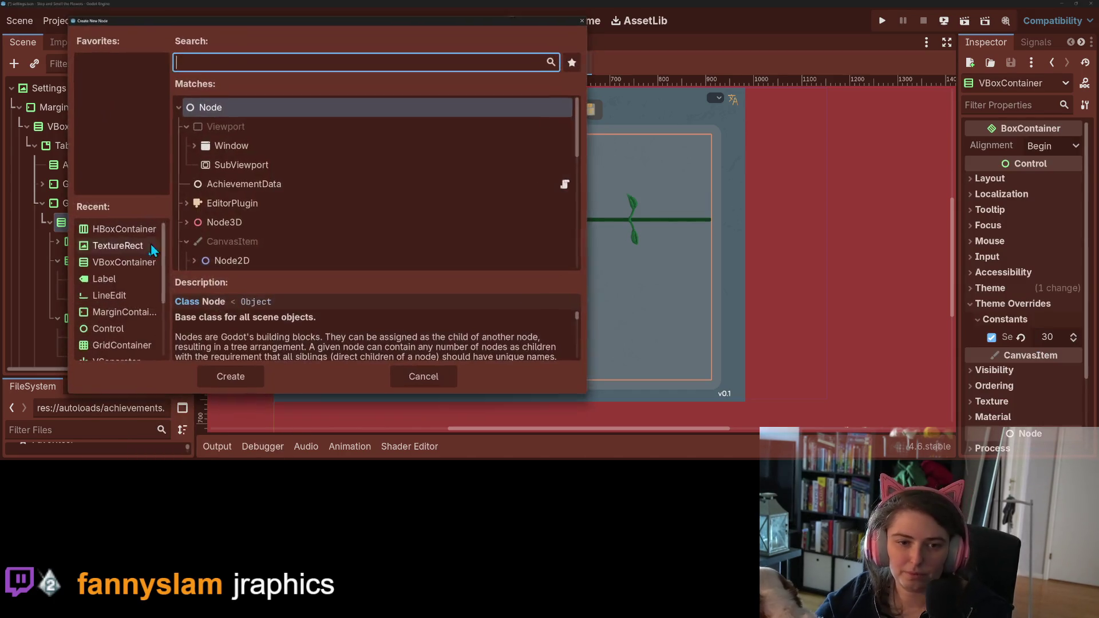
click(143, 279)
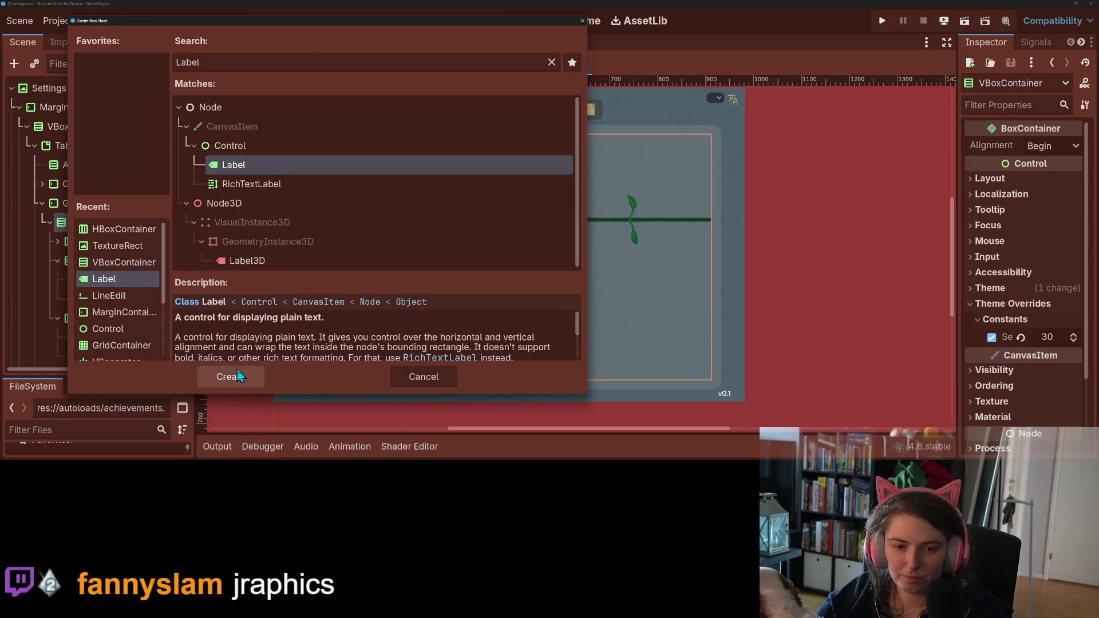
click(240, 378)
drag(109, 355, 108, 233)
click(1016, 190)
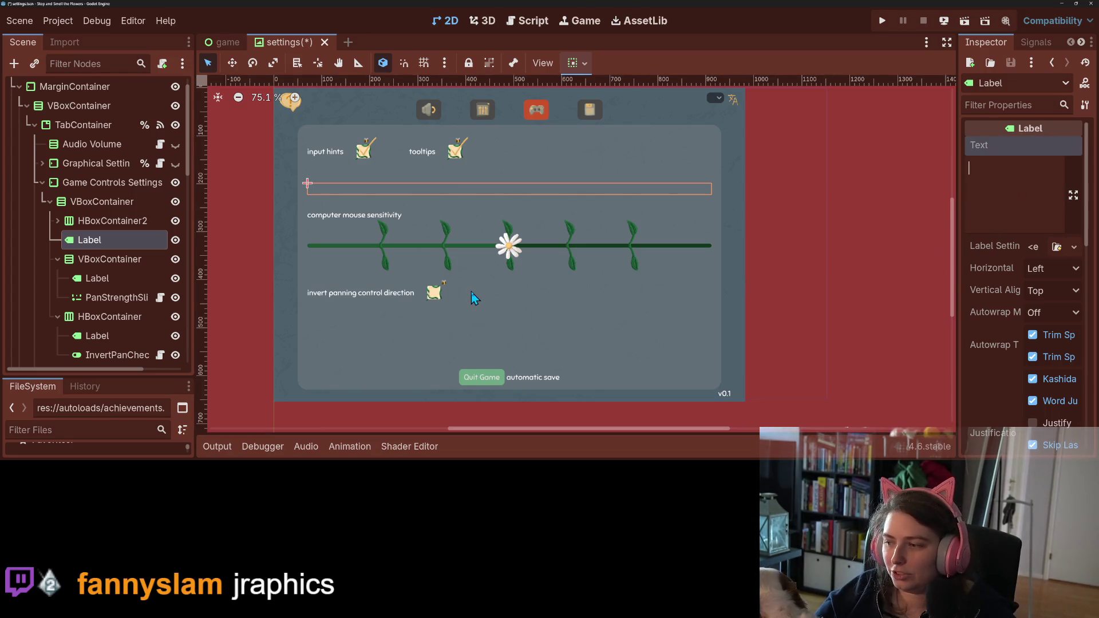
scroll(86, 178, up, 1)
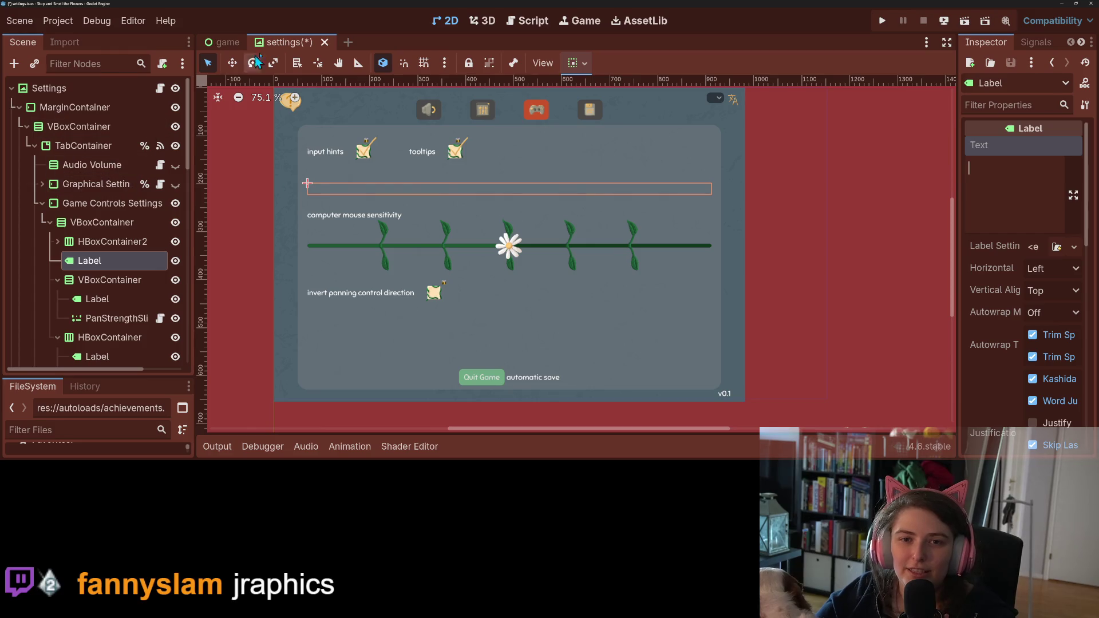
click(223, 41)
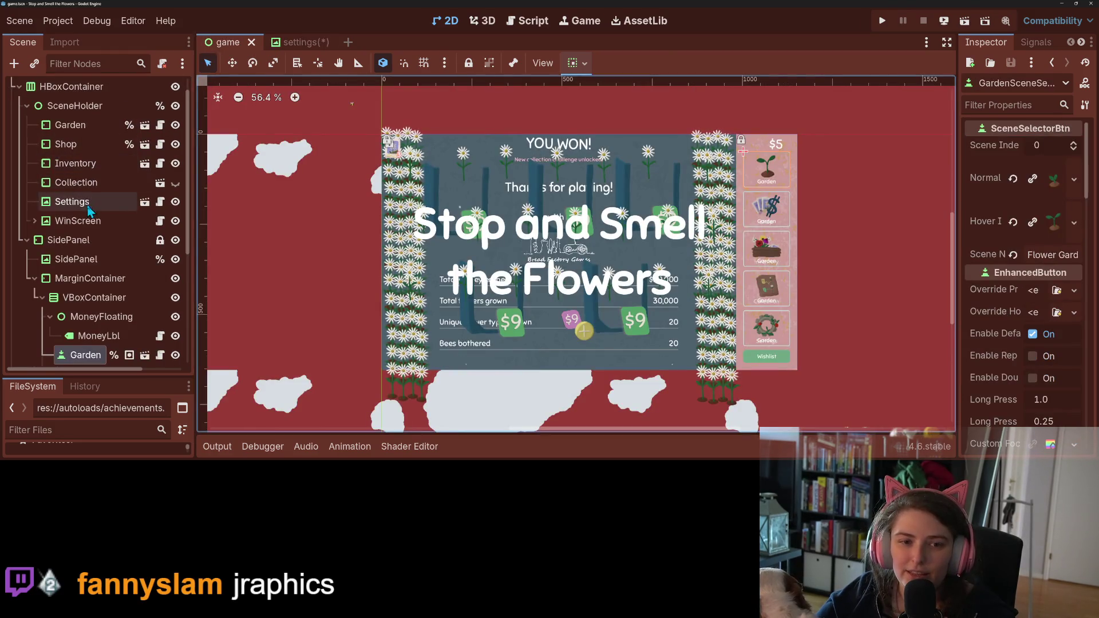
- Copy CollectionSceneBtn's text from the game scene and set the new label's Text to 'Collection'
click(104, 183)
scroll(1011, 326, down, 10)
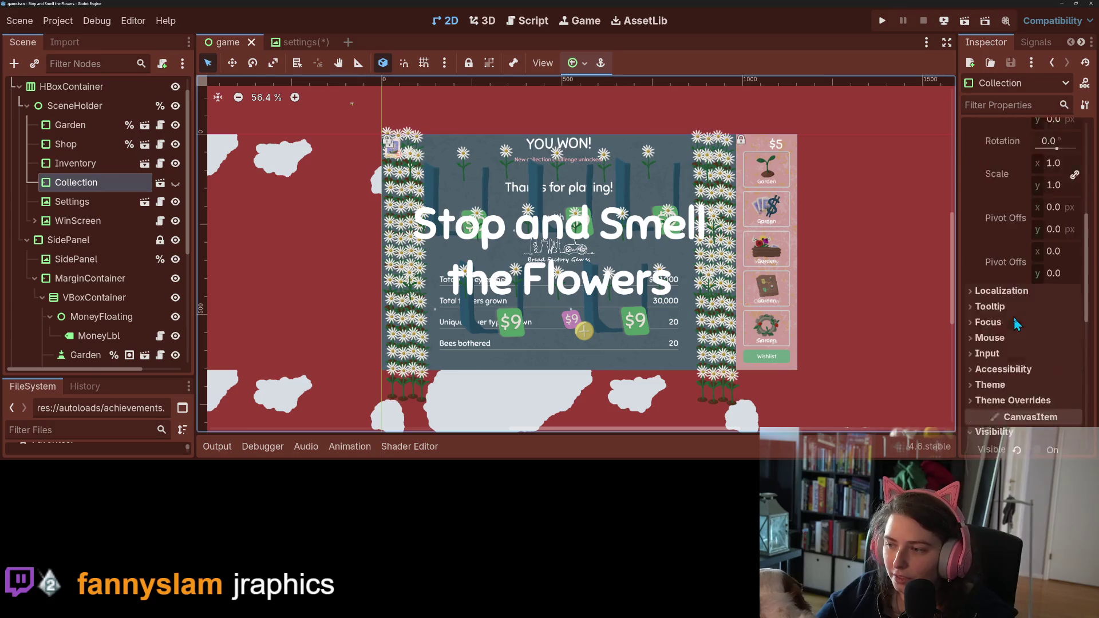
scroll(1011, 325, up, 10)
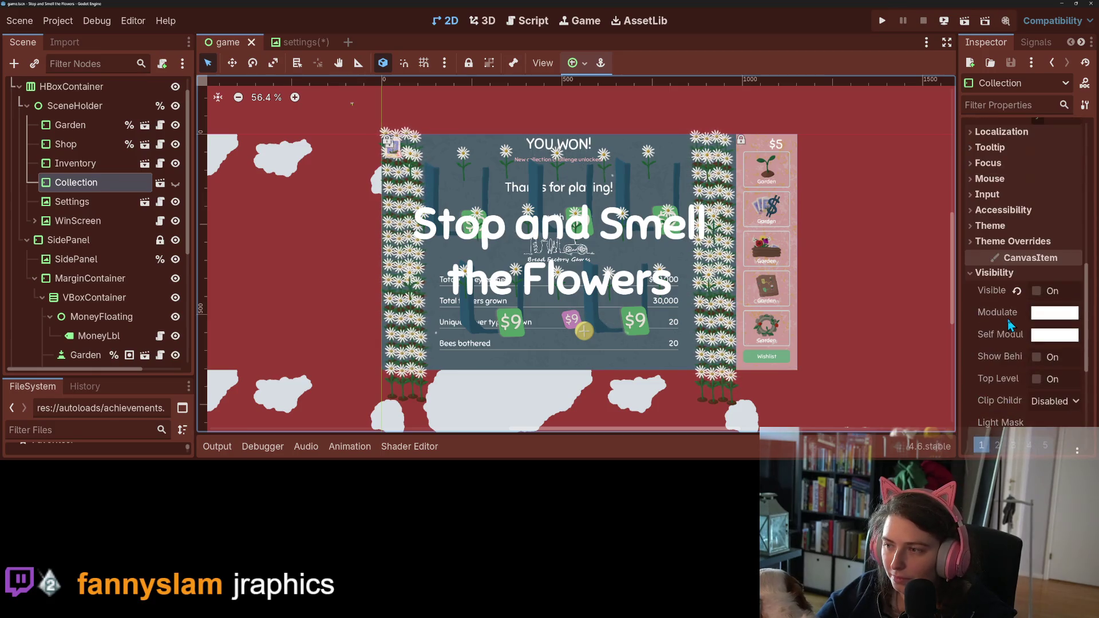
scroll(103, 229, down, 3)
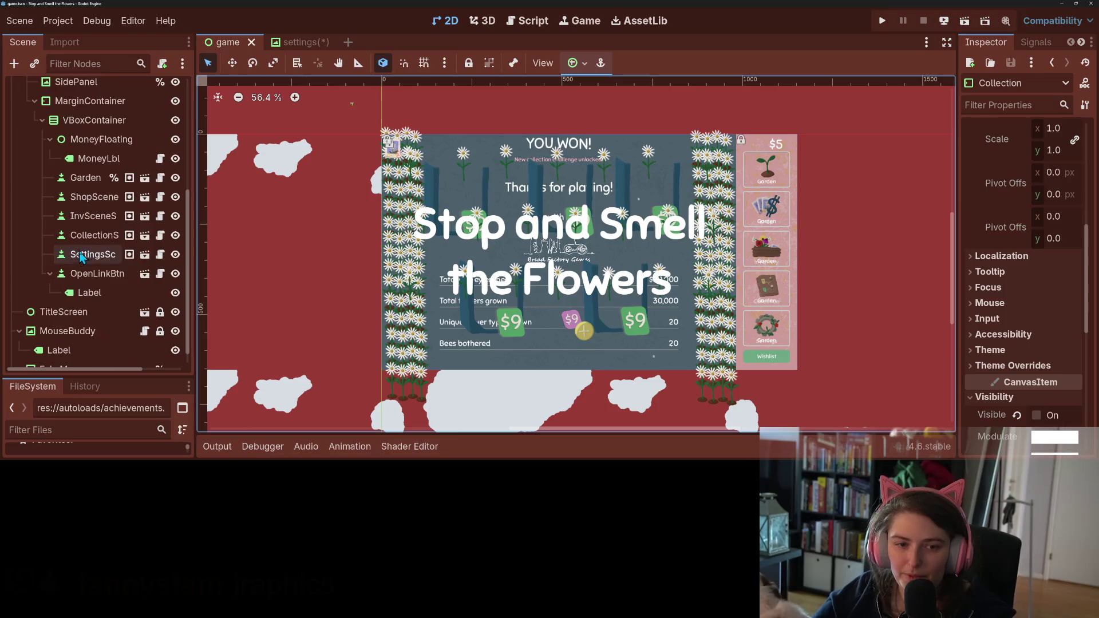
click(94, 235)
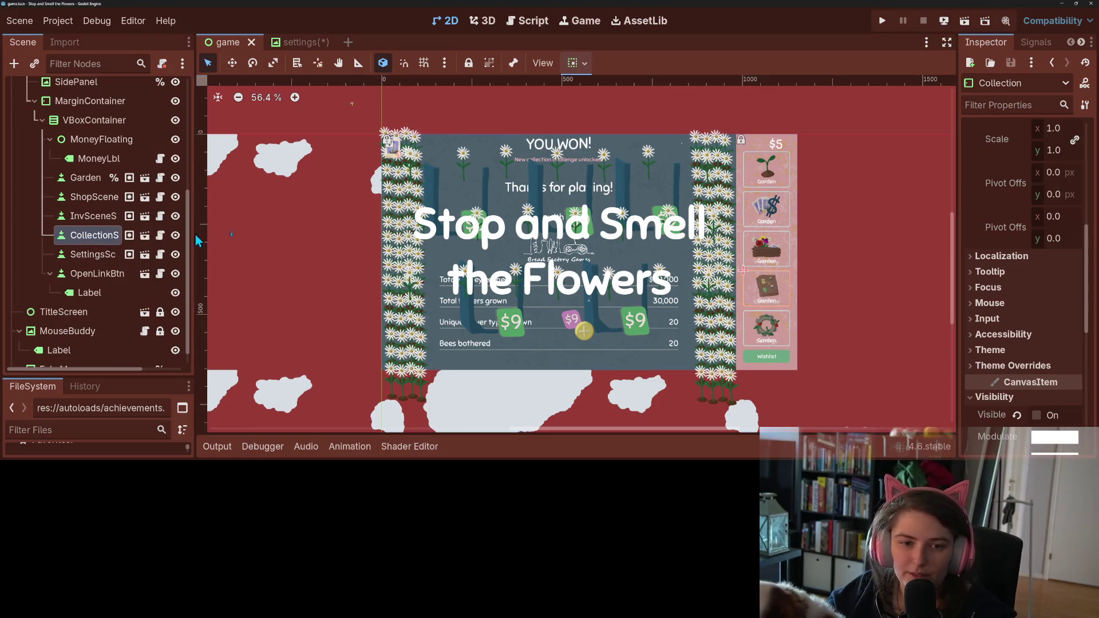
scroll(981, 356, down, 5)
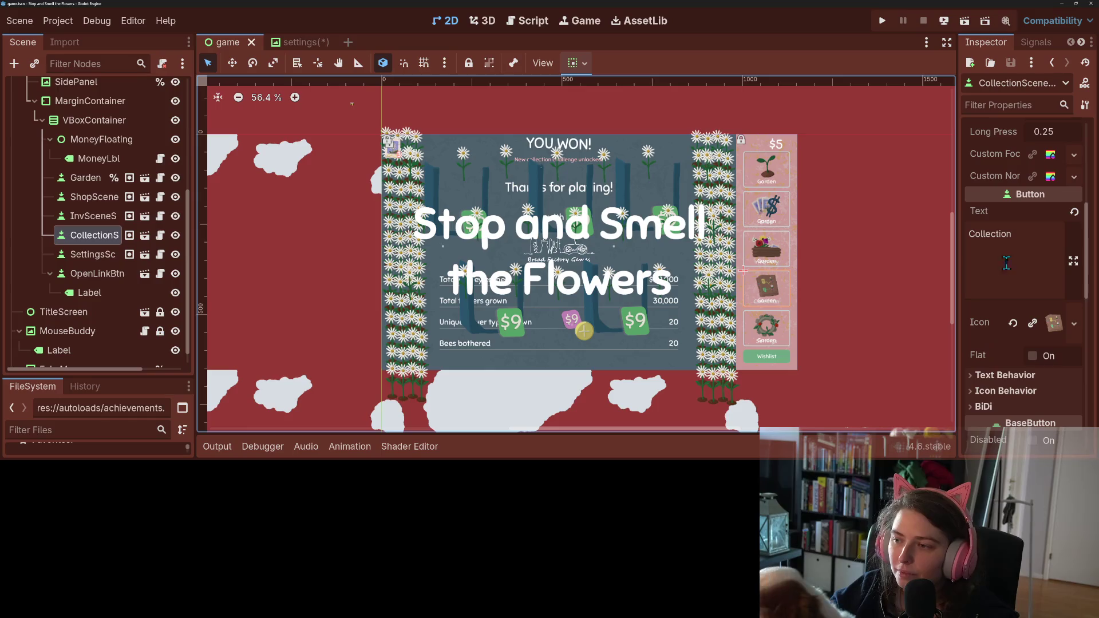
double_click(990, 234)
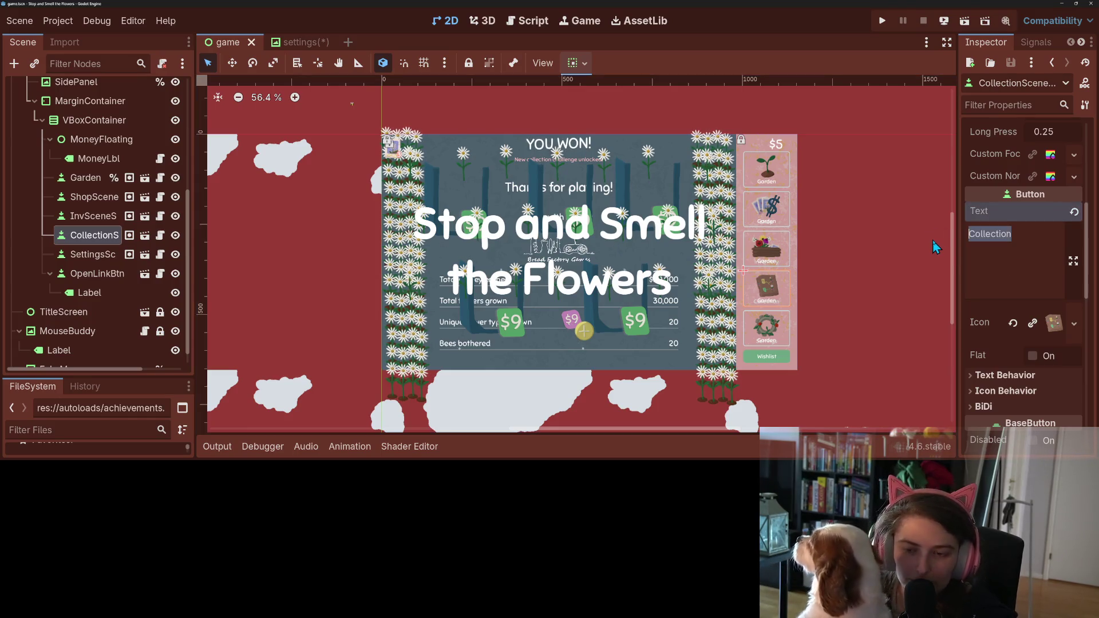
click(292, 42)
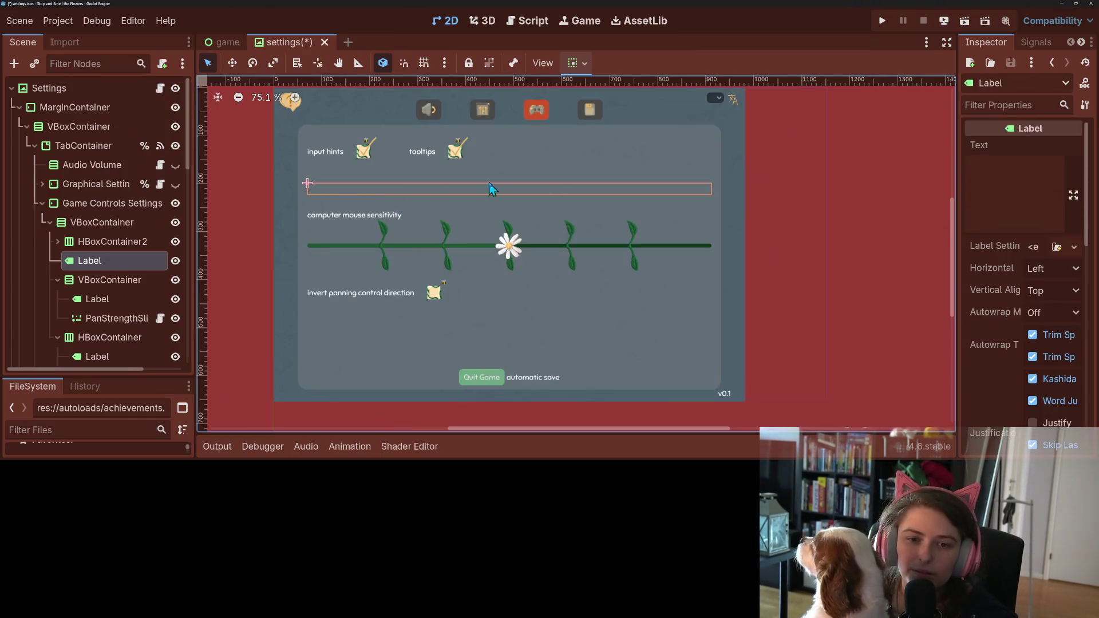
click(1019, 201)
text(Collection)
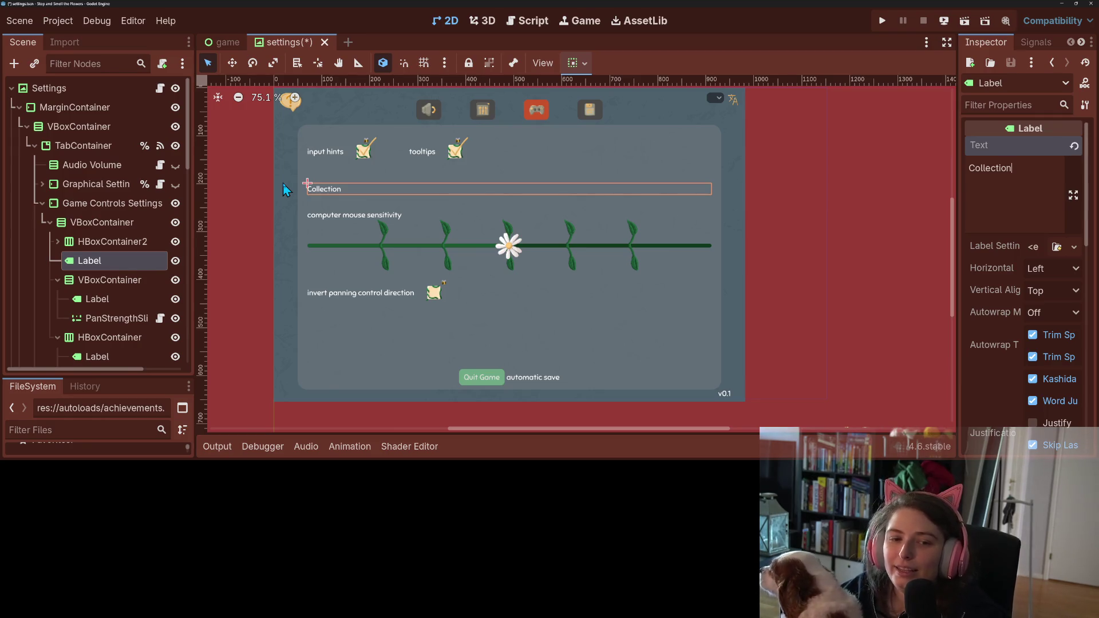
drag(72, 264, 113, 289)
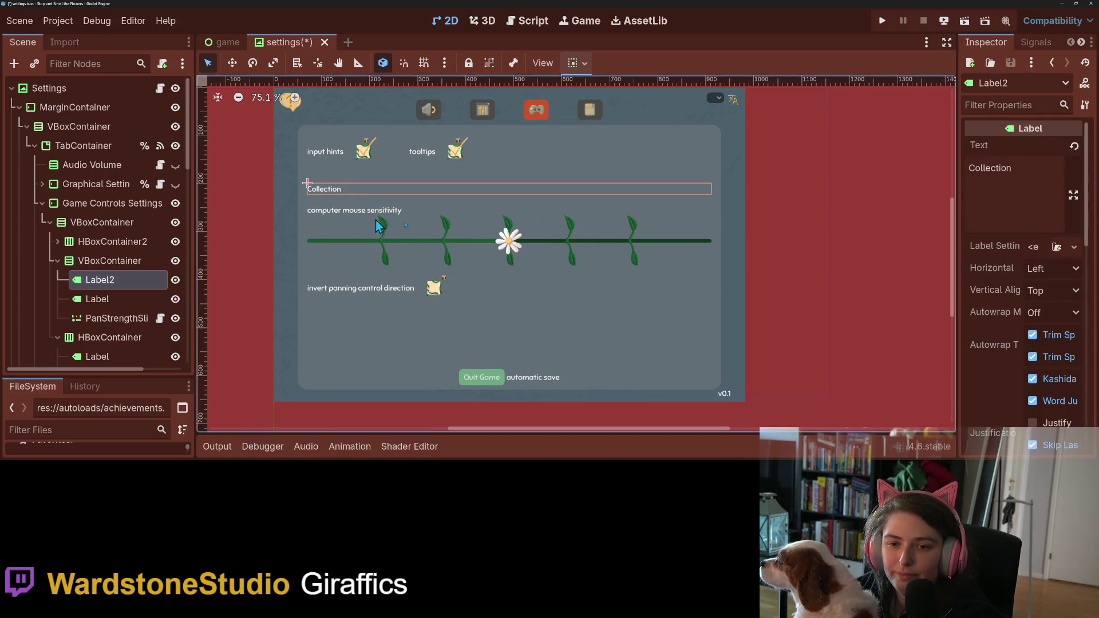
- Center the Collection label and give it new LabelSettings with a 24 px font size
click(1058, 277)
click(1051, 303)
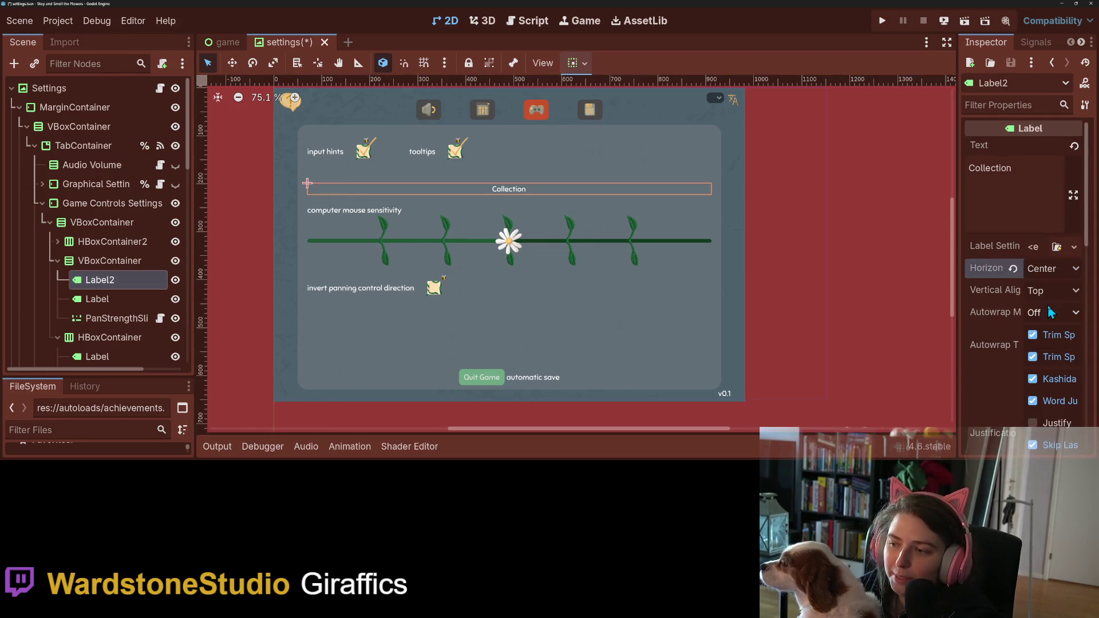
click(1073, 246)
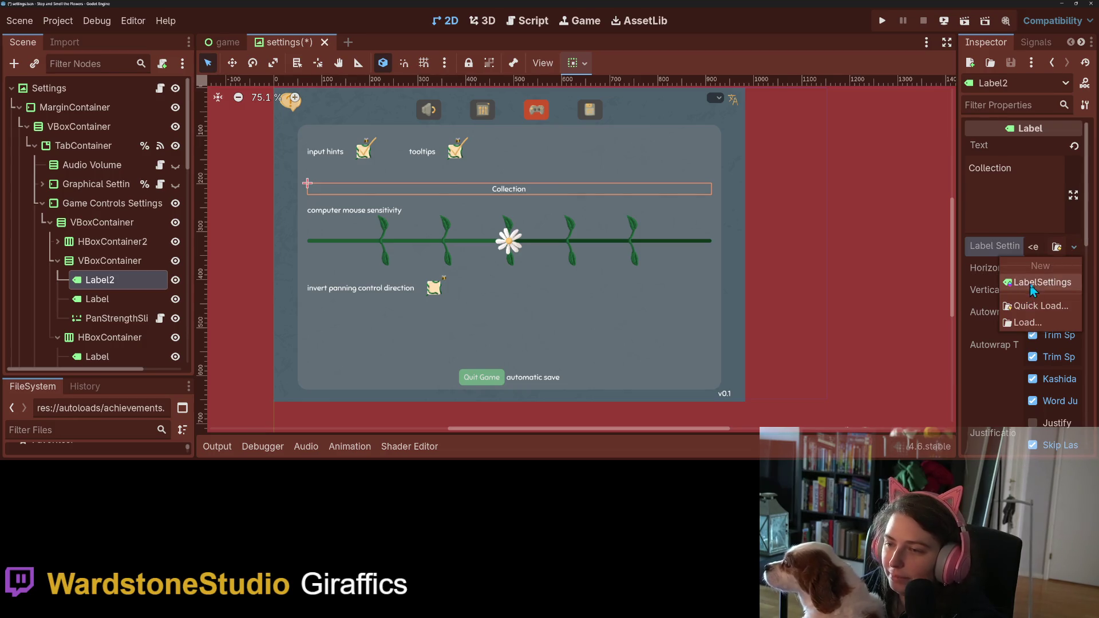
click(1034, 286)
click(1052, 252)
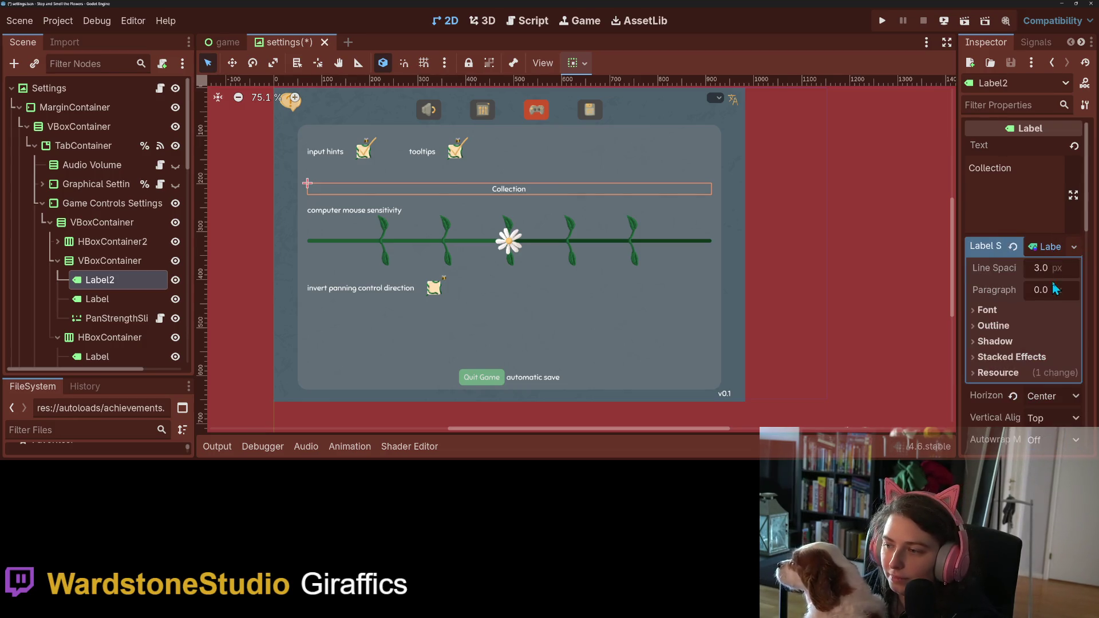
click(987, 310)
click(1046, 354)
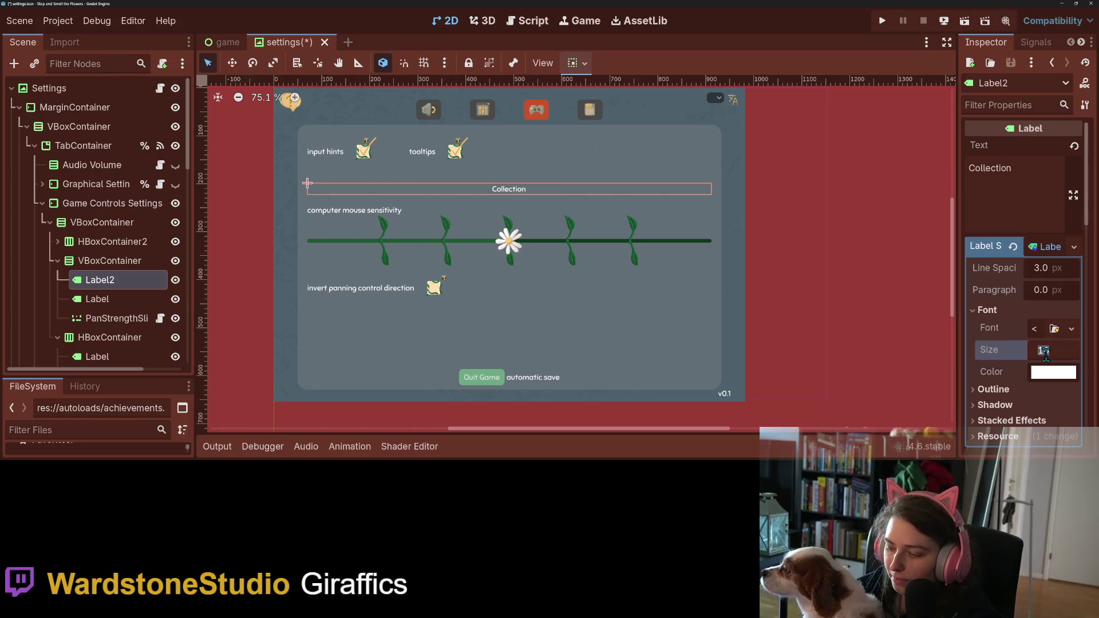
text(24)
key(Return)
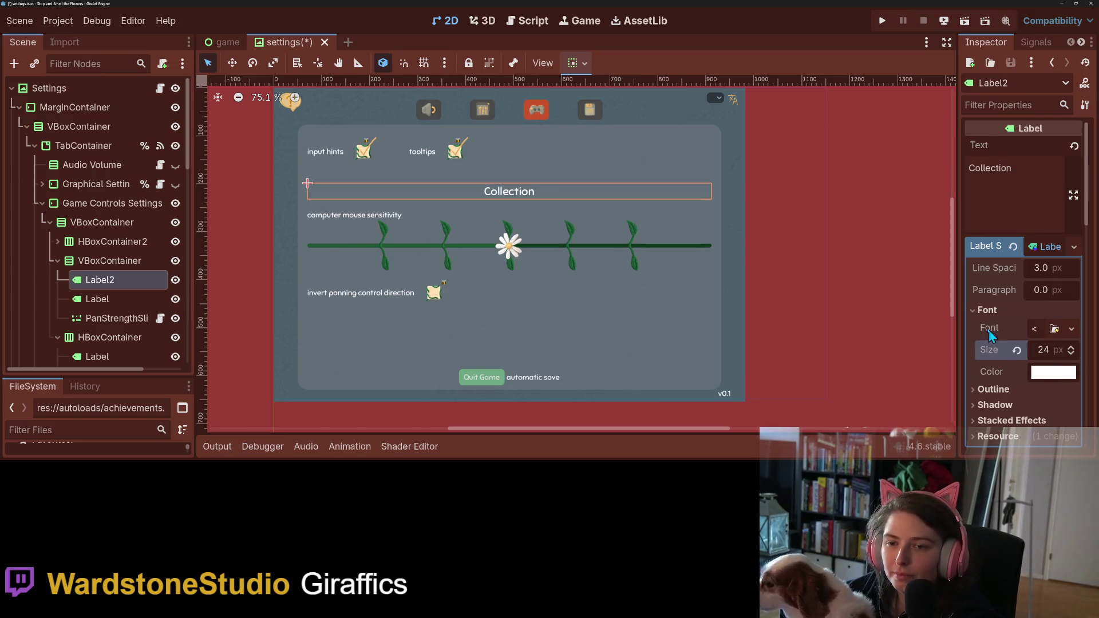
click(776, 300)
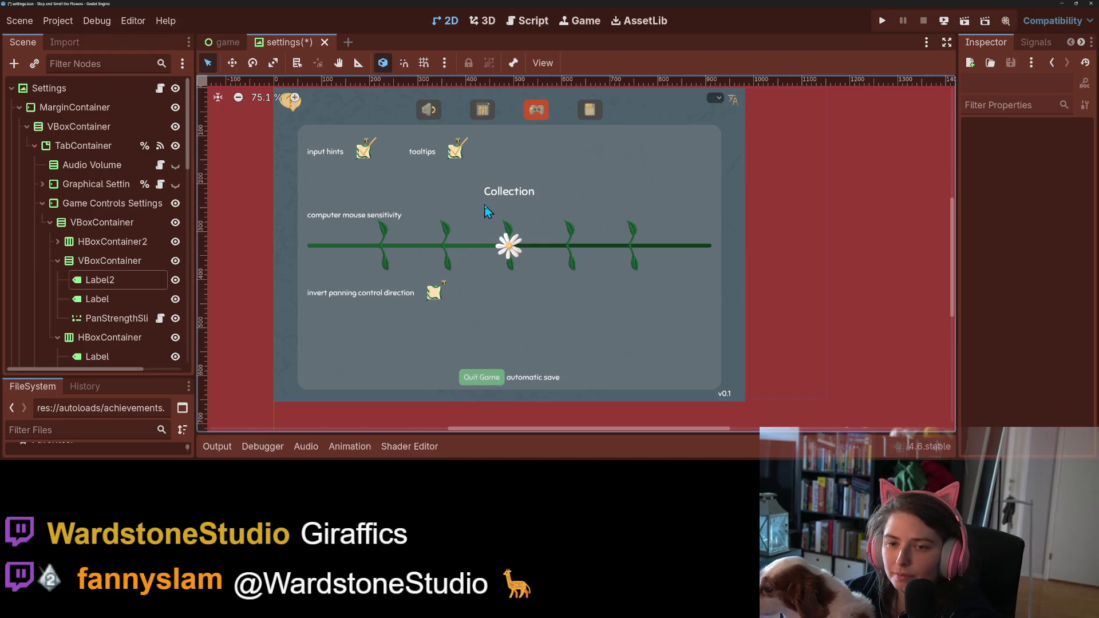
- Set the Collection label's horizontal alignment back to Left
click(497, 196)
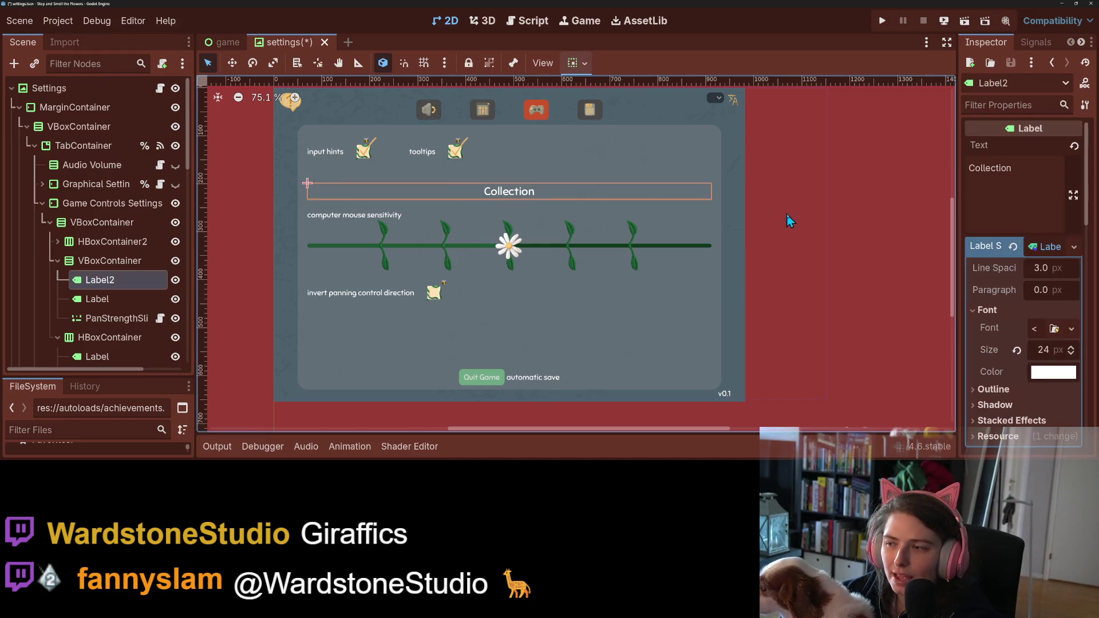
scroll(1038, 337, down, 4)
click(1053, 252)
click(1045, 274)
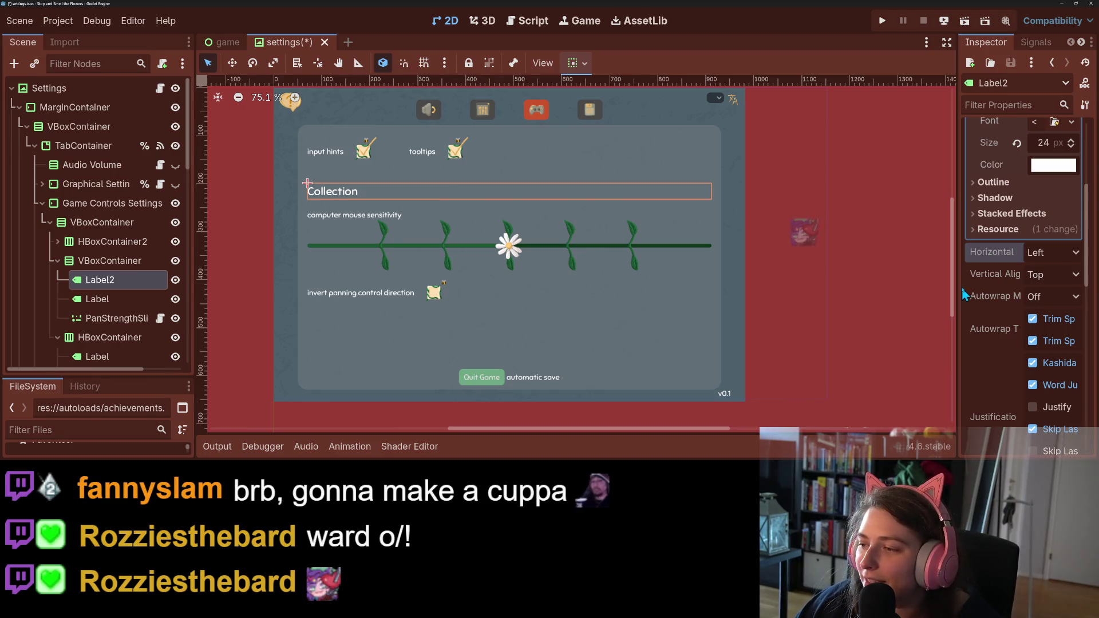
- Widen the Inspector, raise the Collection label's font size to 28, and save the scene
drag(963, 294, 853, 299)
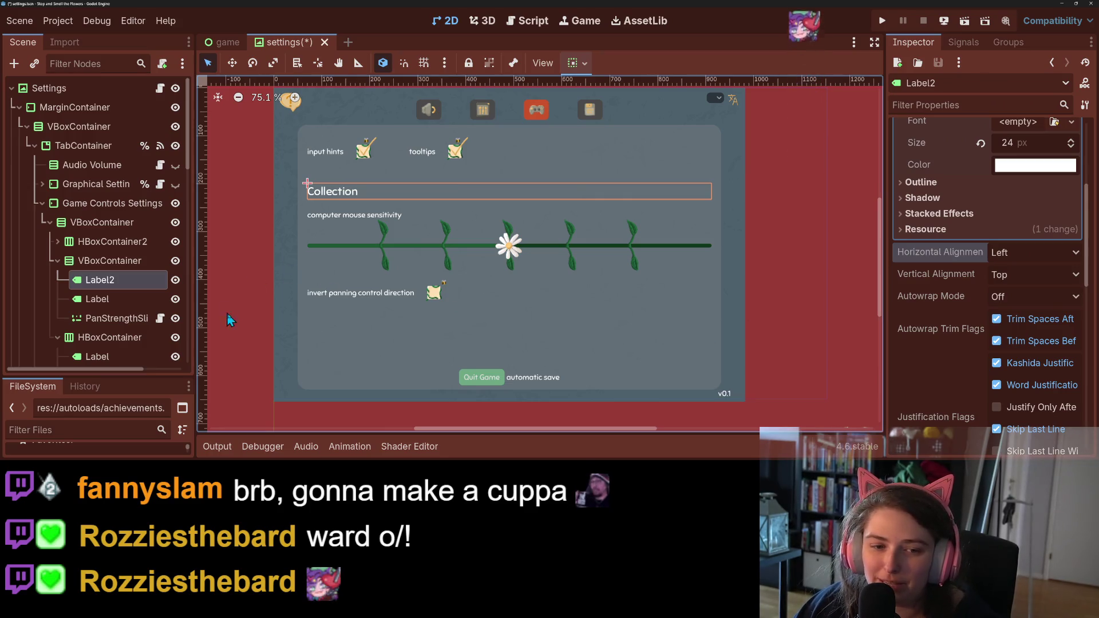
scroll(1036, 348, up, 4)
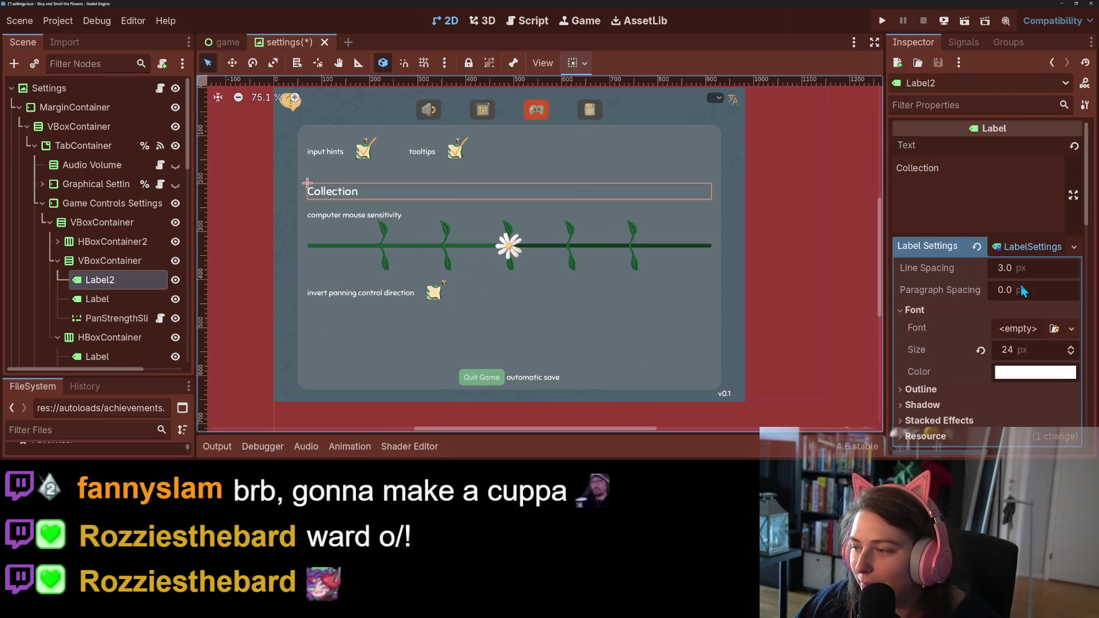
click(1036, 348)
text(28)
key(Return)
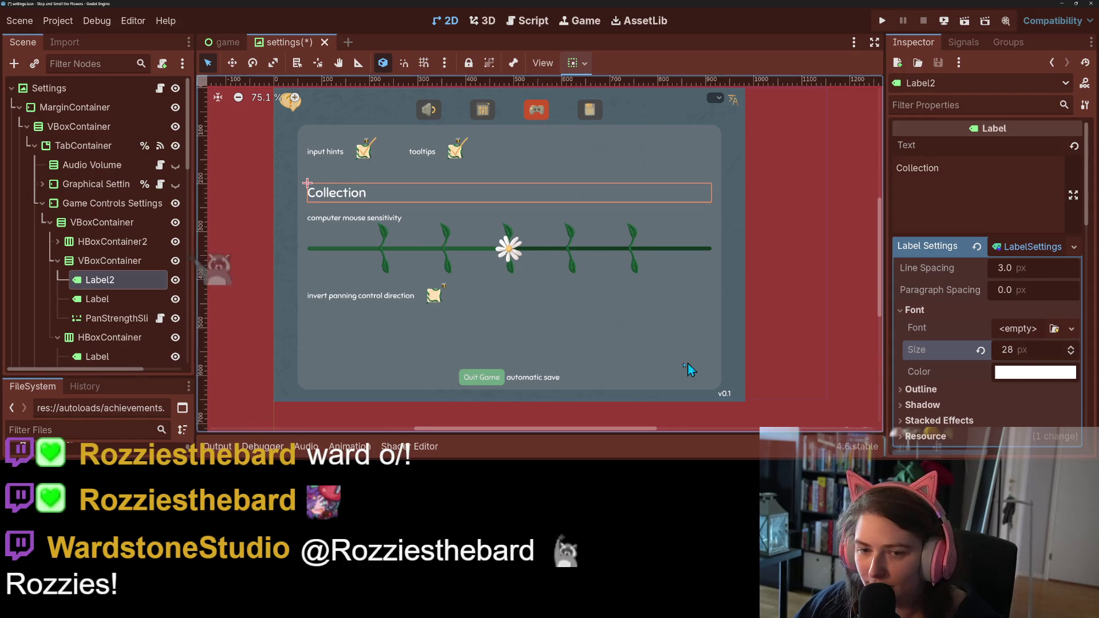
click(773, 365)
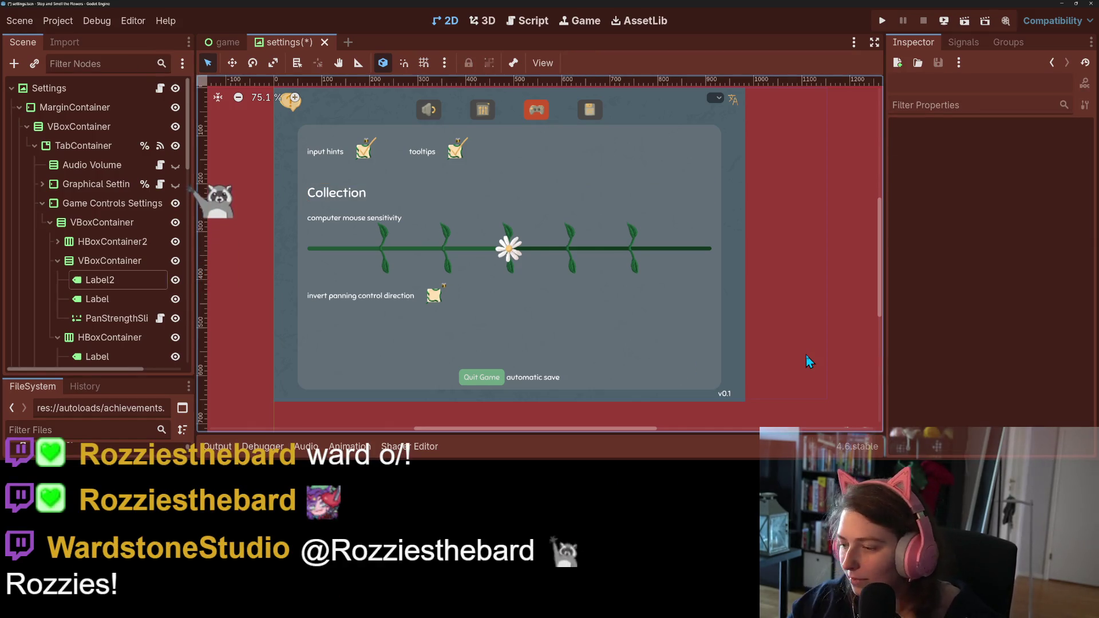
key(ctrl+s)
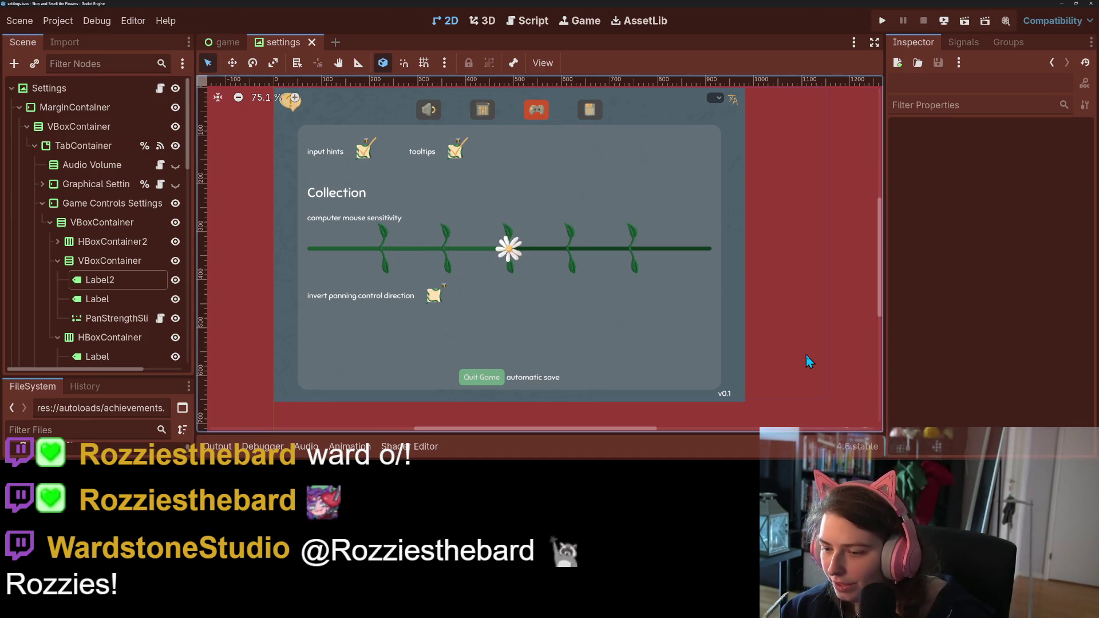
right_click(126, 262)
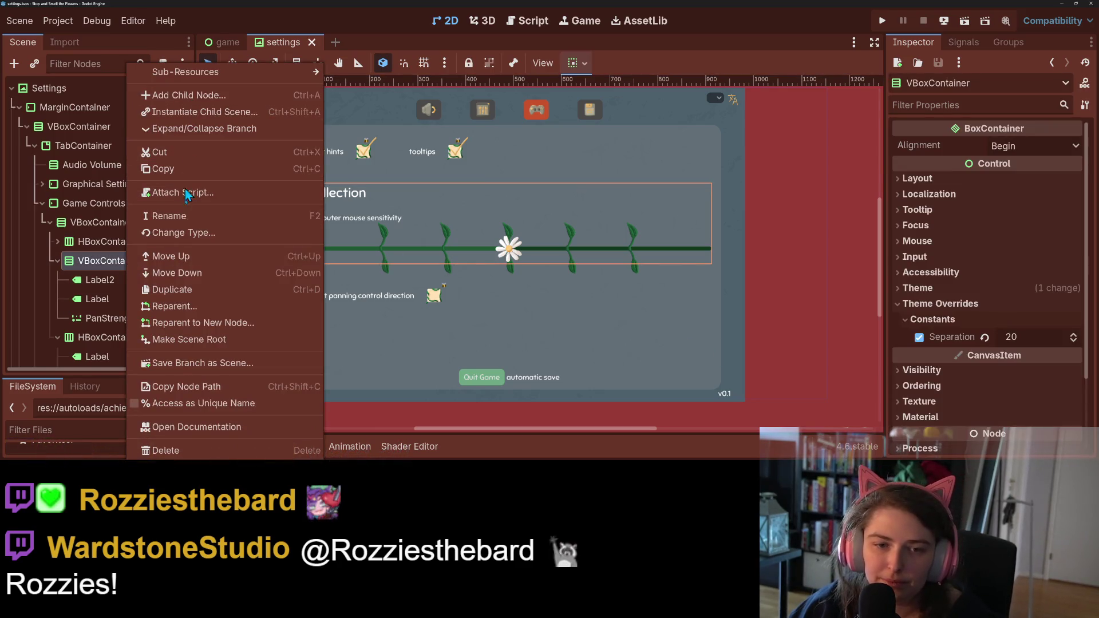
- Add an inner VBoxContainer holding the Collection label (Label2) and the mouse sensitivity Label
click(193, 100)
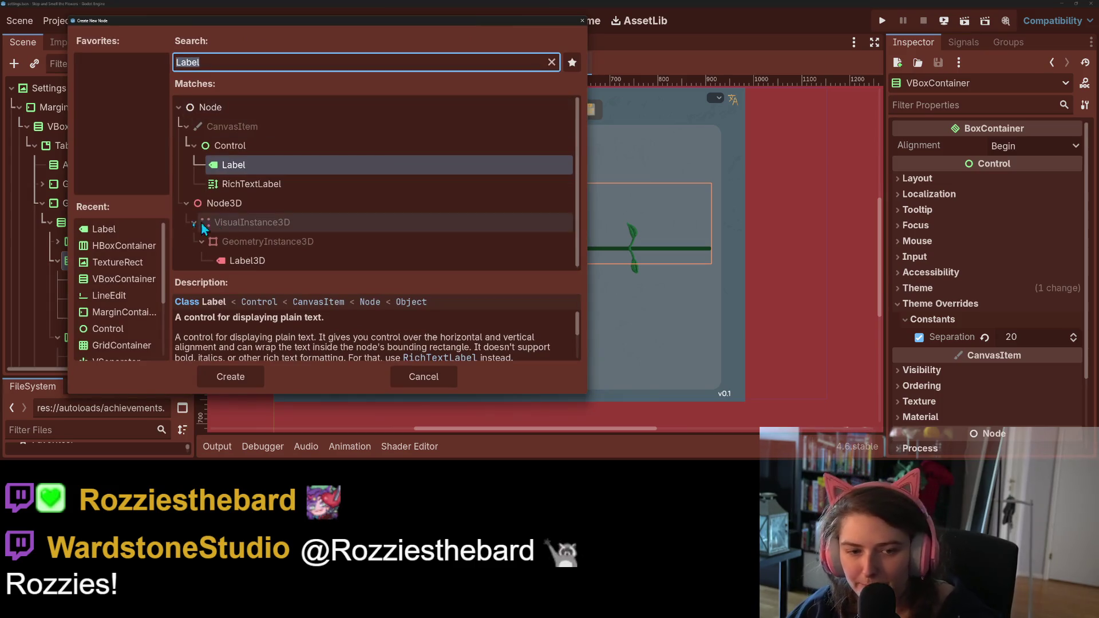
click(131, 279)
click(230, 378)
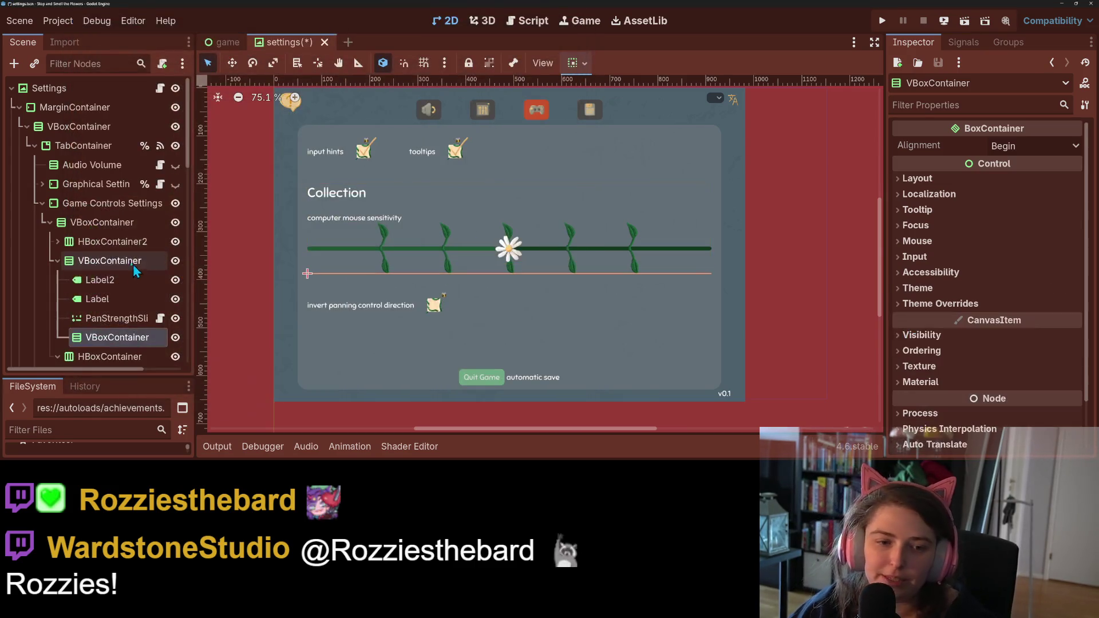
drag(97, 339, 102, 281)
click(97, 318)
shift+click(98, 303)
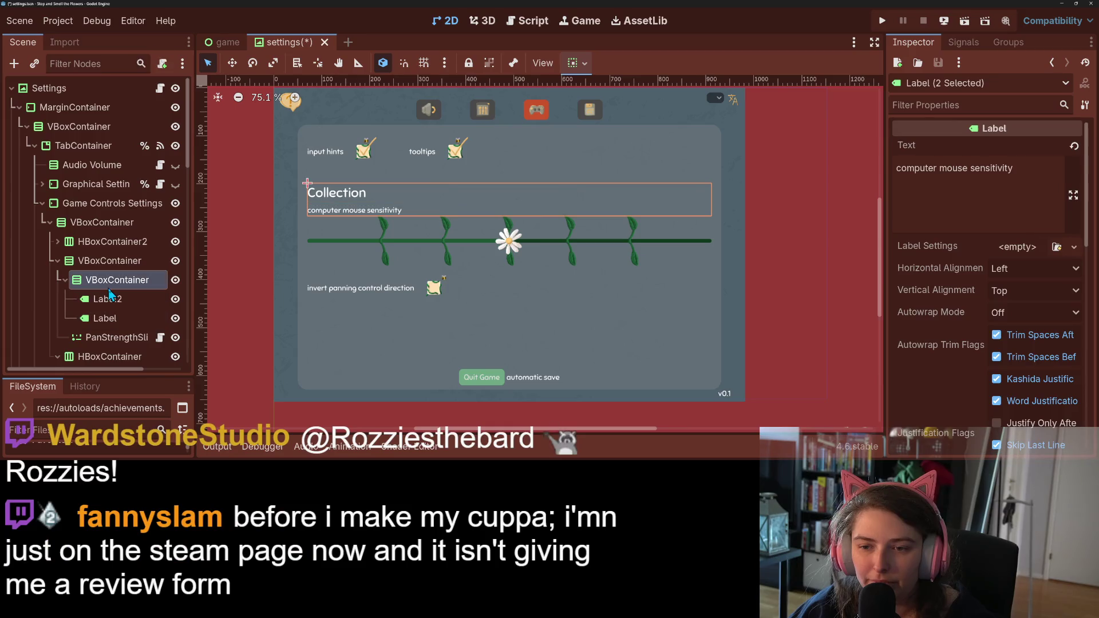
click(114, 280)
click(243, 320)
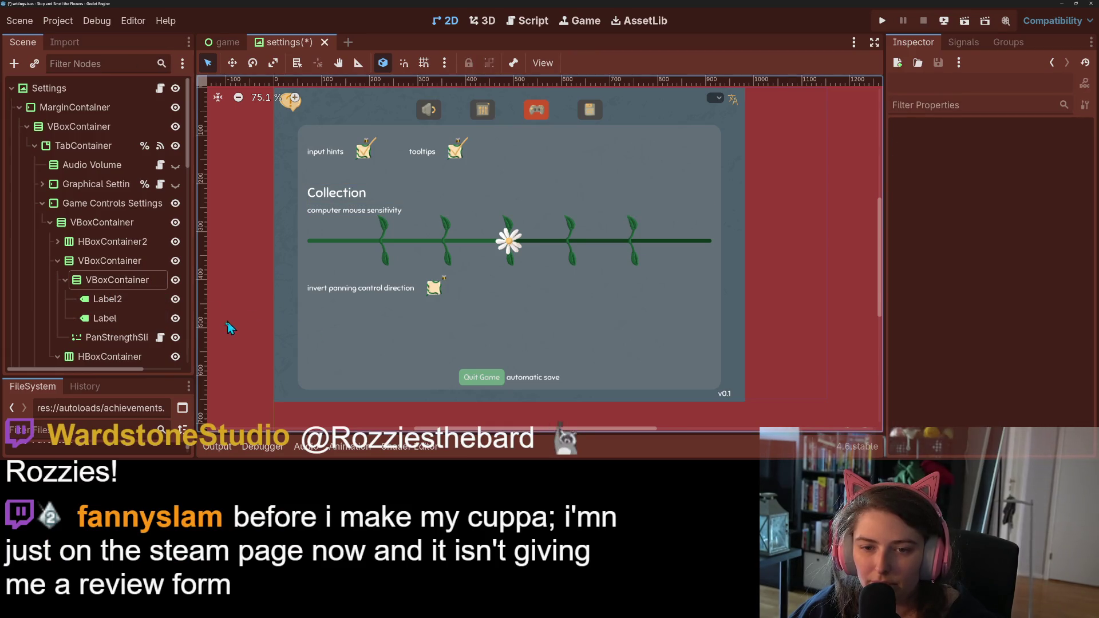
click(101, 295)
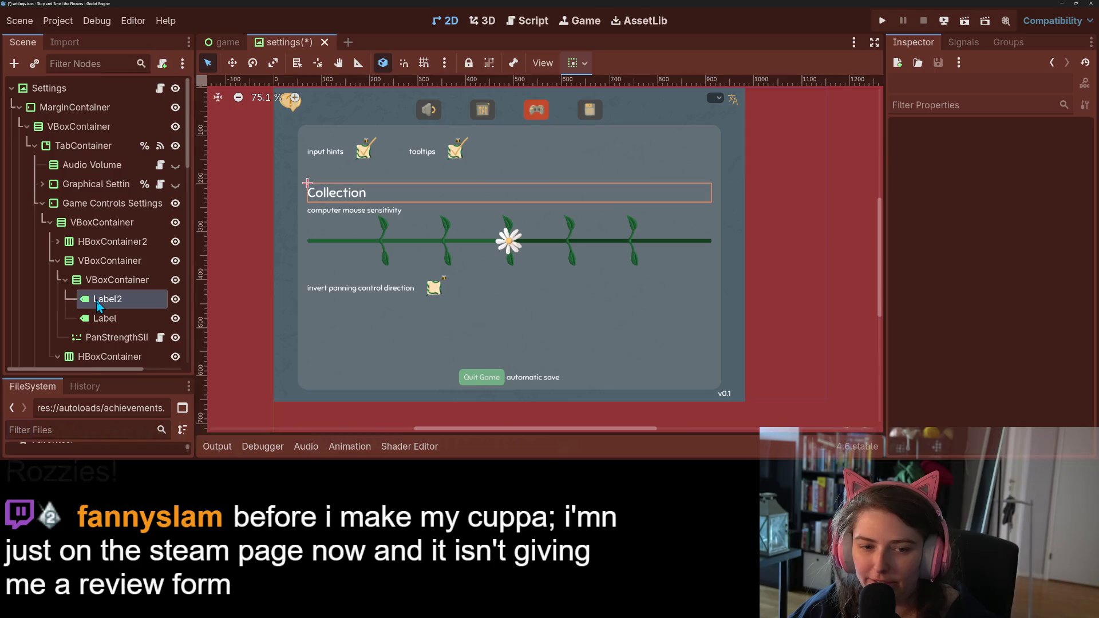
click(100, 294)
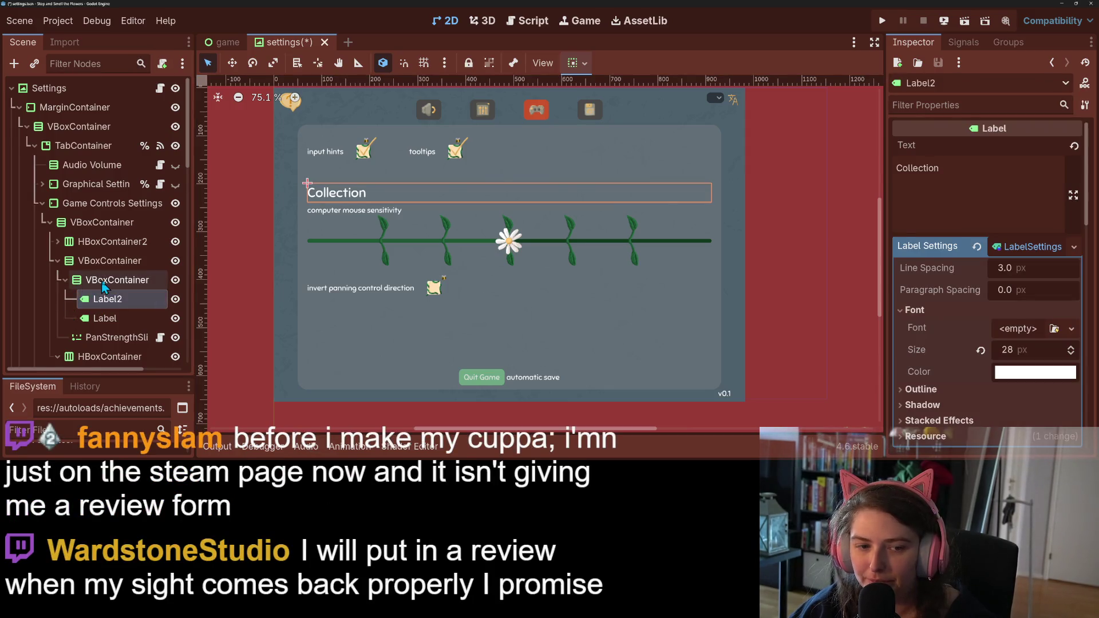
click(115, 280)
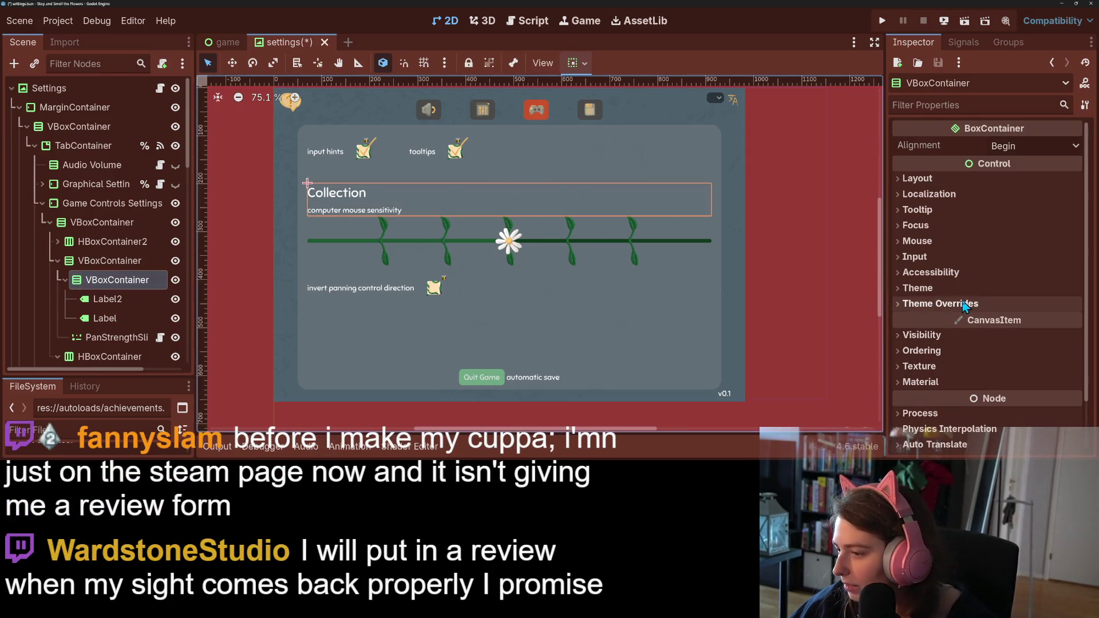
- Set the inner VBoxContainer's Separation constant override to 0
click(940, 303)
click(932, 319)
click(1011, 338)
text(0)
key(Return)
- Set the settings rows container's Separation to 50 and save the settings scene
click(711, 385)
scroll(710, 385, down, 3)
scroll(710, 385, up, 2)
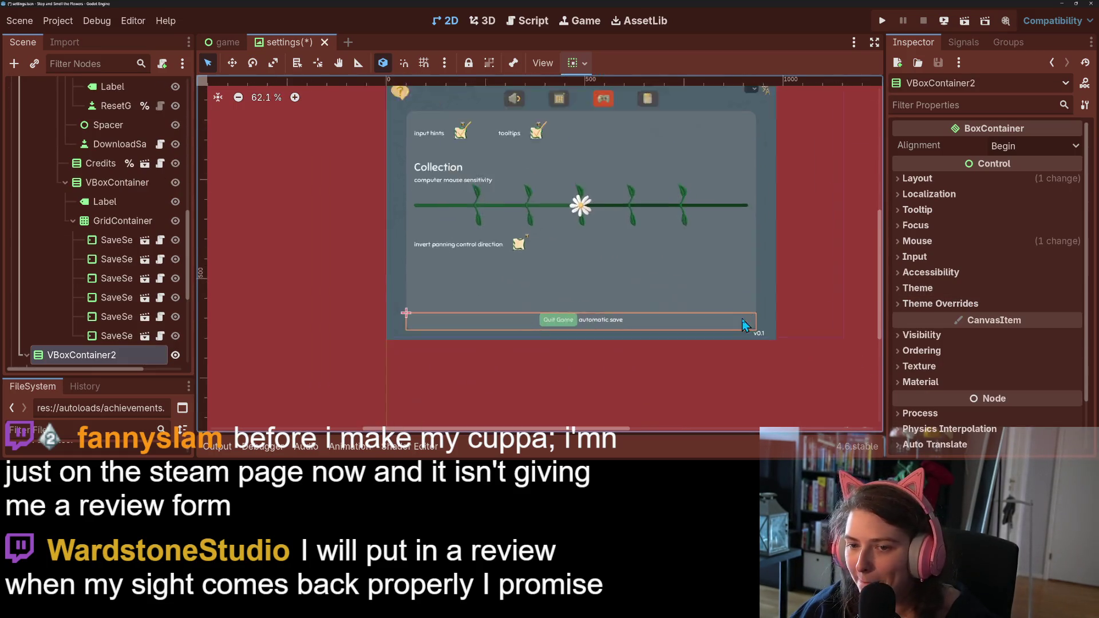
click(372, 182)
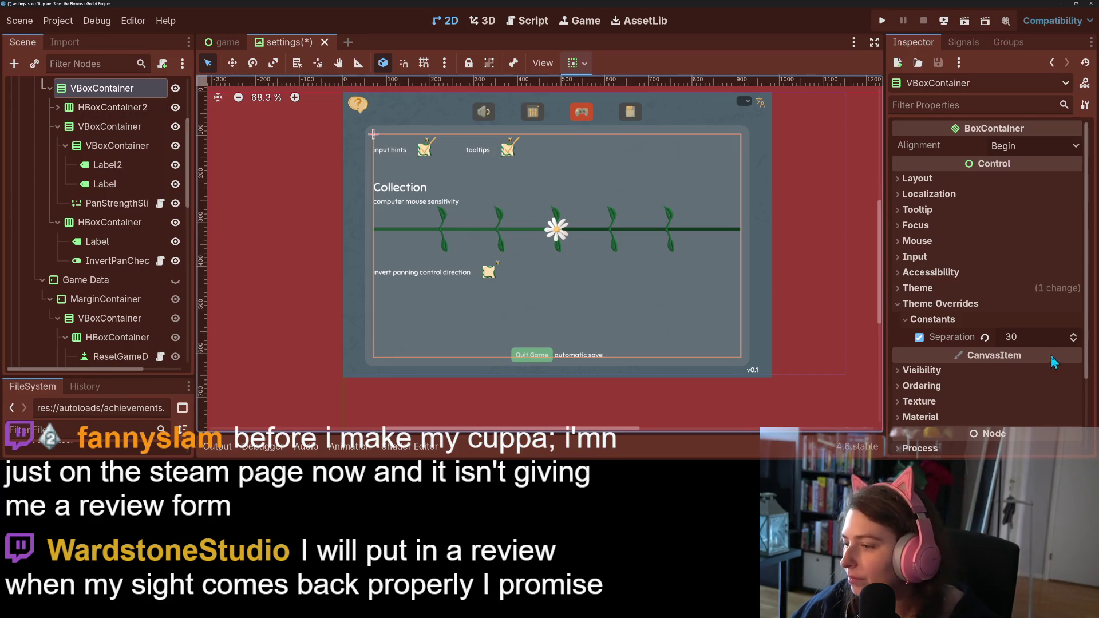
click(1043, 339)
text(60)
key(Return)
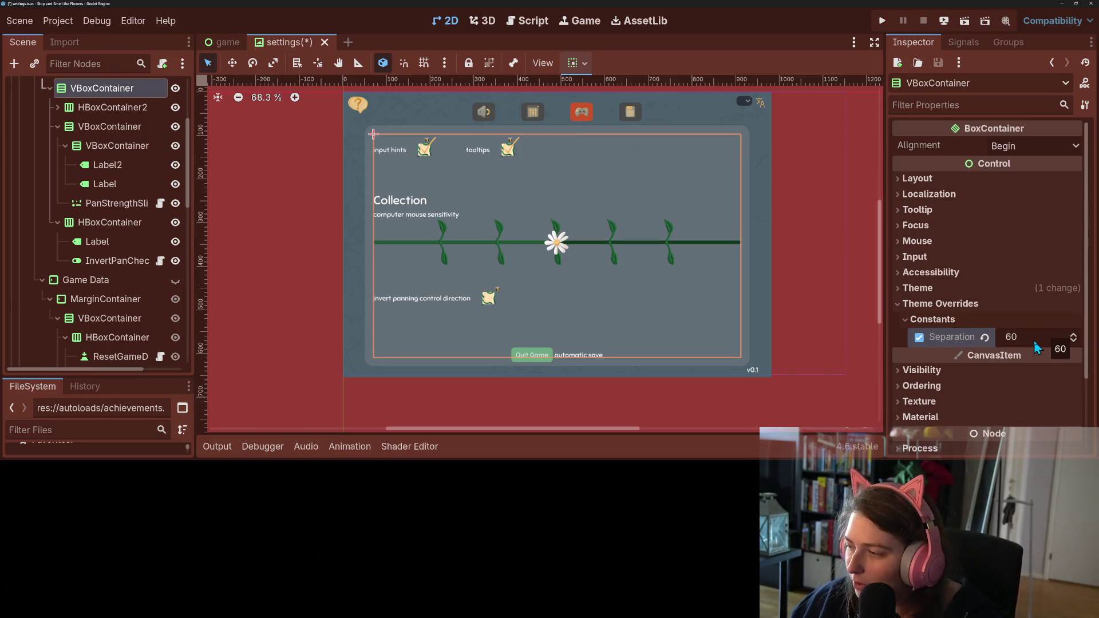
click(1025, 339)
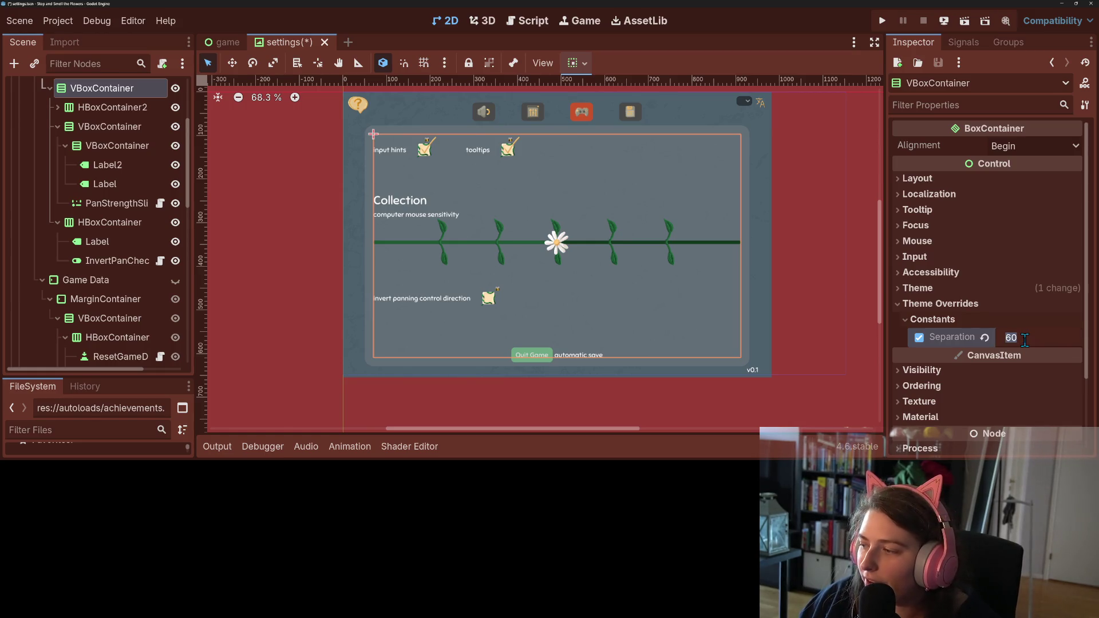
text(50)
key(Return)
click(850, 327)
key(ctrl+s)
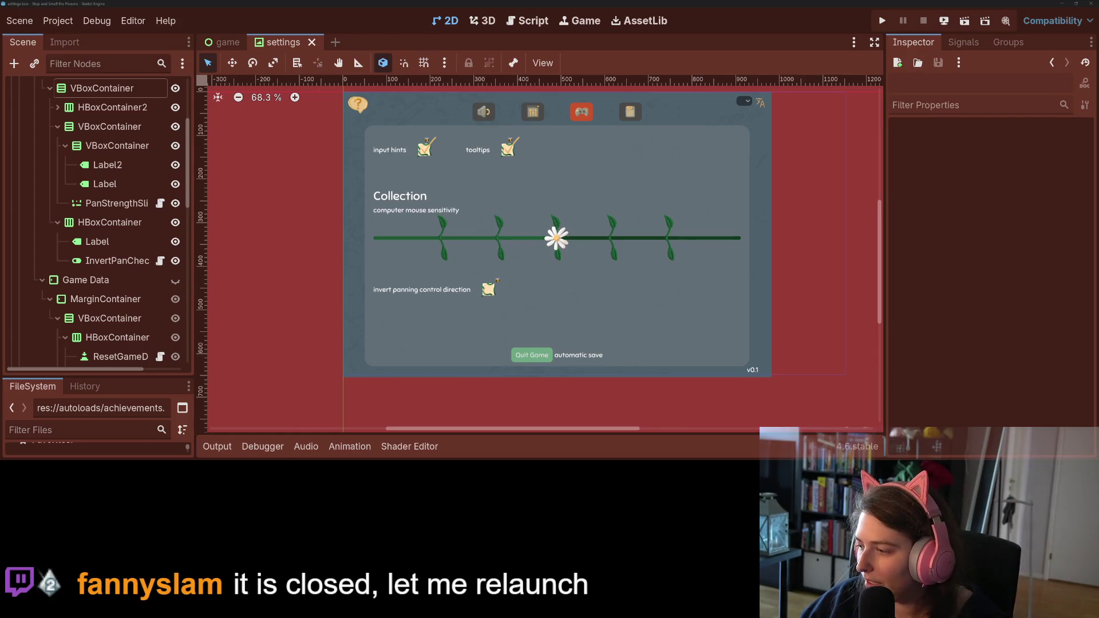
- Go from the game's Steam library page through its store page to the Stop and Smell the Flowers Demo store page
key(alt+Tab)
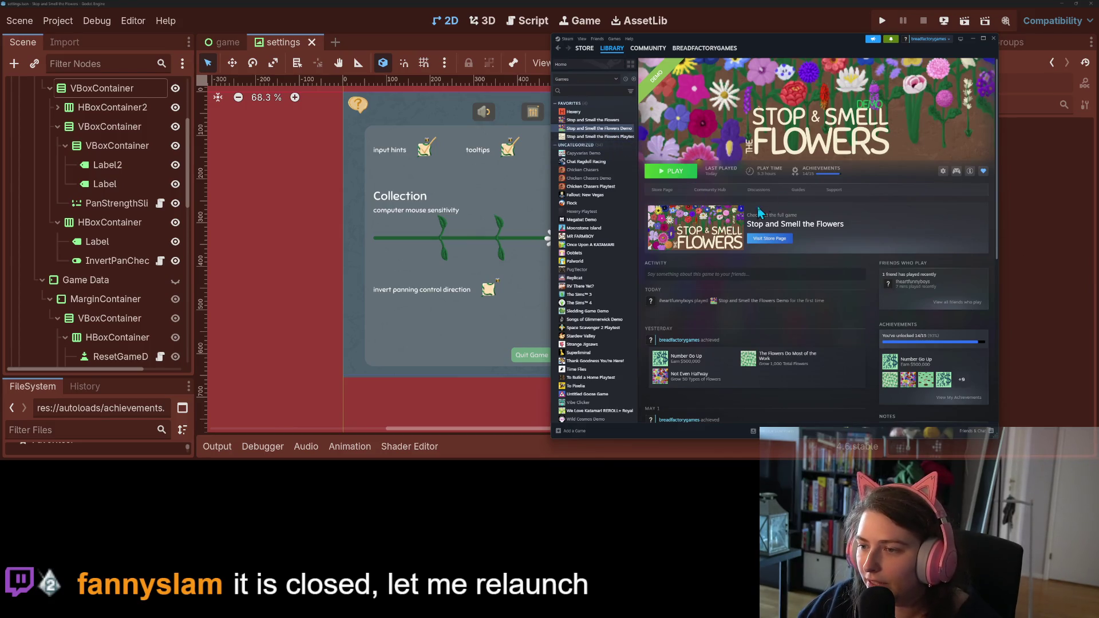
click(774, 240)
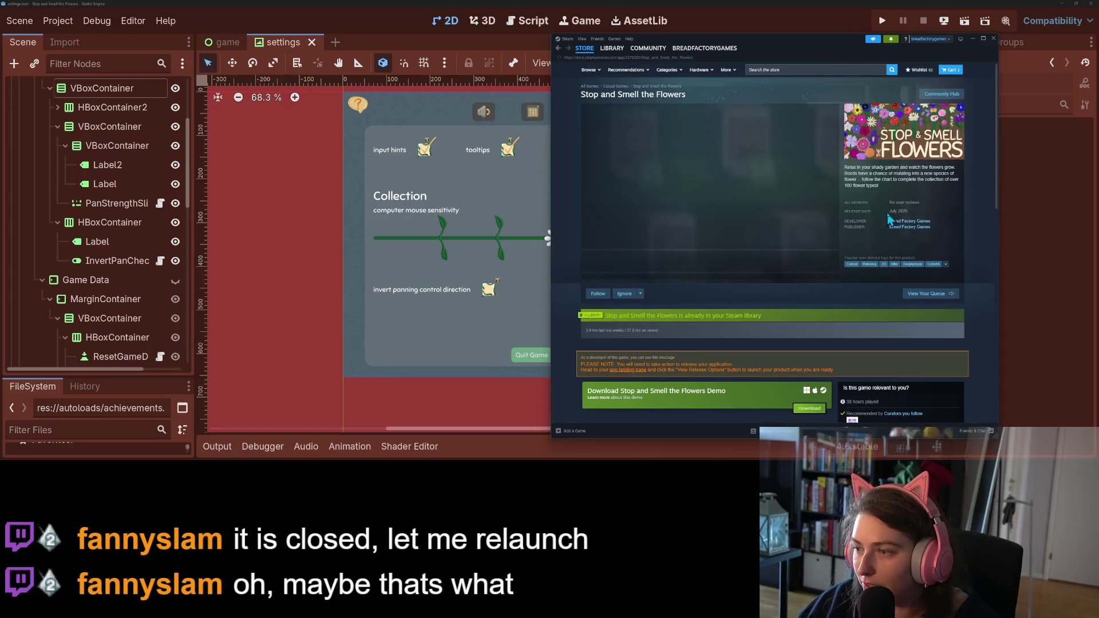
scroll(618, 344, down, 2)
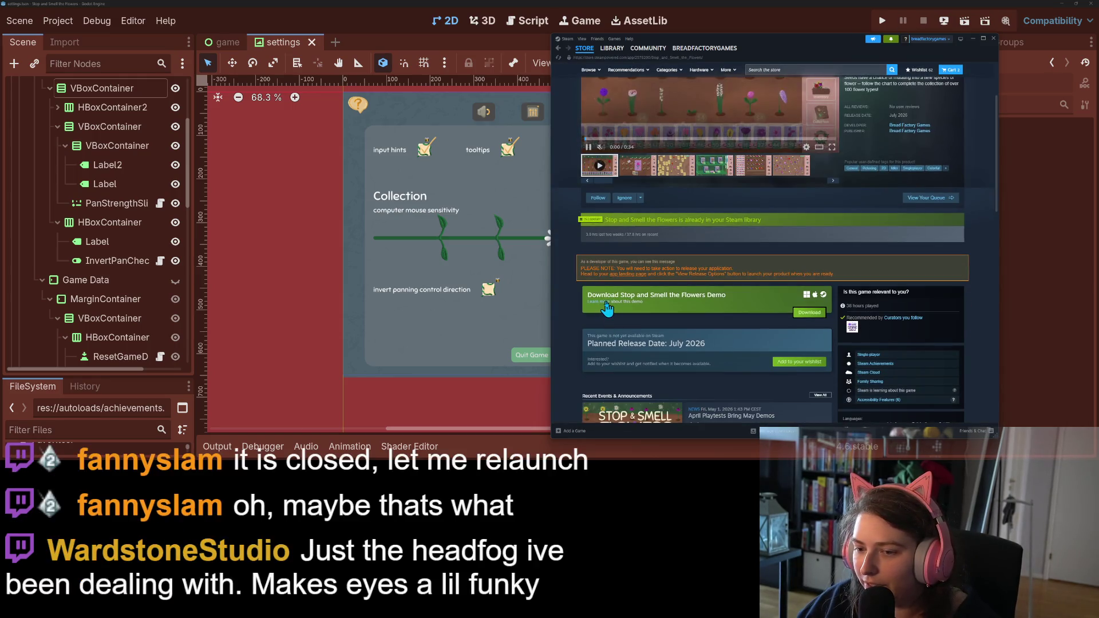
click(646, 307)
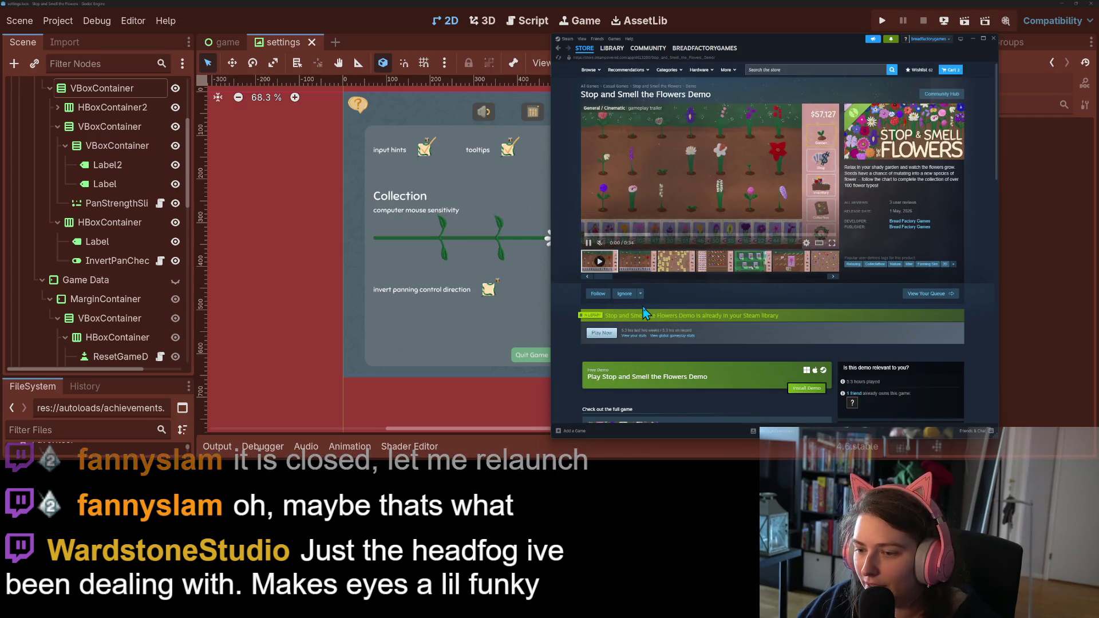
scroll(704, 199, down, 2)
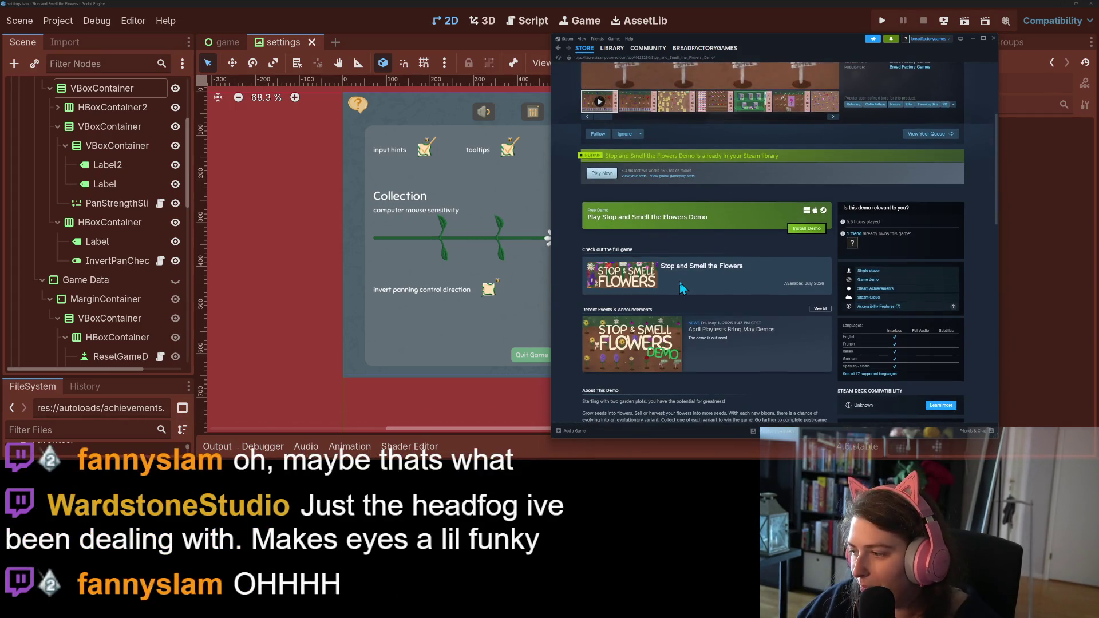
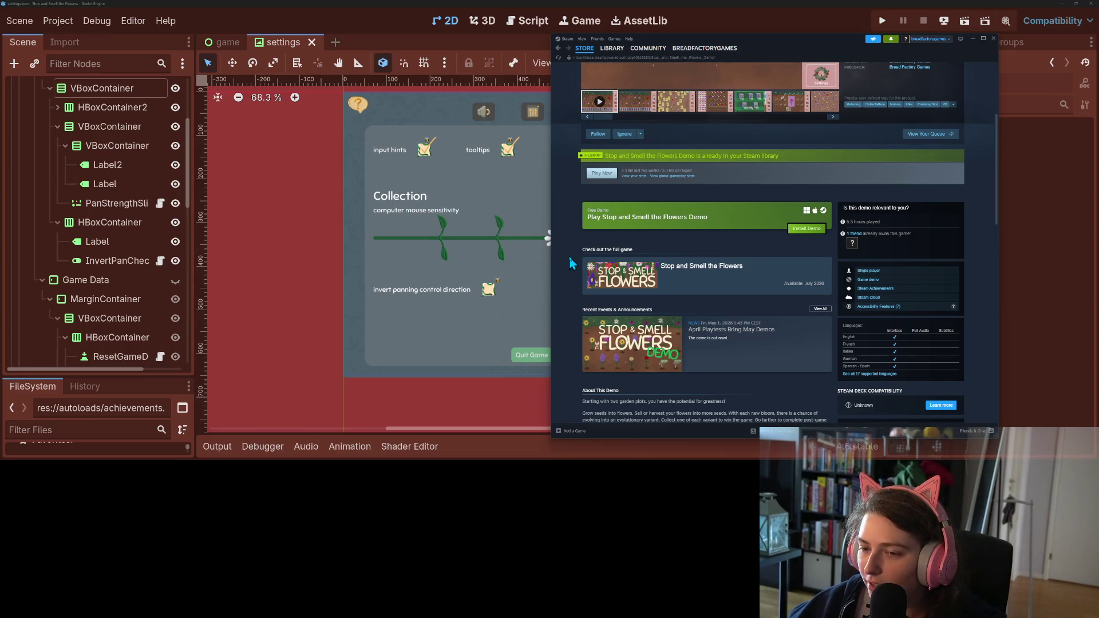
- Close the Steam store page and pan the 2D canvas toward the settings panel
click(995, 39)
scroll(827, 236, down, 3)
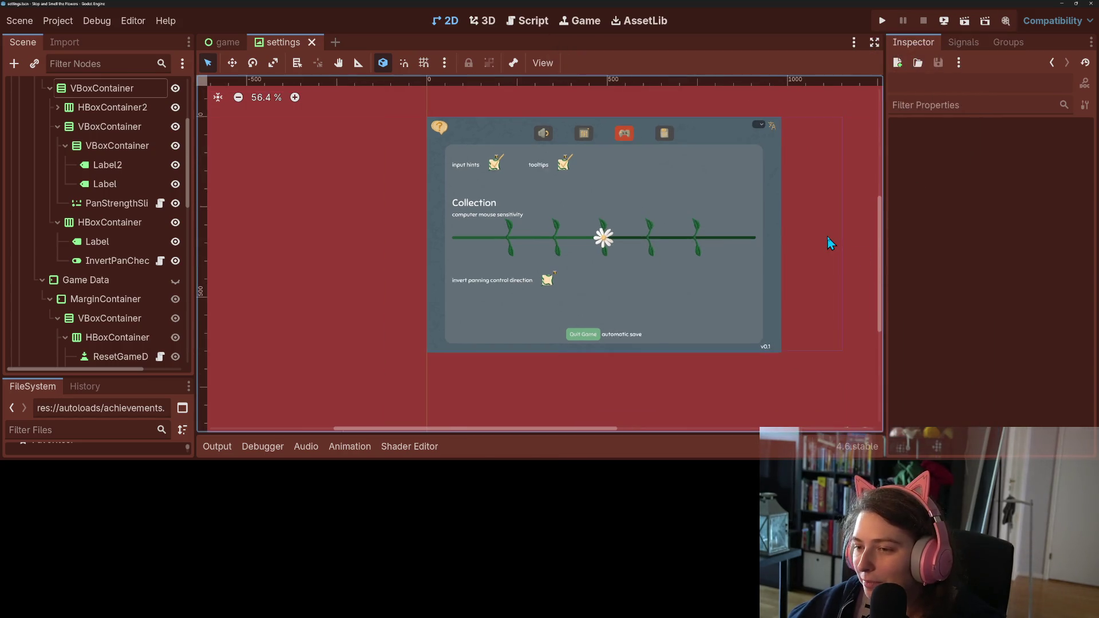
drag(834, 232, 817, 280)
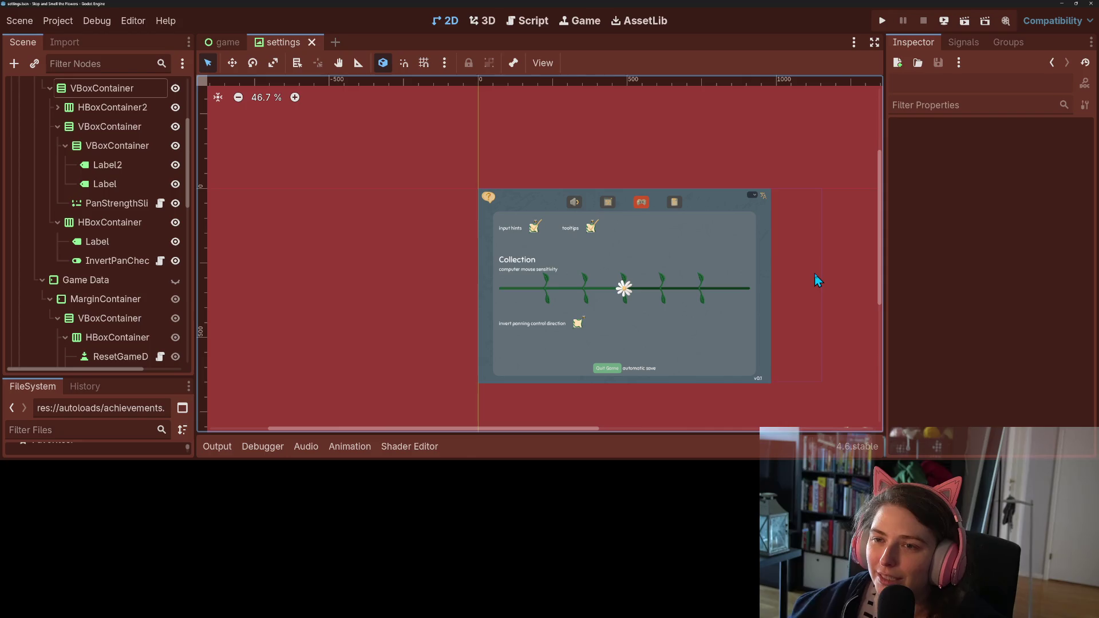
- Zoom in to frame the enlarged settings panel and select the invert-panning row
scroll(777, 304, up, 3)
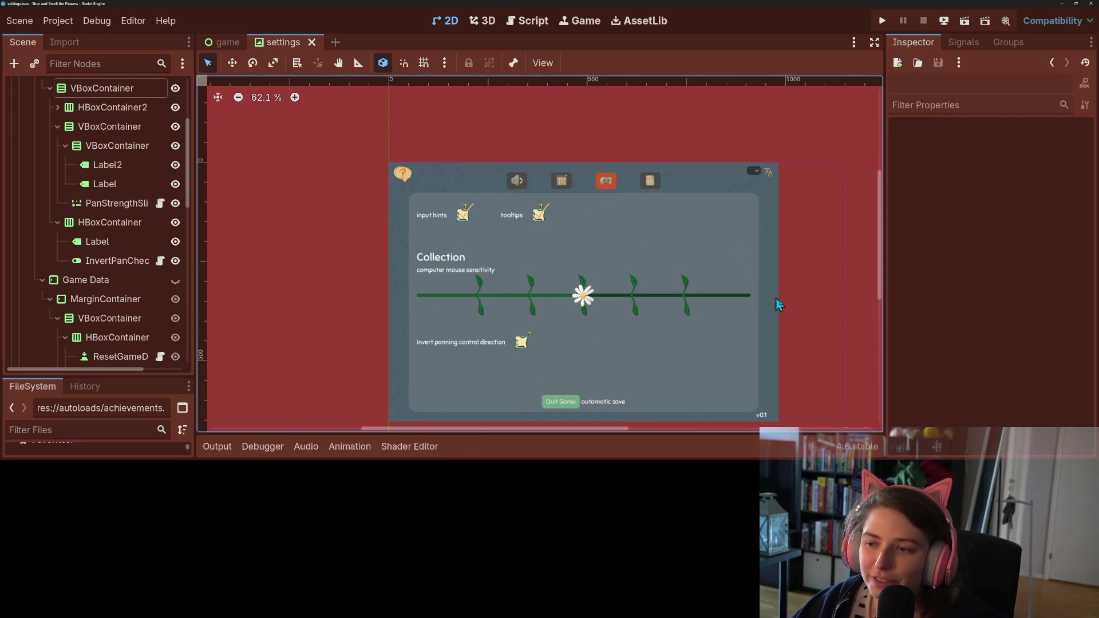
drag(784, 282, 738, 281)
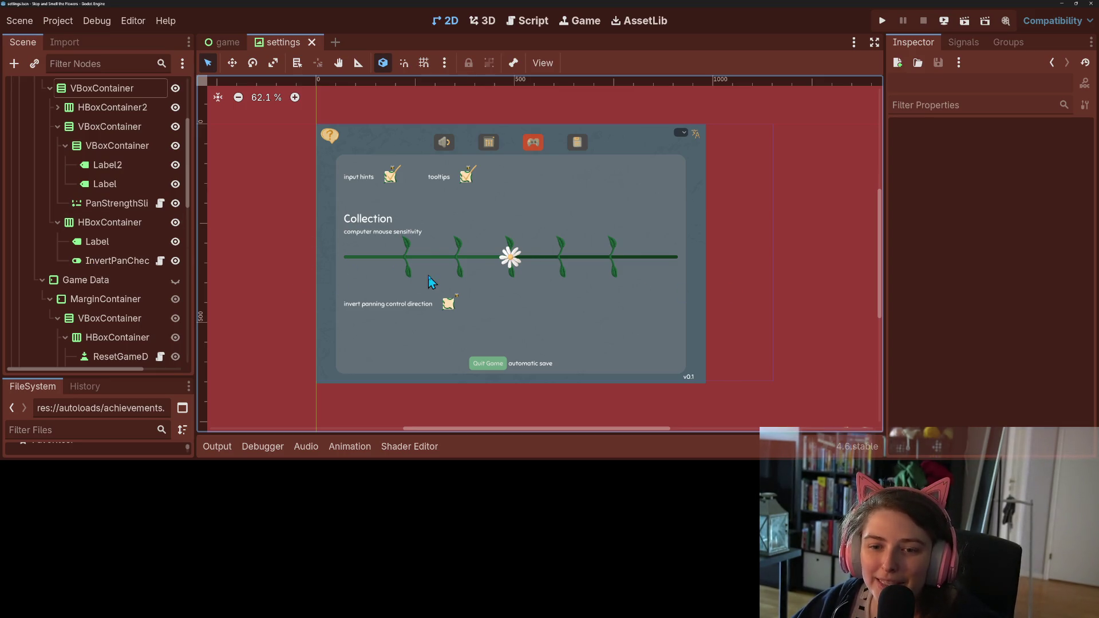
click(398, 233)
- Try a row spacing of 40 on the settings container, then undo back to 50
click(409, 303)
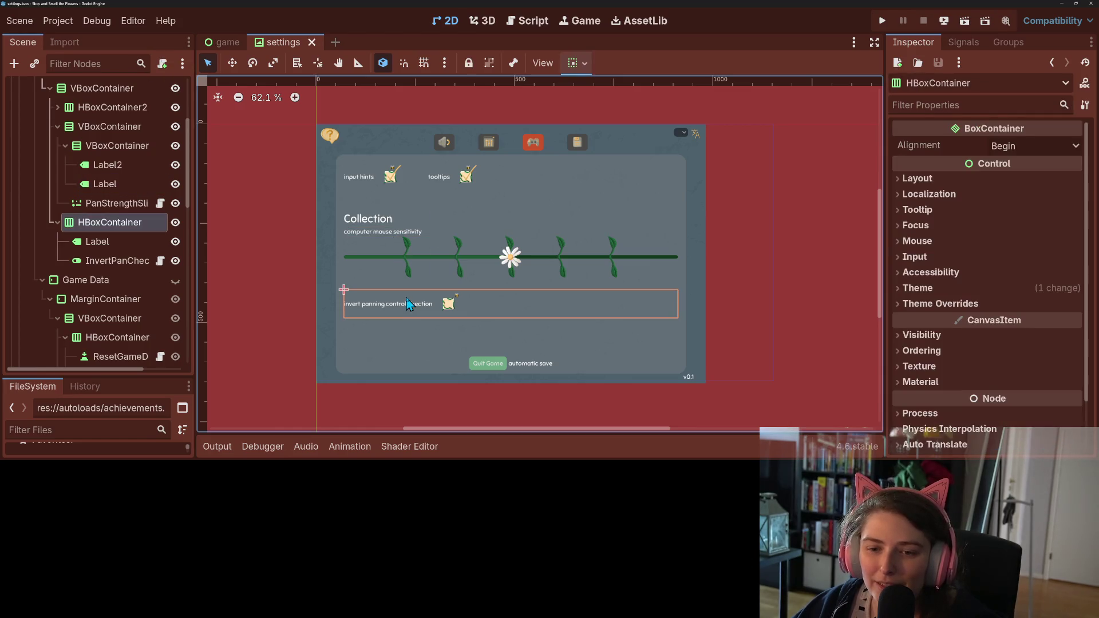
click(75, 92)
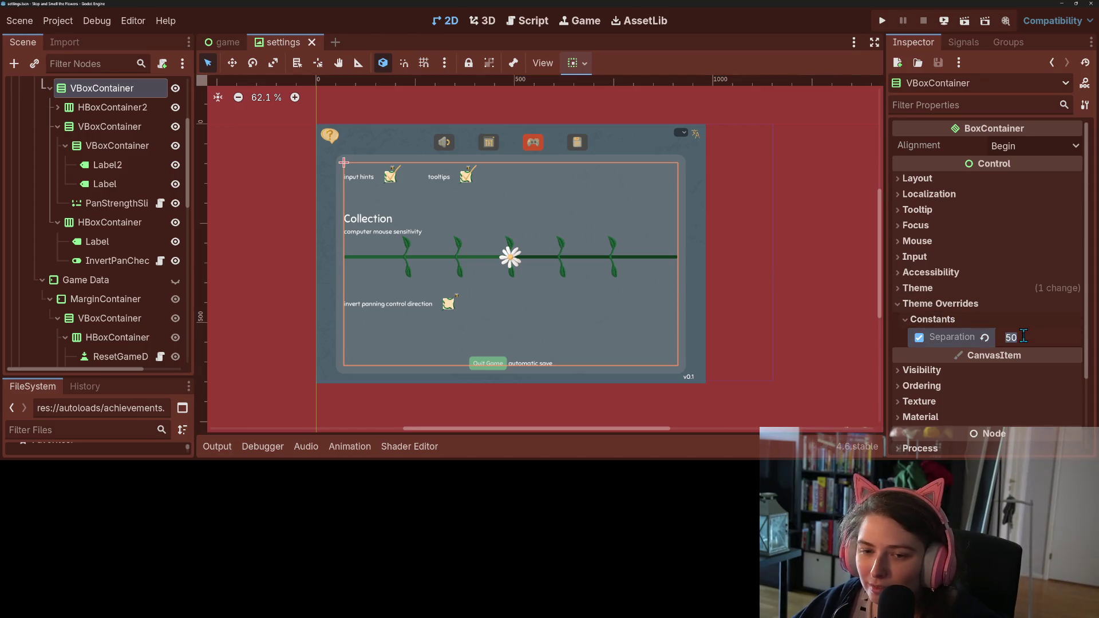
text(40)
key(Return)
key(ctrl+z)
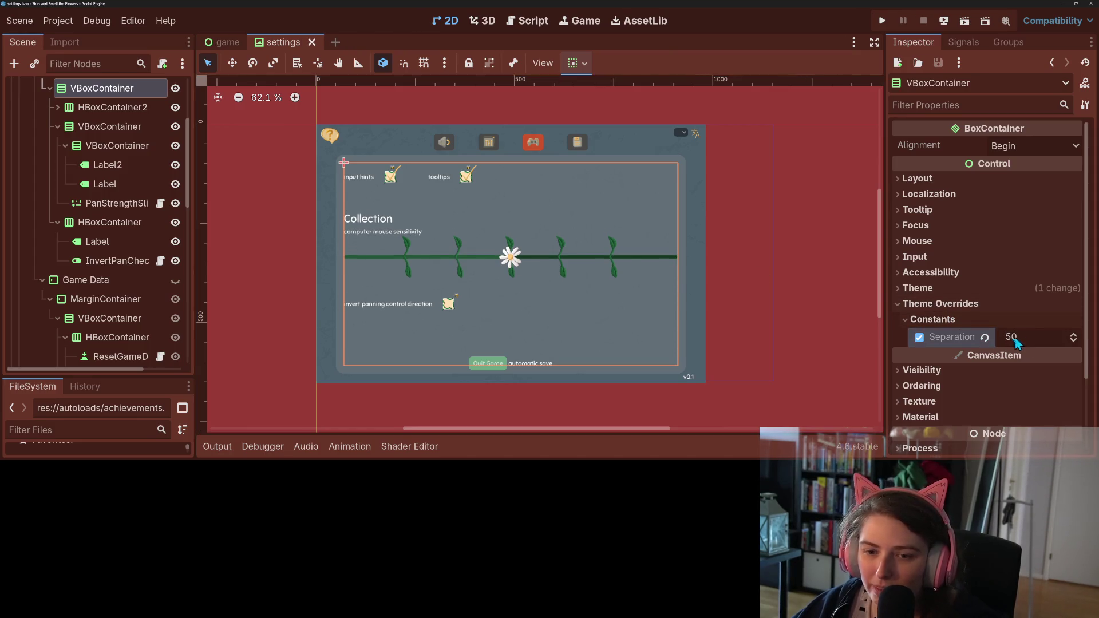
- Move the invert-panning row into the Collection group below the sensitivity slider
click(101, 130)
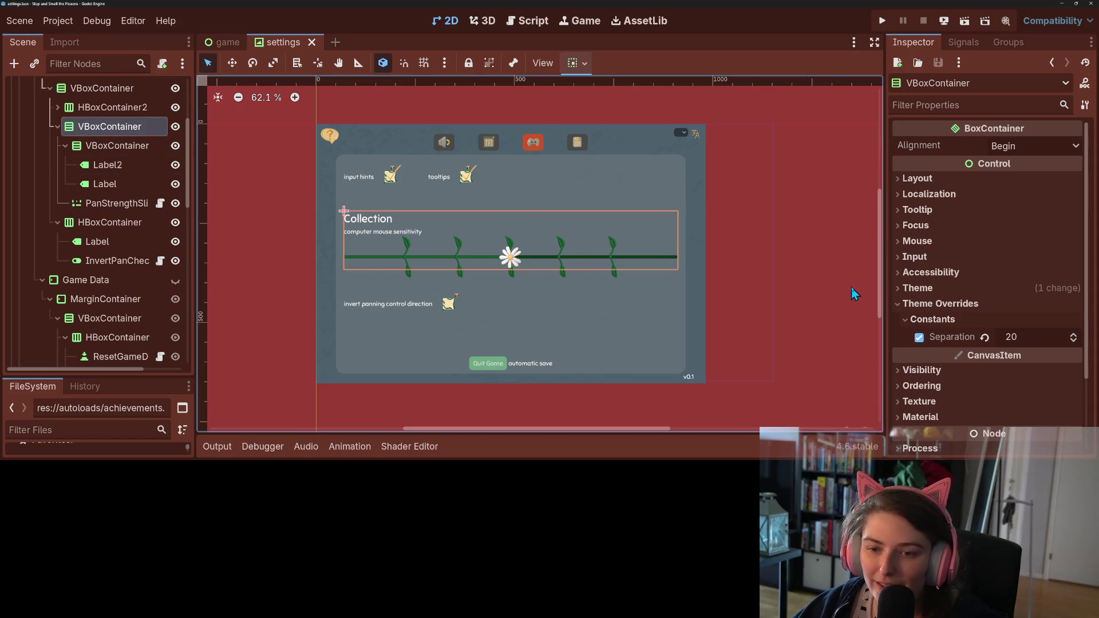
click(94, 222)
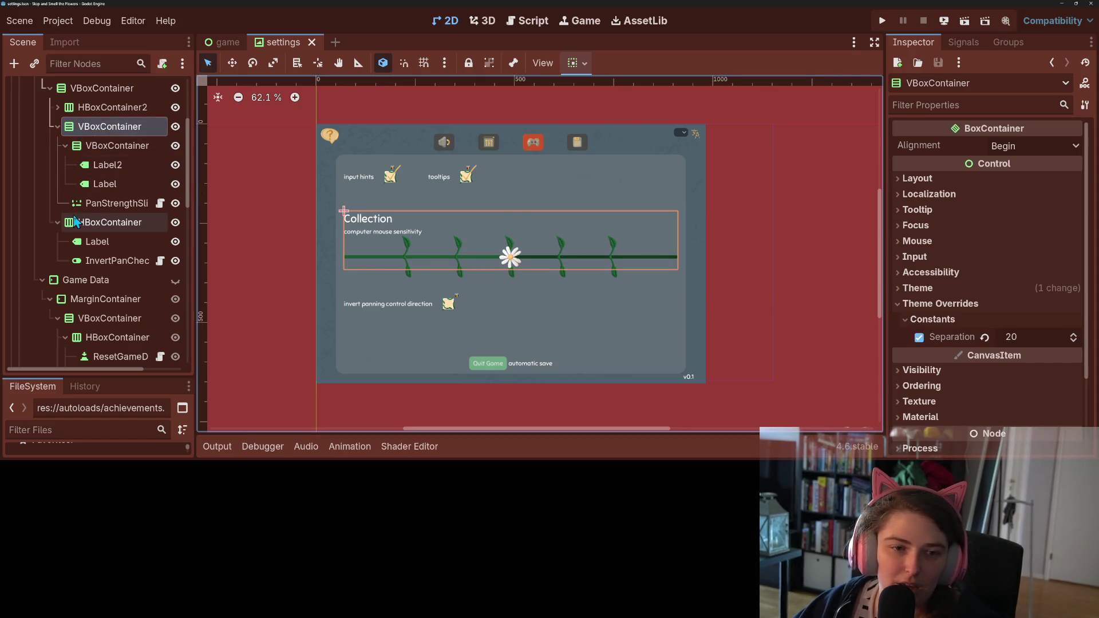
click(85, 148)
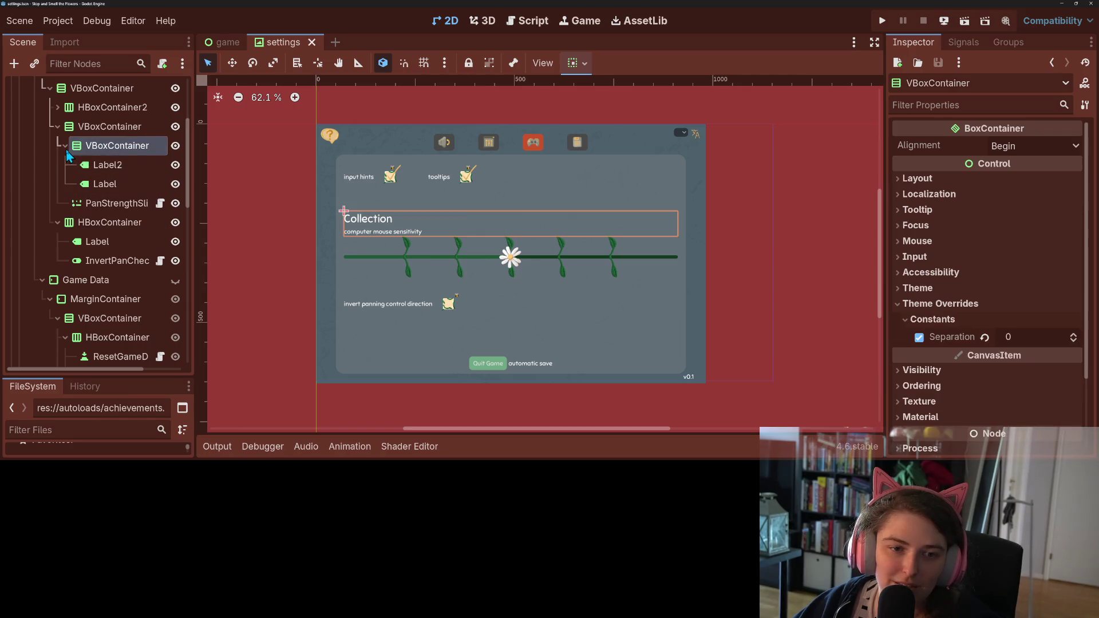
click(65, 146)
click(57, 183)
mouse_move(97, 184)
mouse_down()
mouse_move(80, 128)
mouse_move(85, 150)
mouse_up()
- Check the margin and Collection containers, clear the selection, and save the settings scene
click(95, 222)
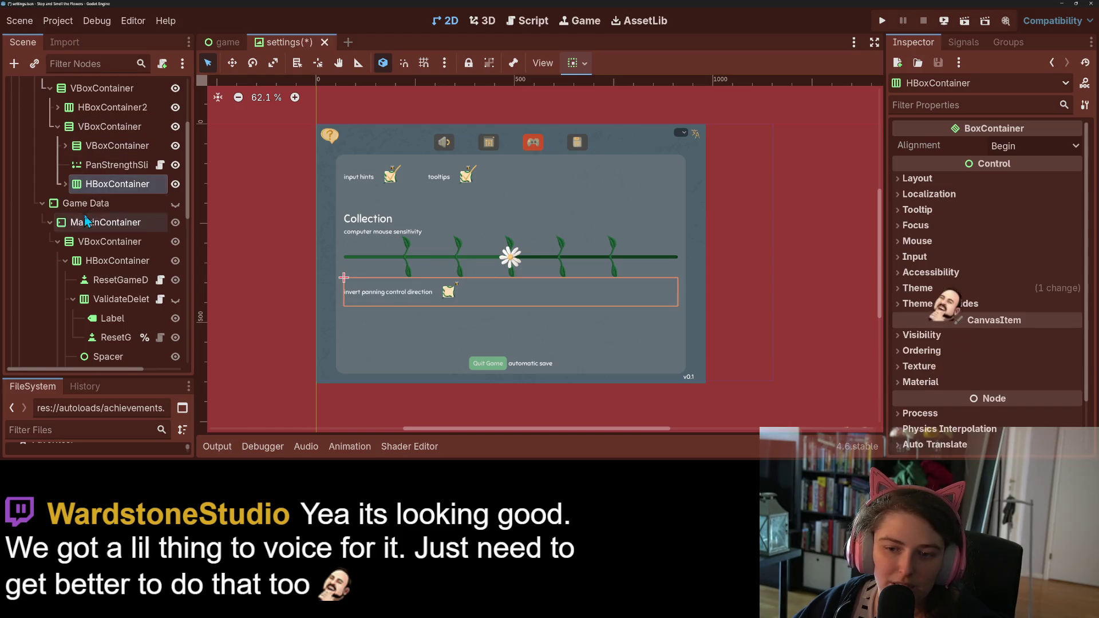
click(89, 127)
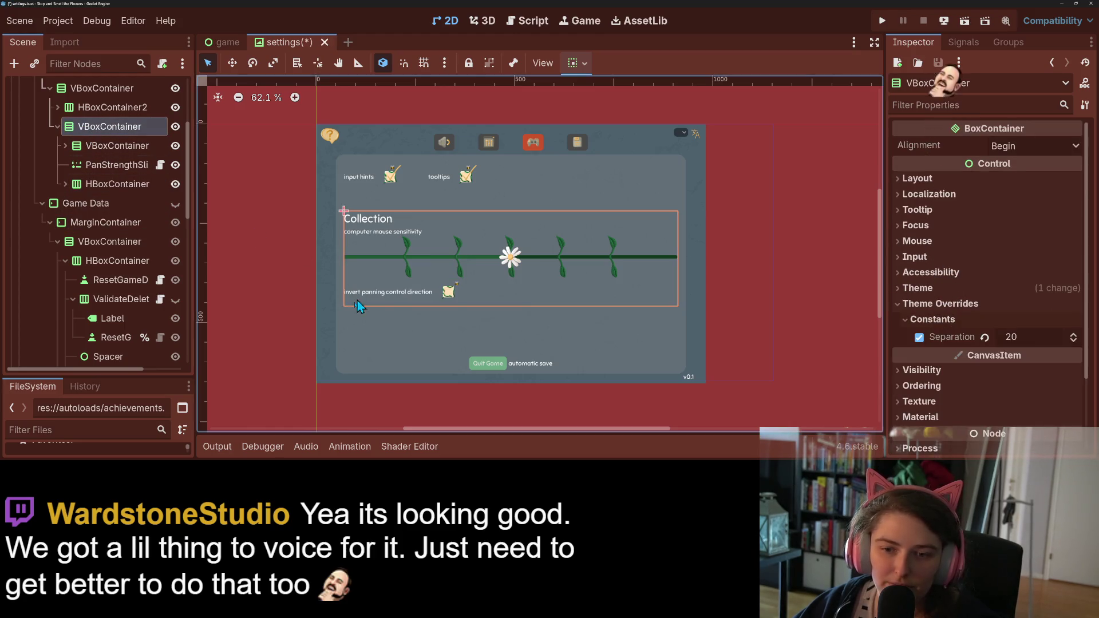
click(263, 335)
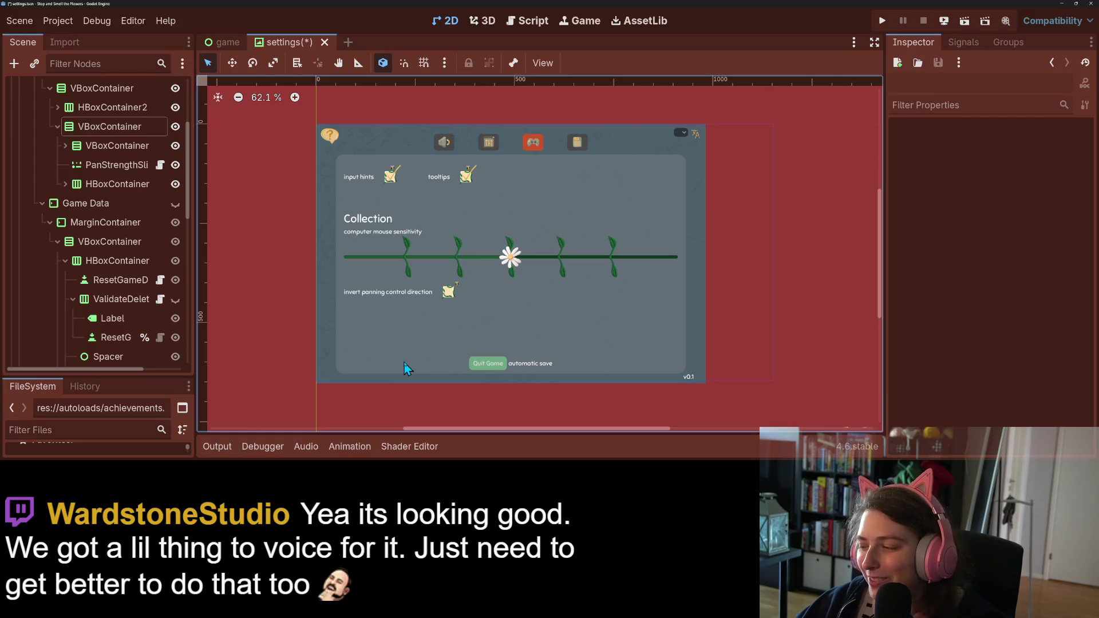
key(ctrl+s)
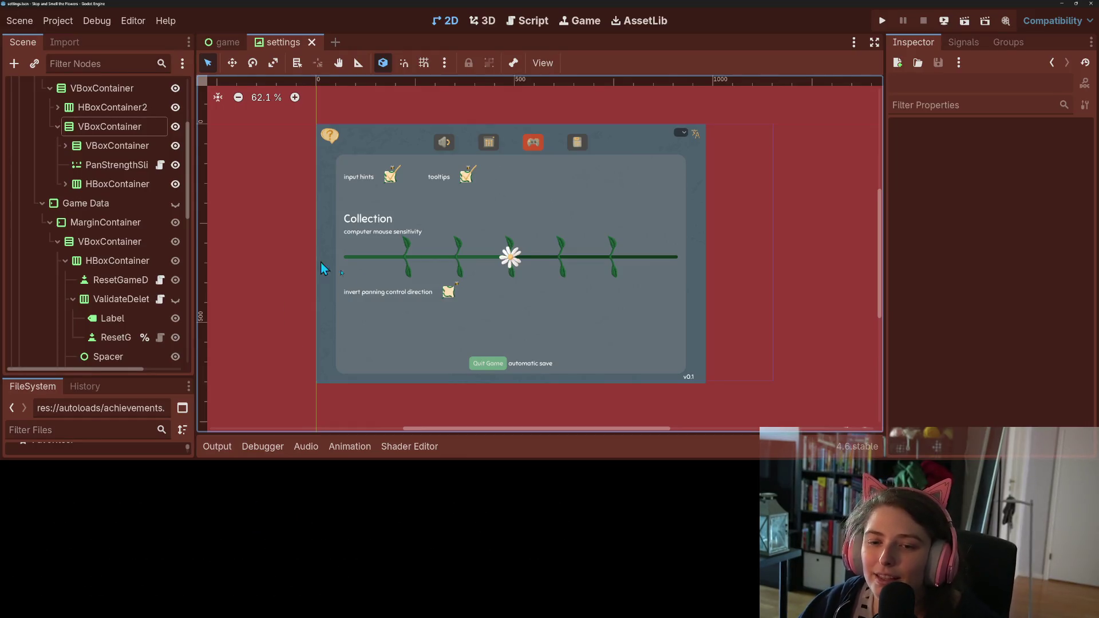
scroll(383, 316, up, 2)
scroll(407, 319, down, 2)
drag(415, 342, 475, 310)
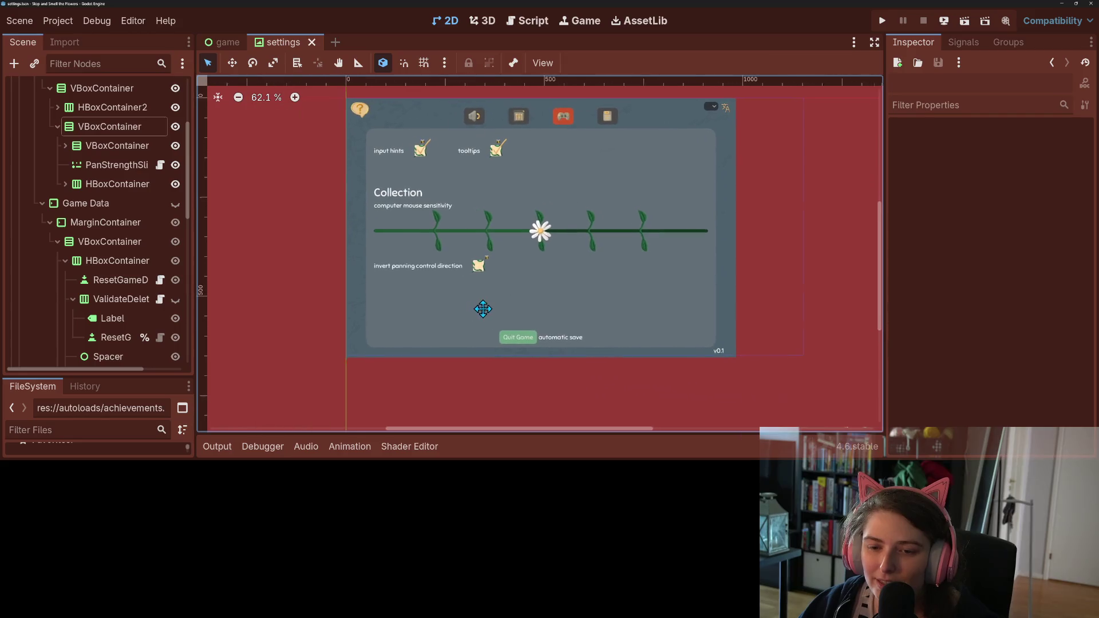
click(399, 195)
click(319, 262)
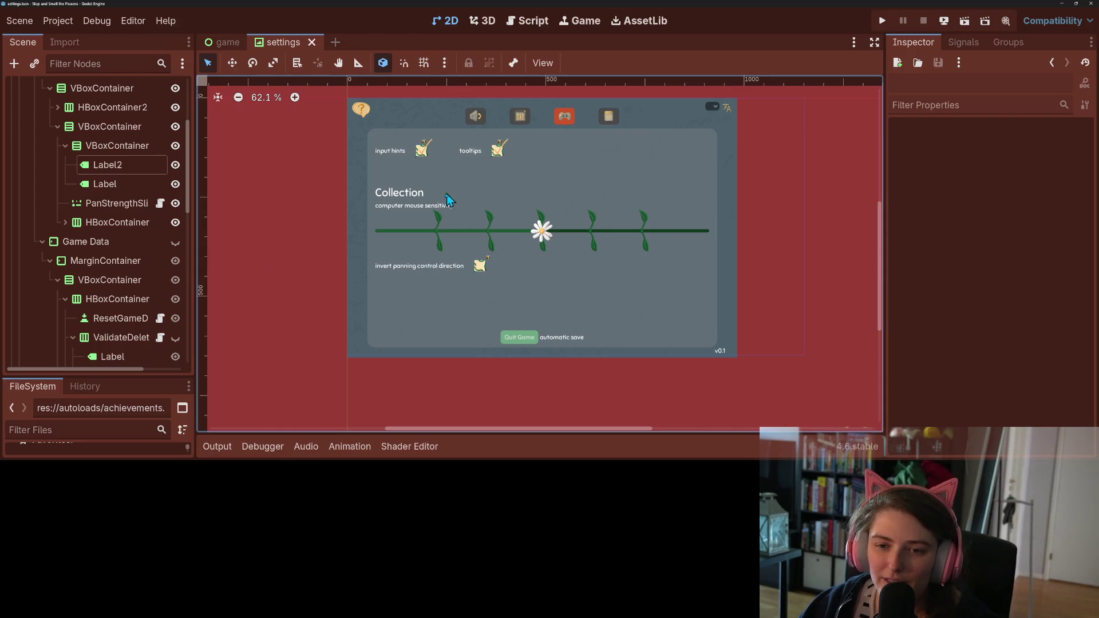
click(411, 195)
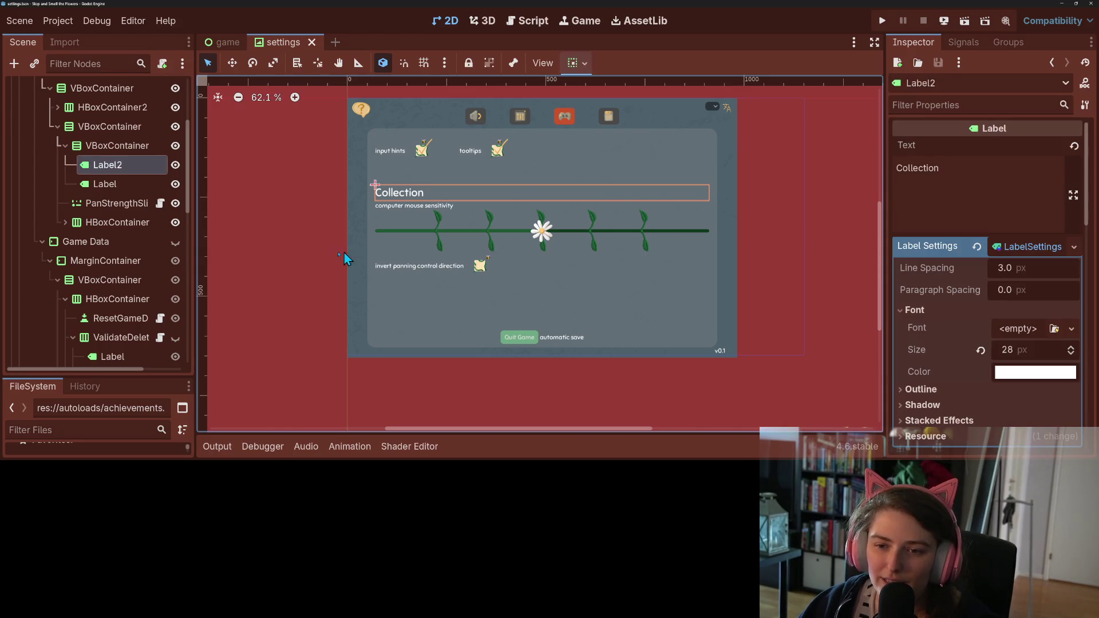
click(355, 357)
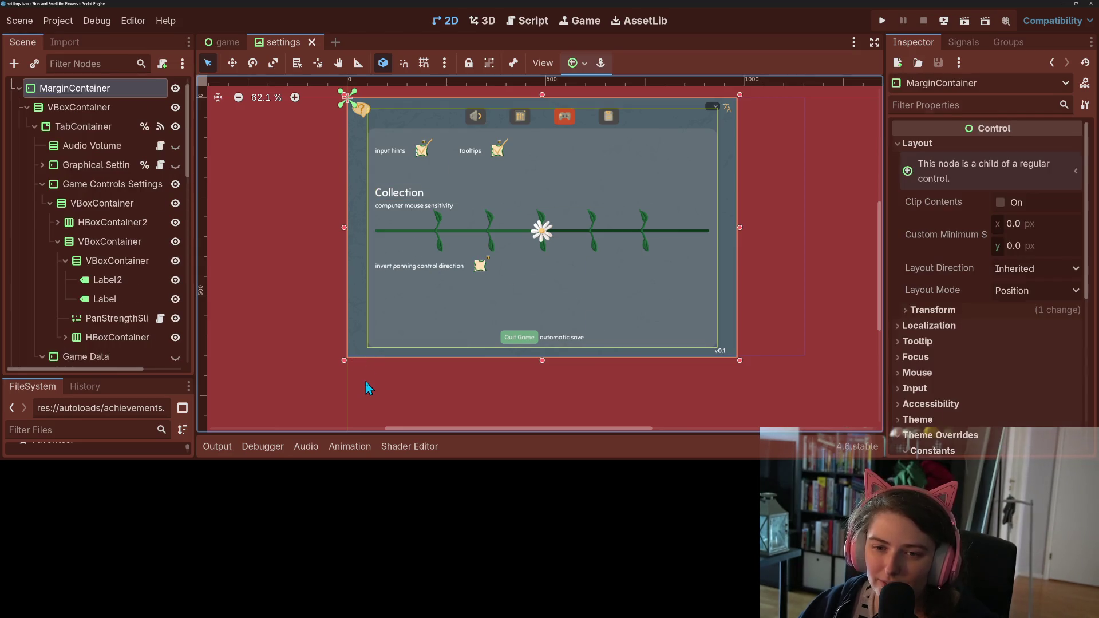
click(367, 382)
scroll(371, 378, down, 4)
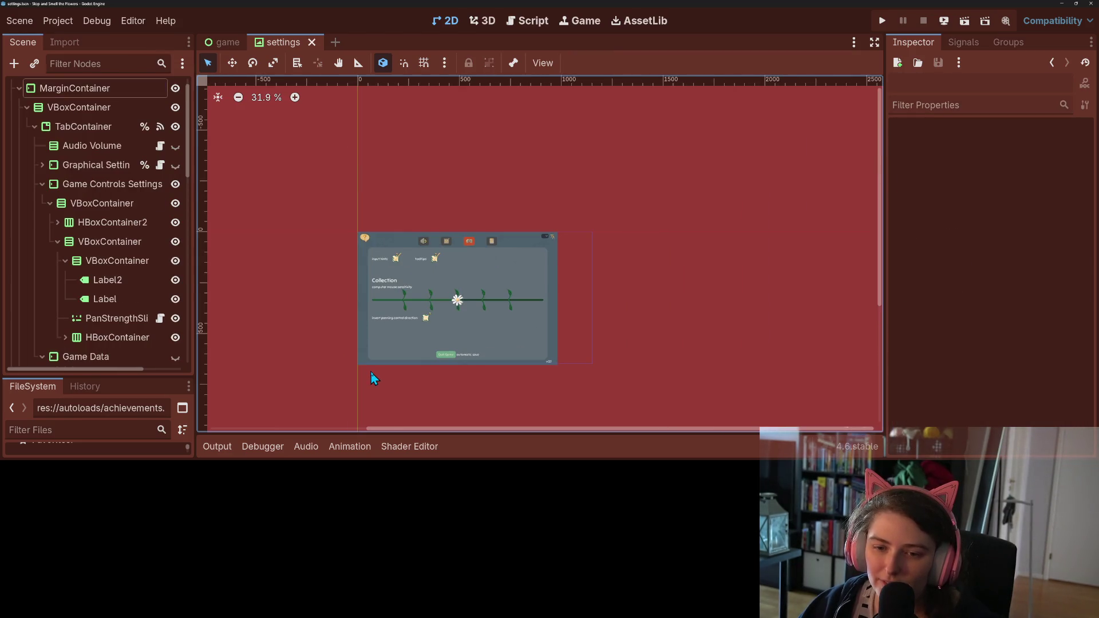
scroll(372, 377, up, 5)
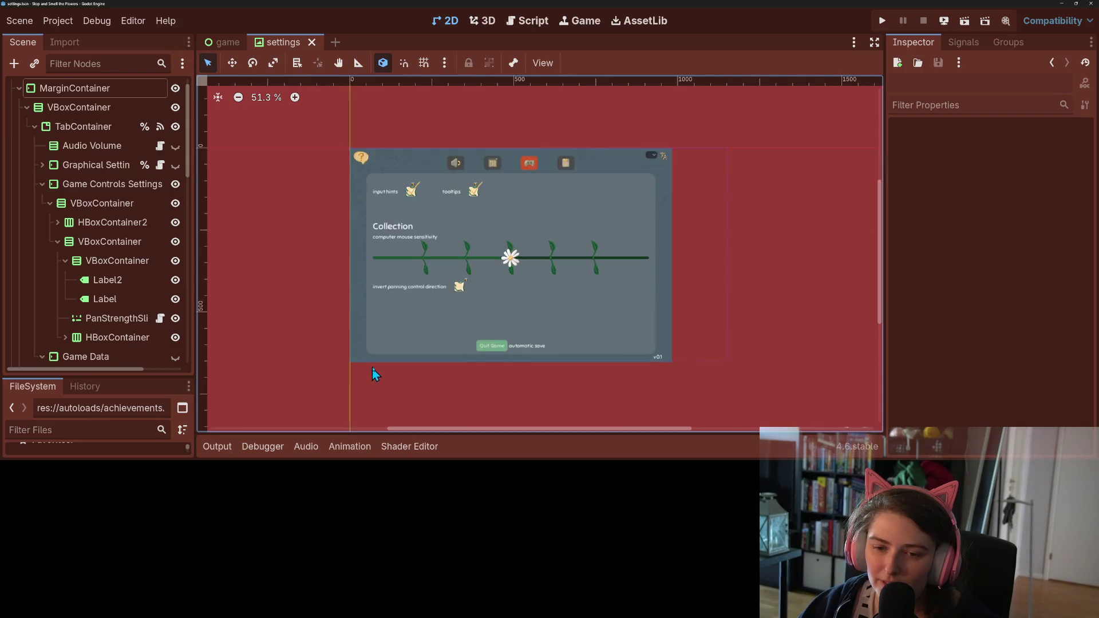
click(424, 168)
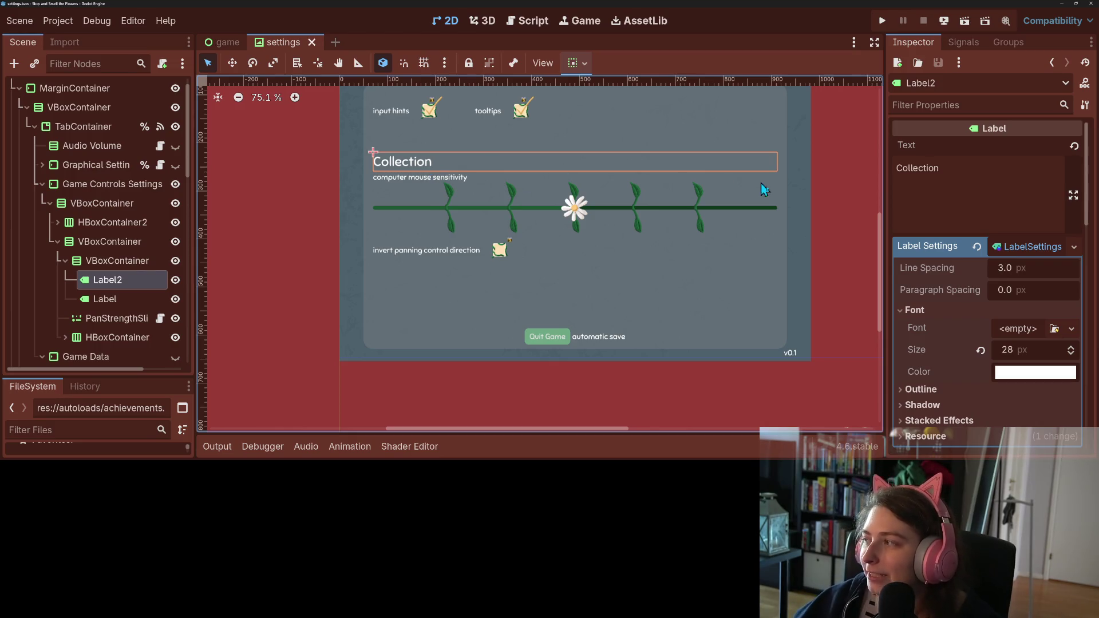
click(248, 293)
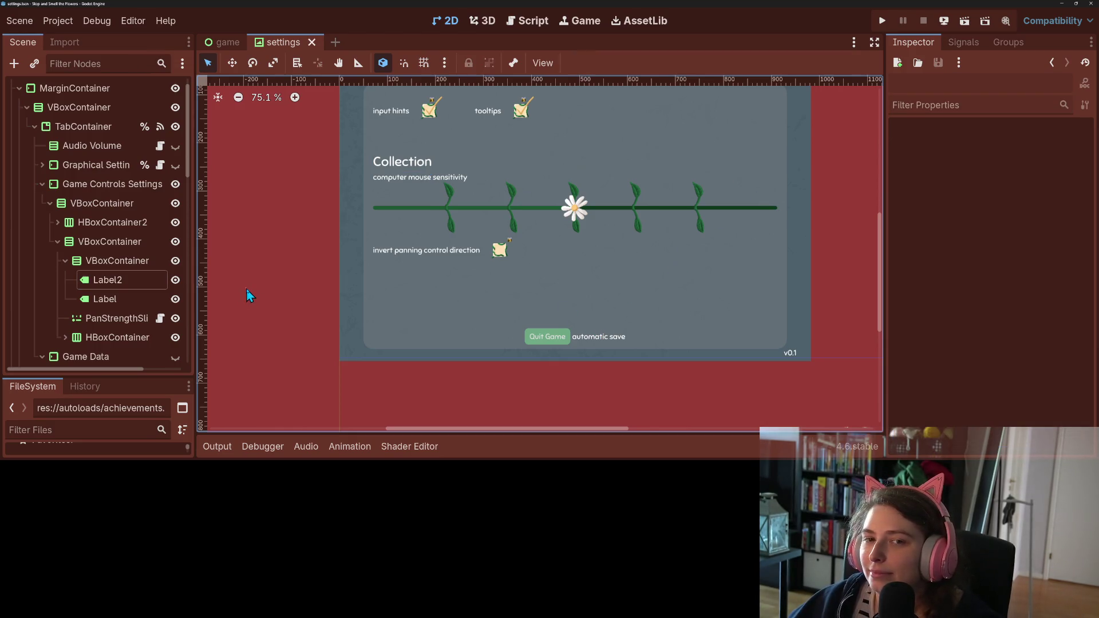
scroll(296, 301, down, 10)
scroll(367, 334, up, 7)
drag(414, 343, 349, 337)
key(ctrl+s)
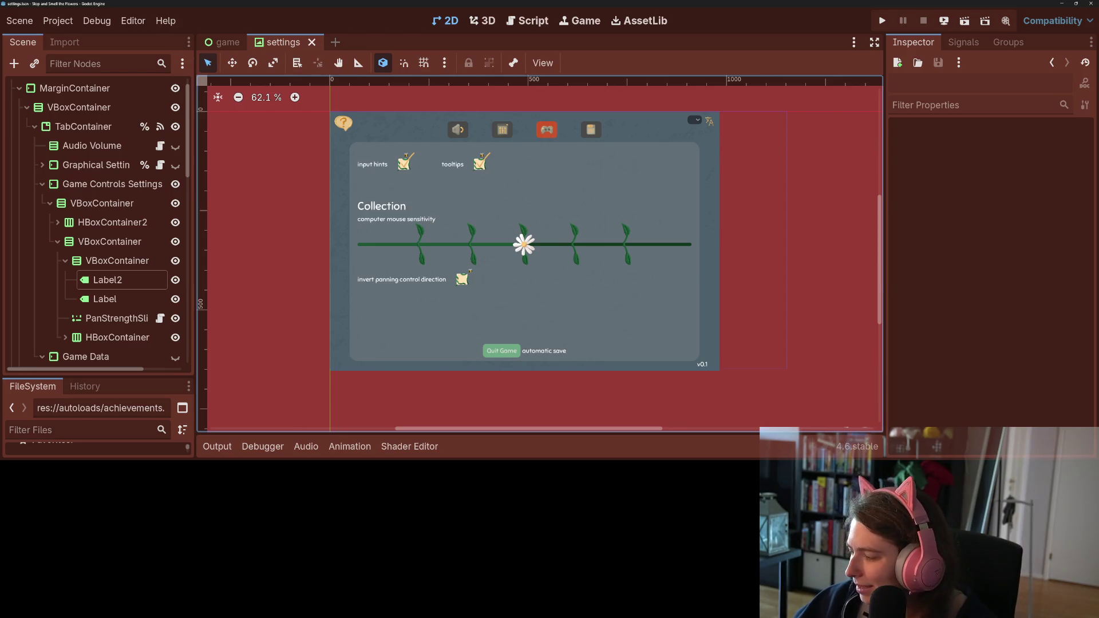
key(alt+Tab)
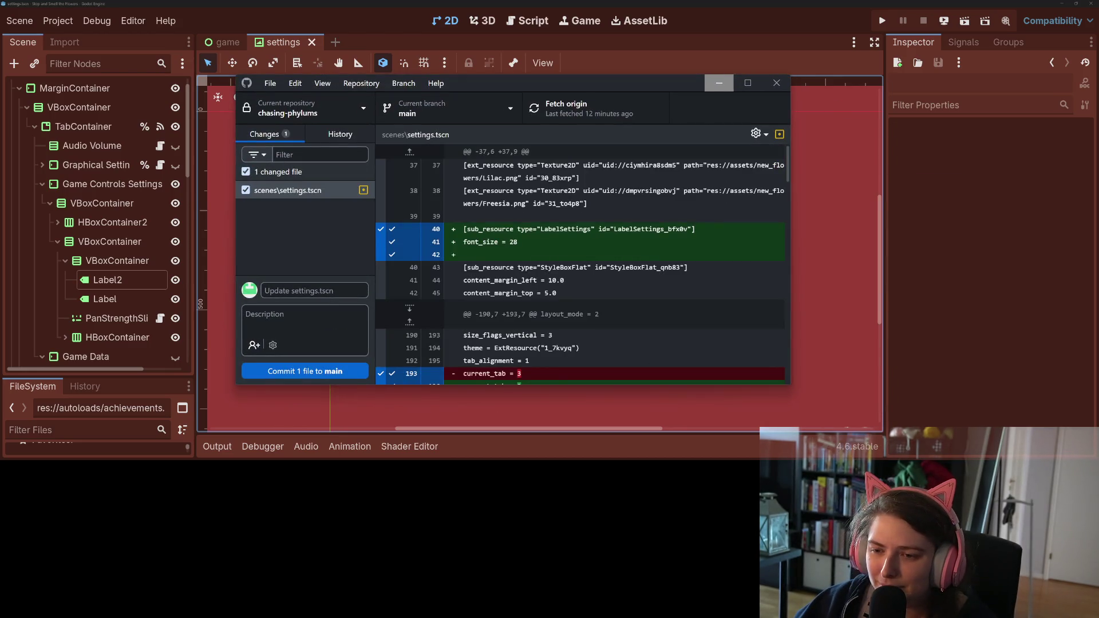
- Commit settings.tscn to main as 'adds lbl for collection over pan input settings' and push to origin
click(338, 291)
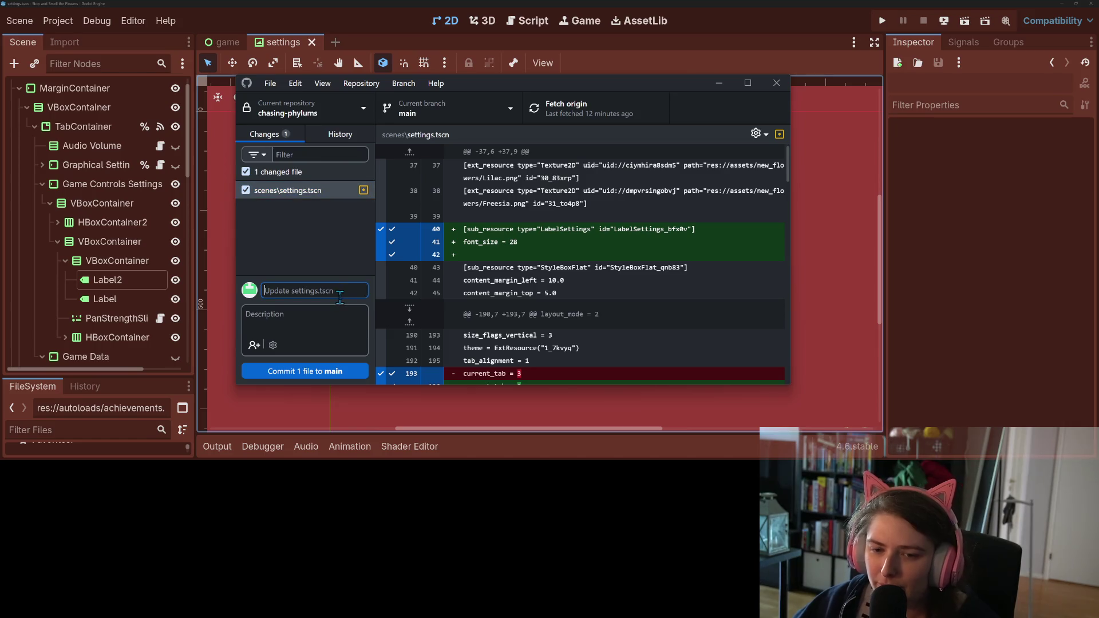
text(adds lbl for col)
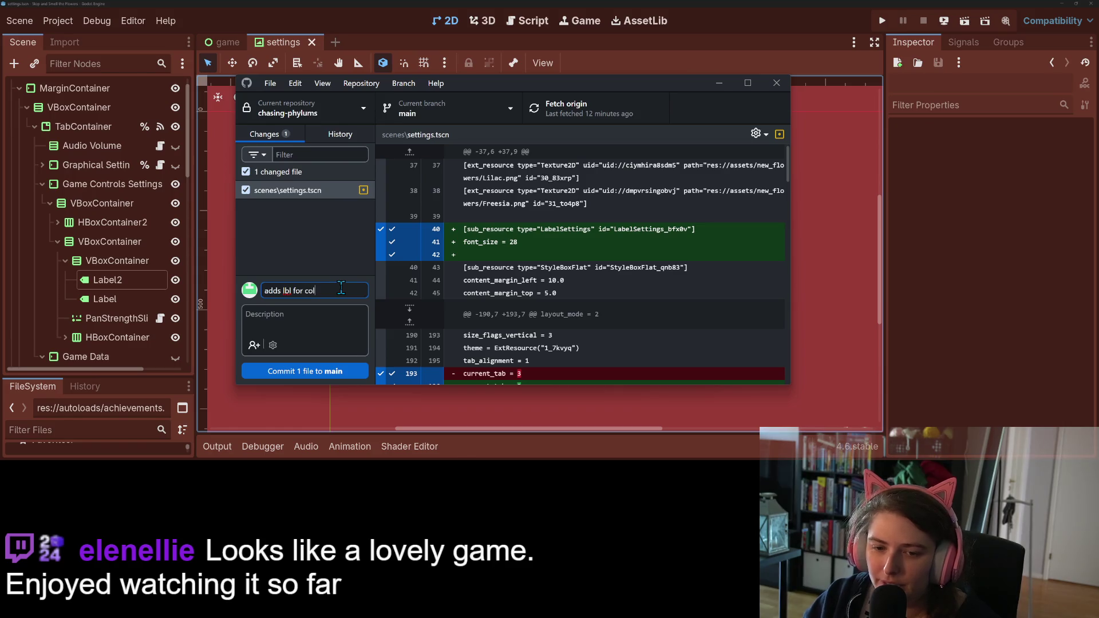
text(tion over pan)
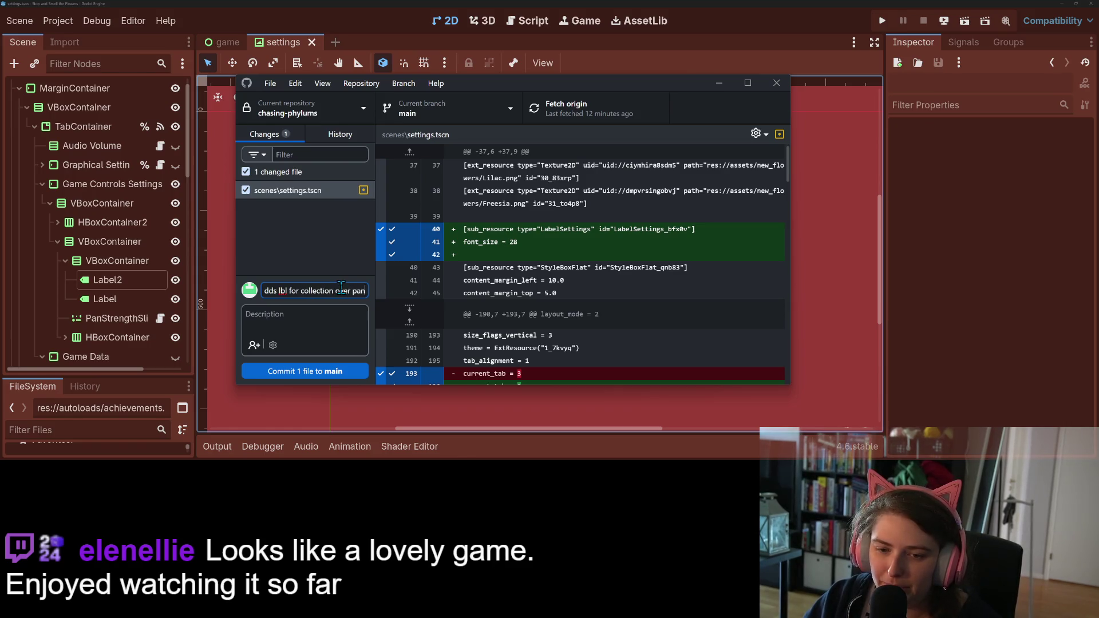
text( input settings)
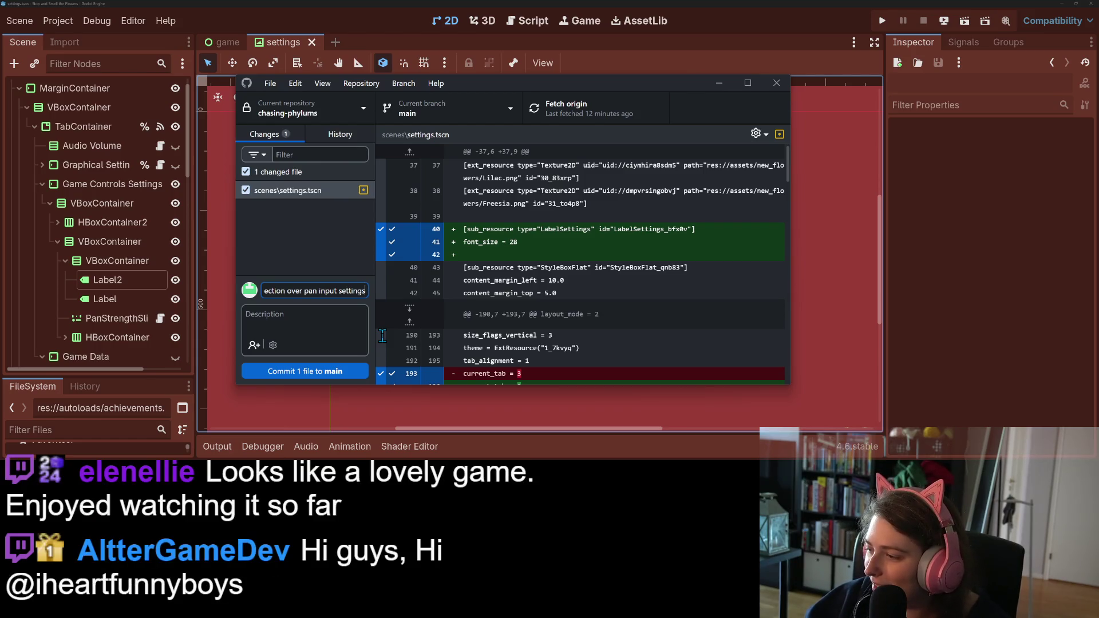
click(304, 371)
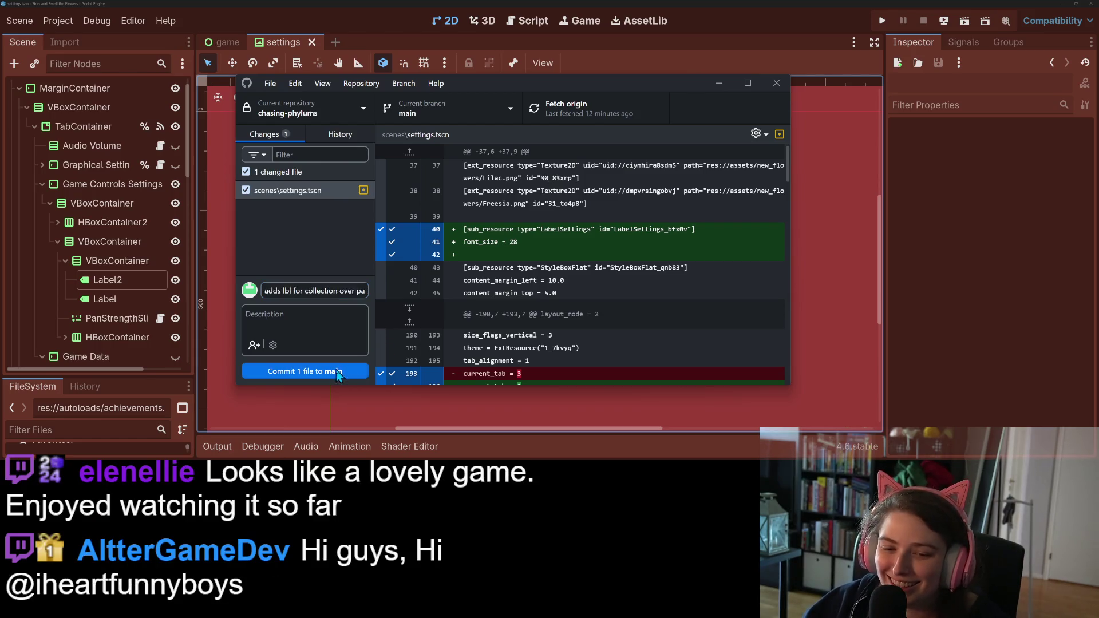
click(605, 110)
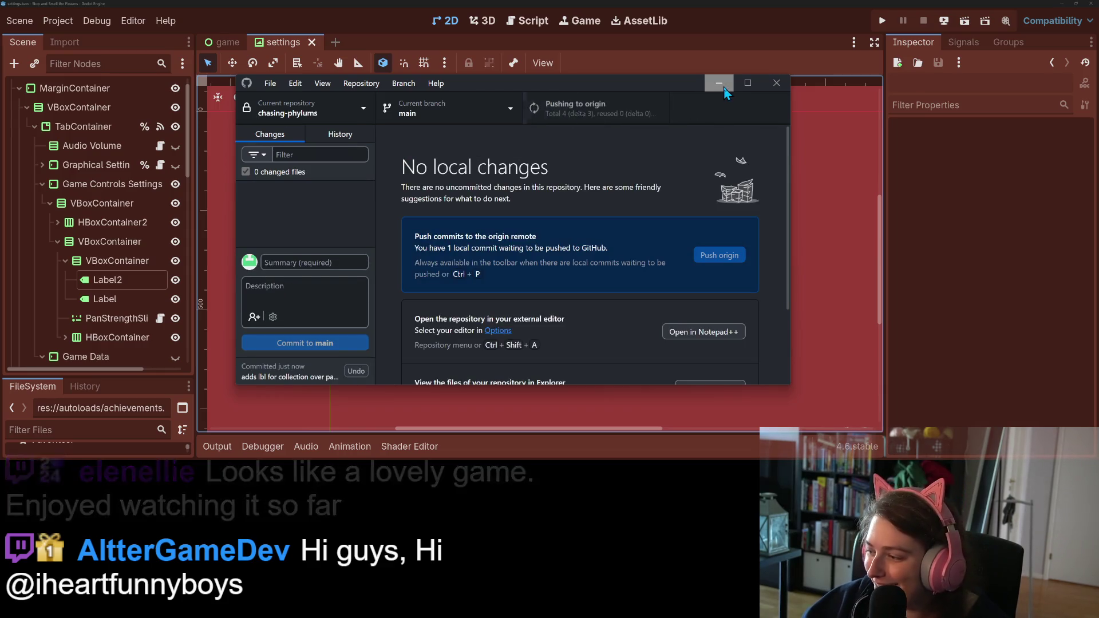
click(720, 84)
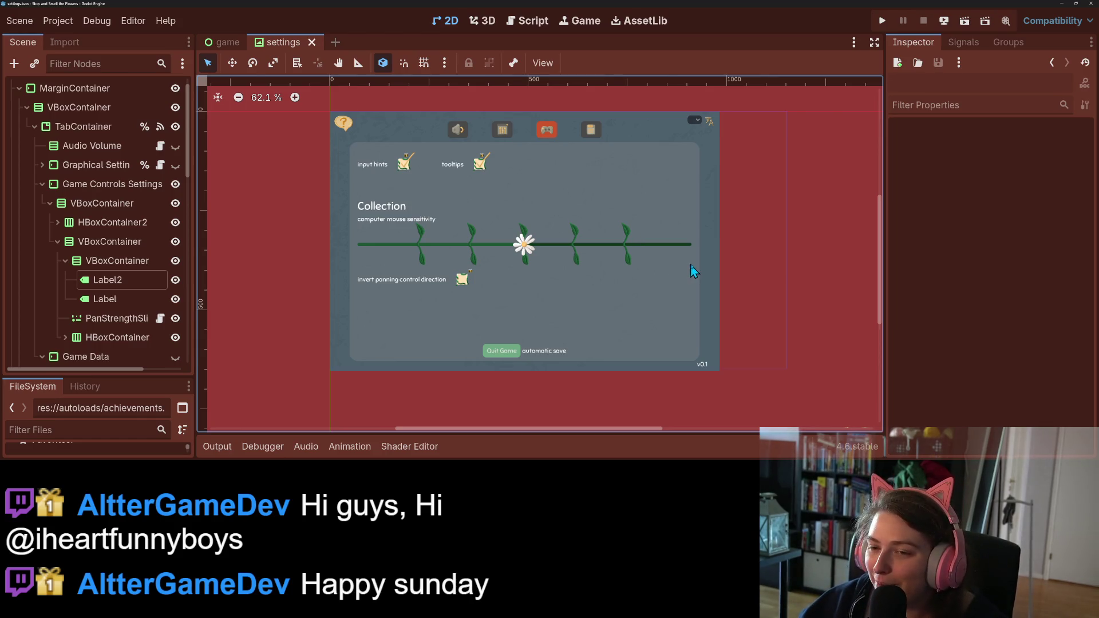
- Zoom and pan around the settings scene's Collection layout, then switch to the browser
scroll(694, 271, up, 2)
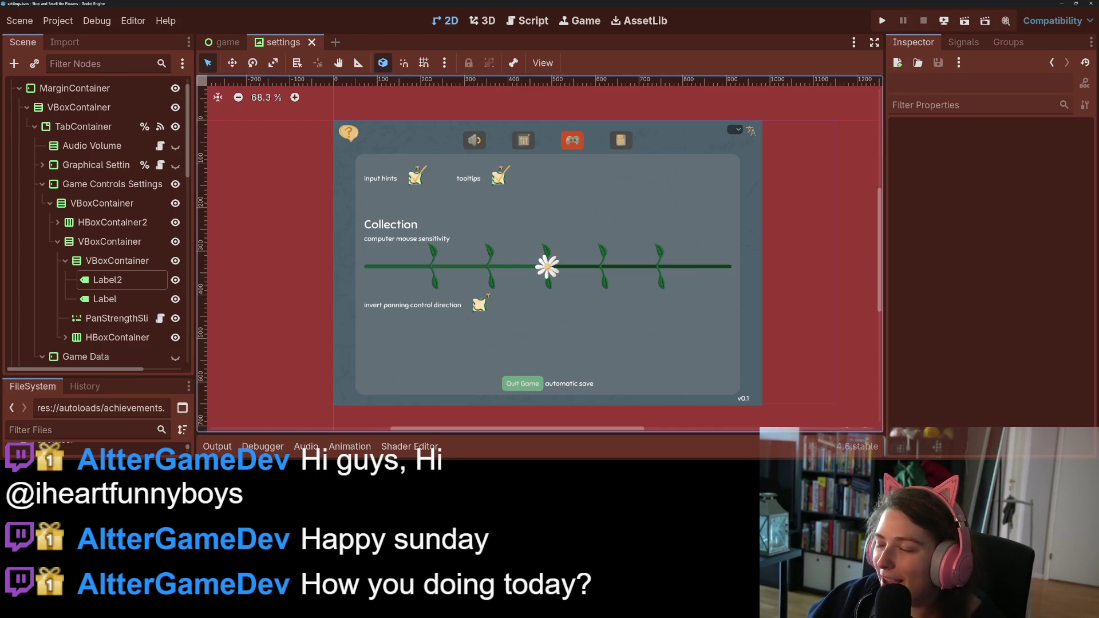
scroll(788, 328, up, 1)
scroll(796, 334, down, 2)
scroll(800, 337, up, 2)
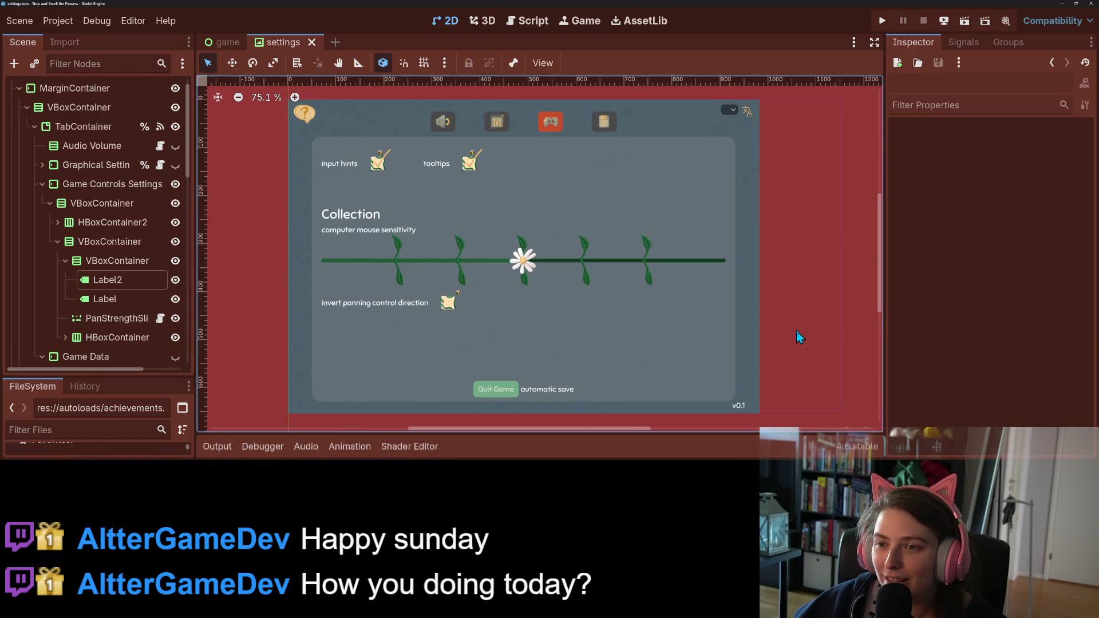
mouse_move(817, 366)
mouse_down()
mouse_move(832, 359)
mouse_move(775, 359)
mouse_up()
scroll(778, 358, down, 1)
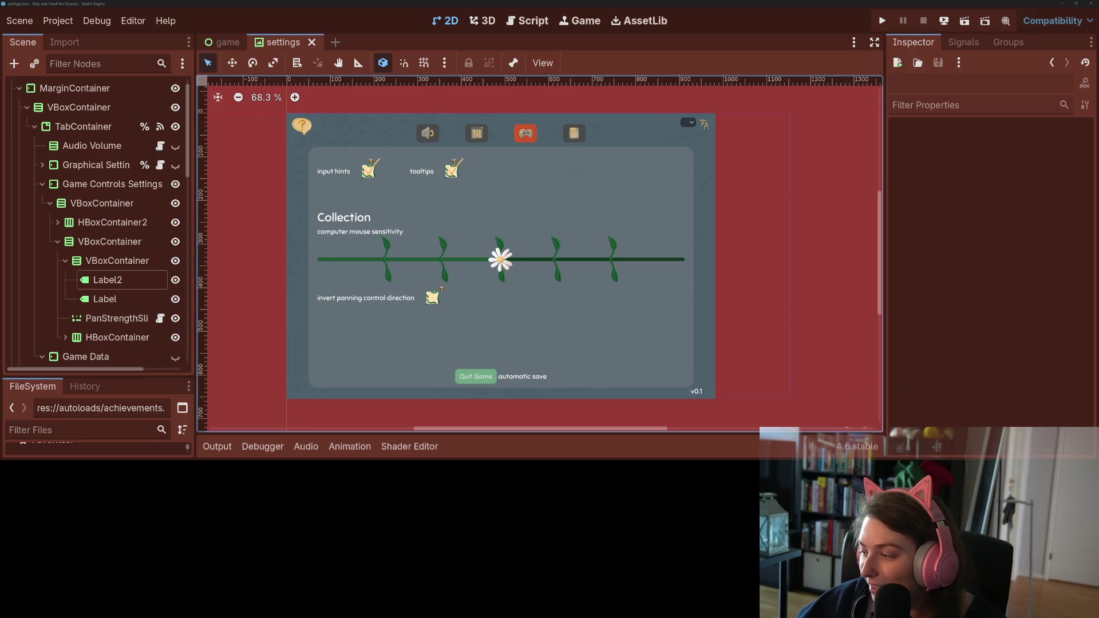
key(alt+Tab)
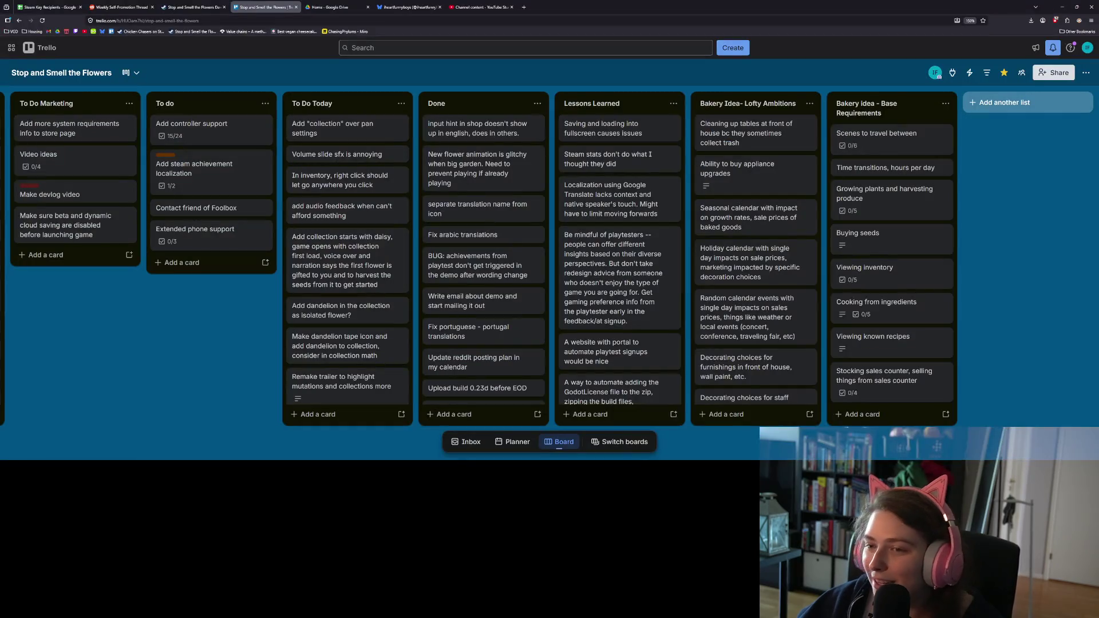
- Open the r/CozyGamers Weekly Self-Promotion Thread
click(113, 7)
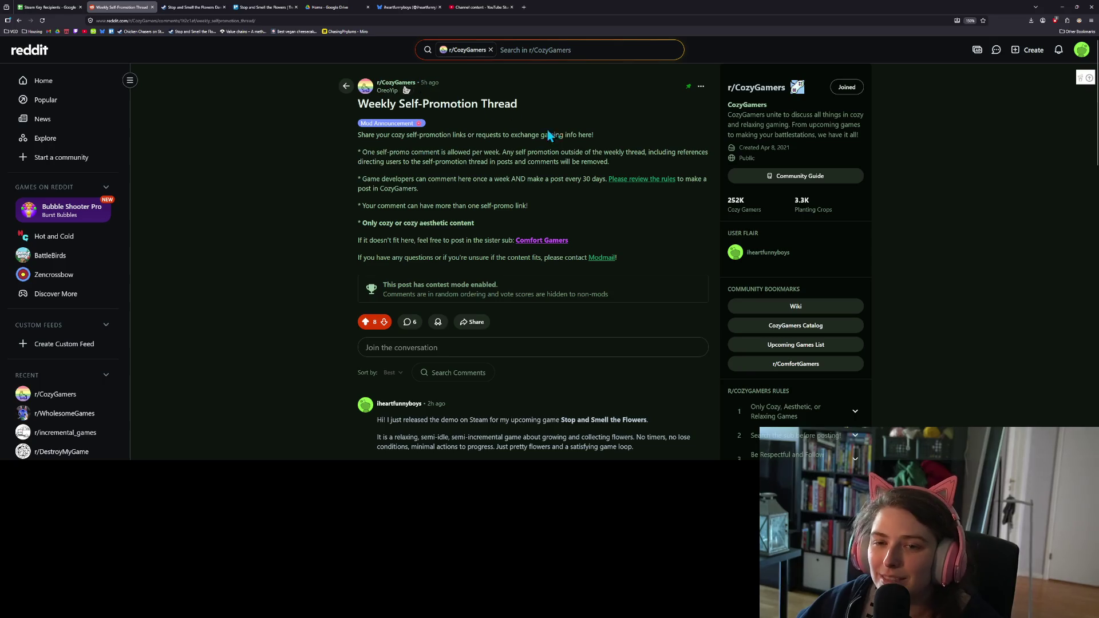
scroll(509, 370, down, 1)
scroll(572, 378, up, 1)
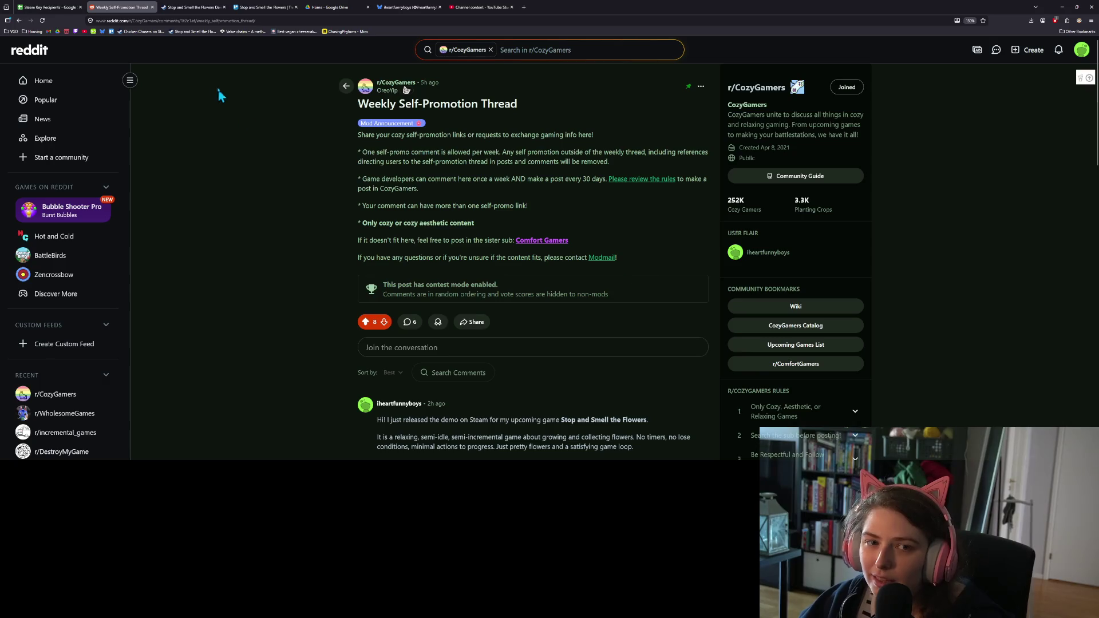
- Reload the thread and scroll through the latest comments, including the Stop and Smell the Flowers demo post
click(41, 21)
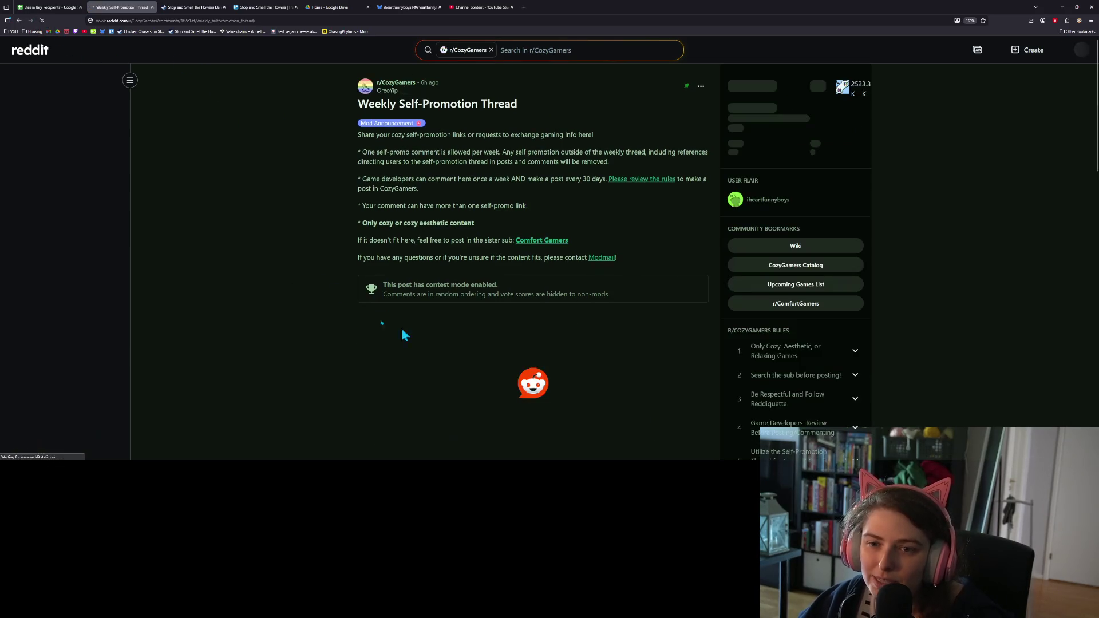
scroll(327, 314, down, 3)
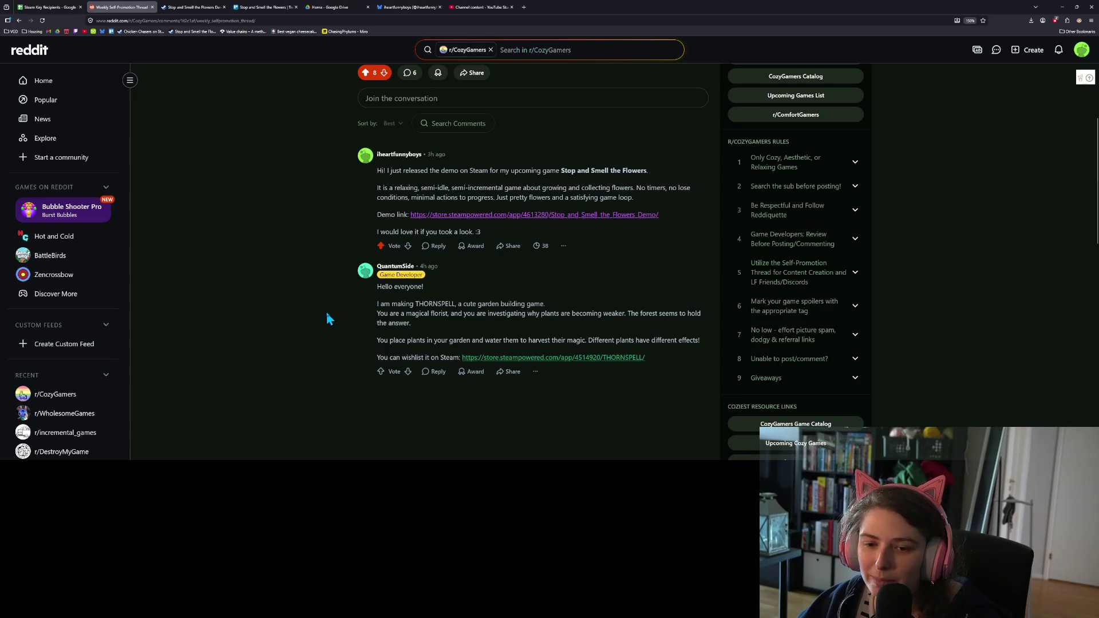
scroll(329, 322, up, 2)
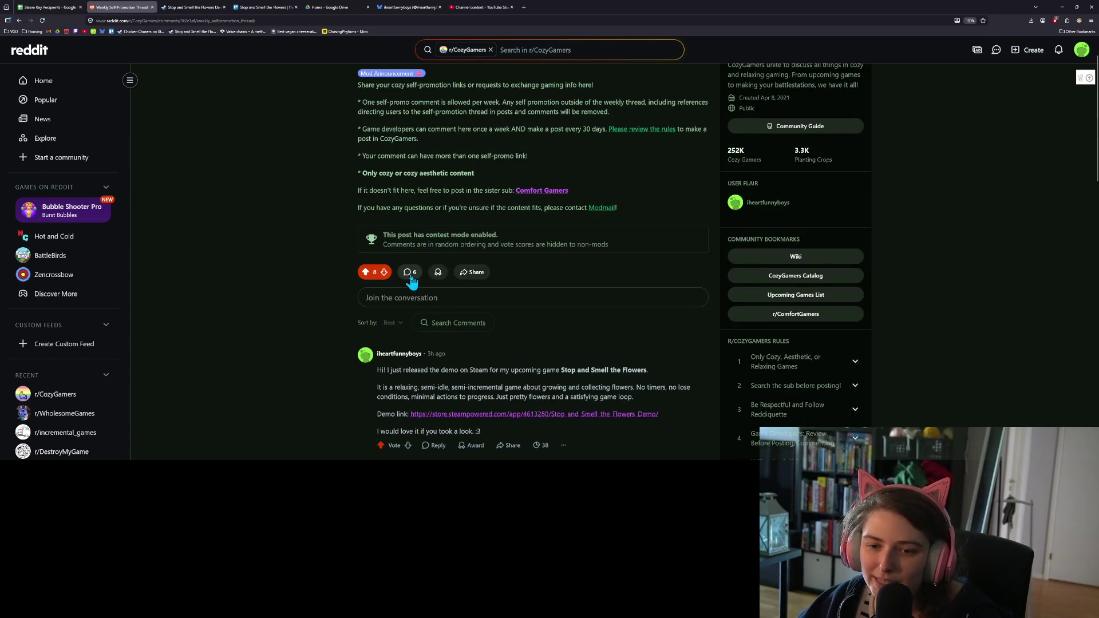
scroll(427, 360, down, 4)
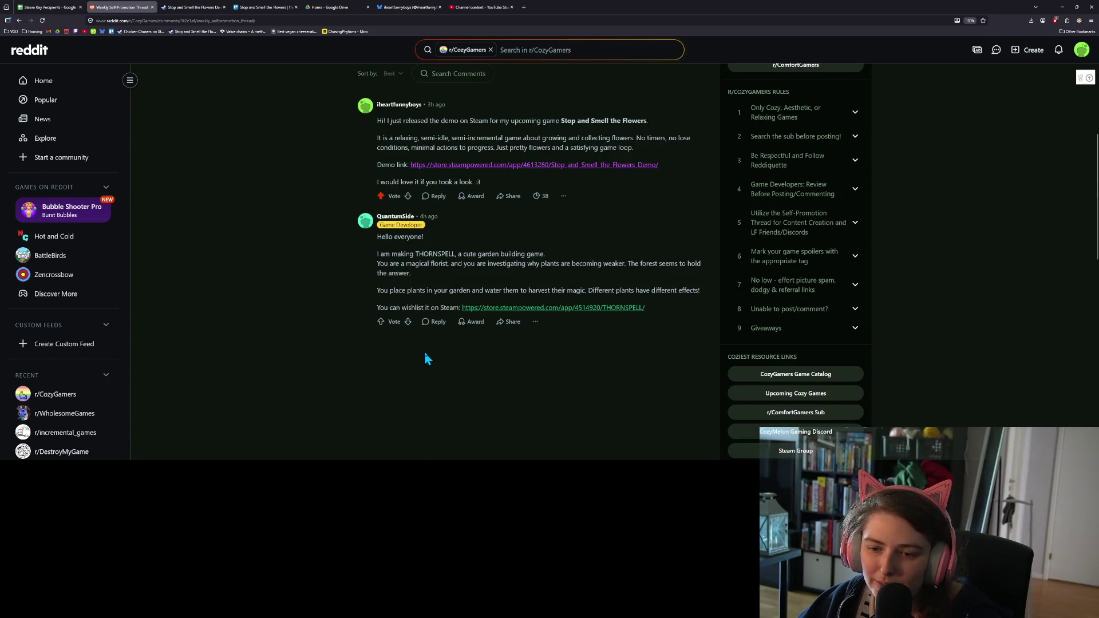
scroll(424, 354, up, 5)
scroll(425, 354, down, 2)
scroll(424, 352, down, 2)
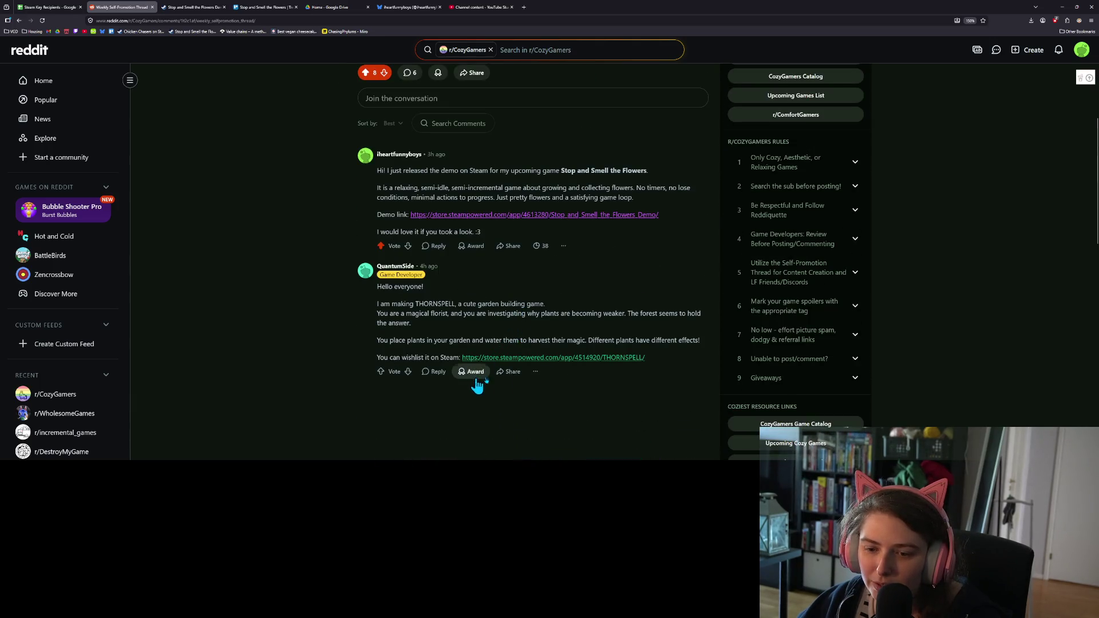
scroll(407, 349, up, 2)
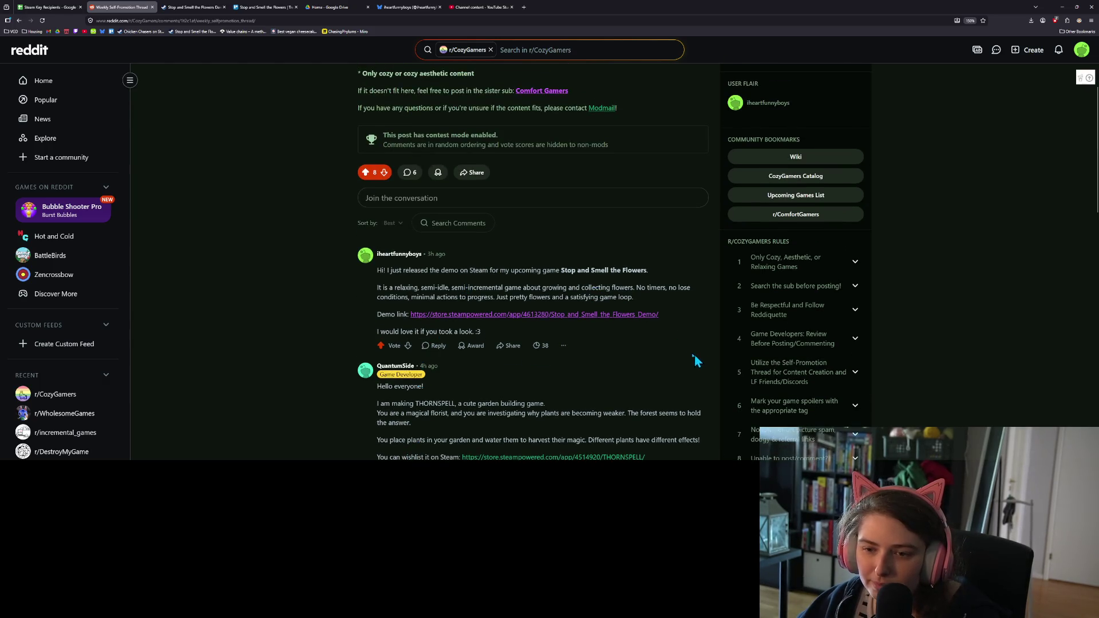
scroll(679, 352, up, 2)
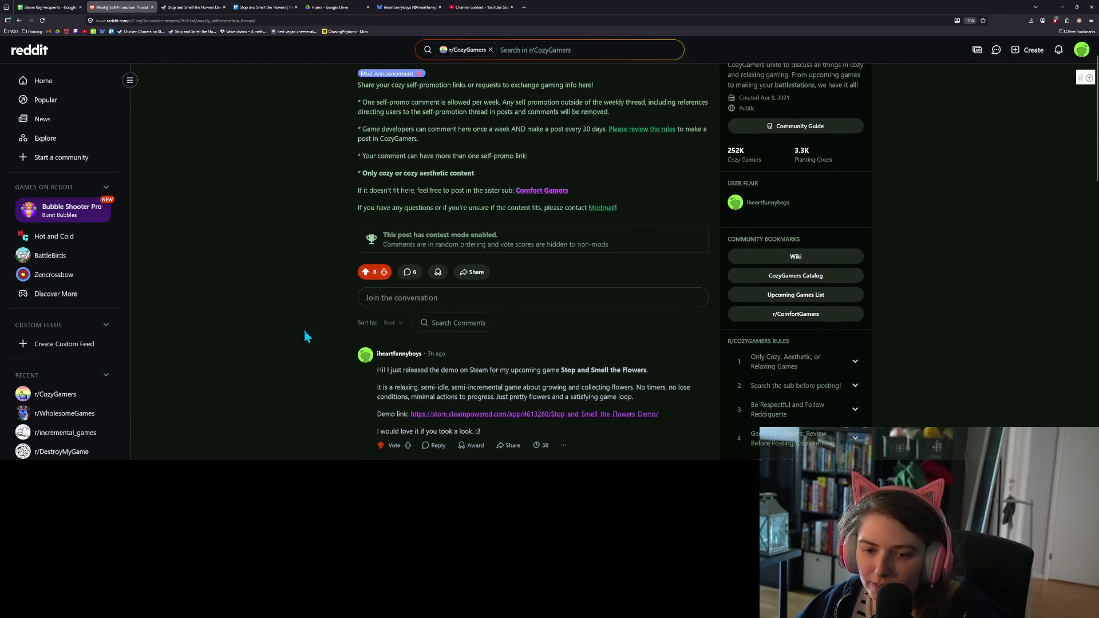
scroll(304, 328, down, 3)
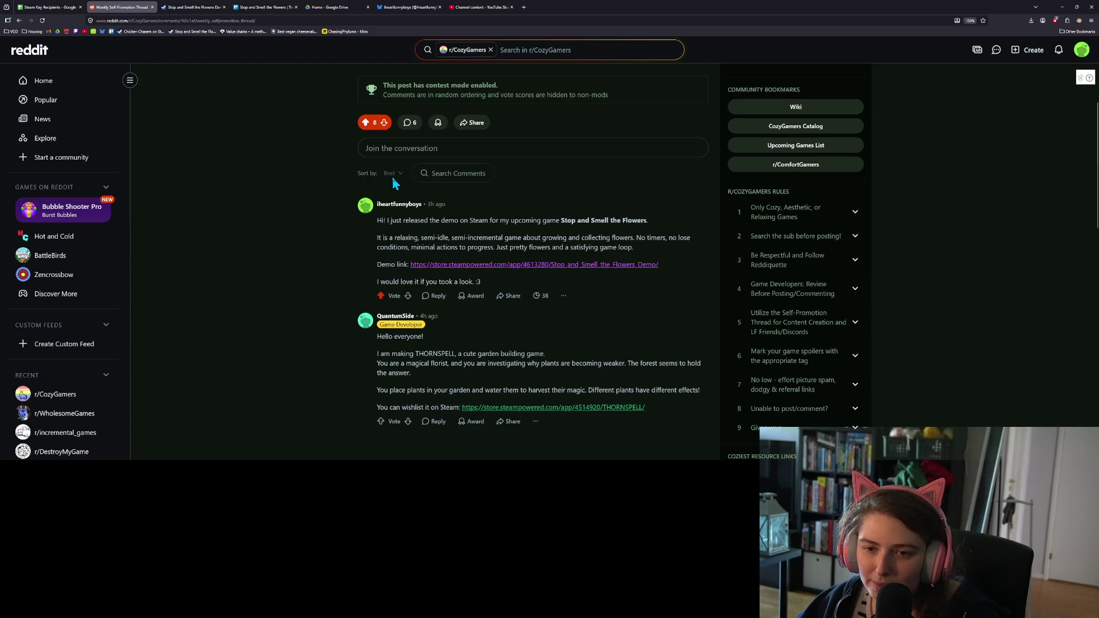
scroll(516, 252, up, 4)
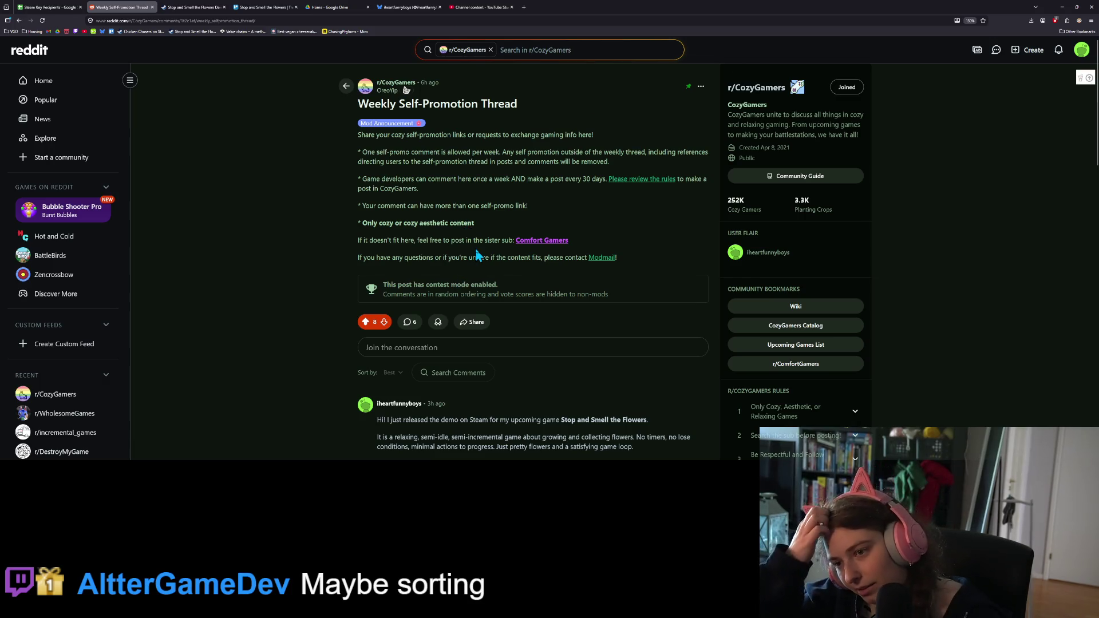
- Cancel a started comment on the thread and return to the Stop and Smell the Flowers Trello board
click(410, 322)
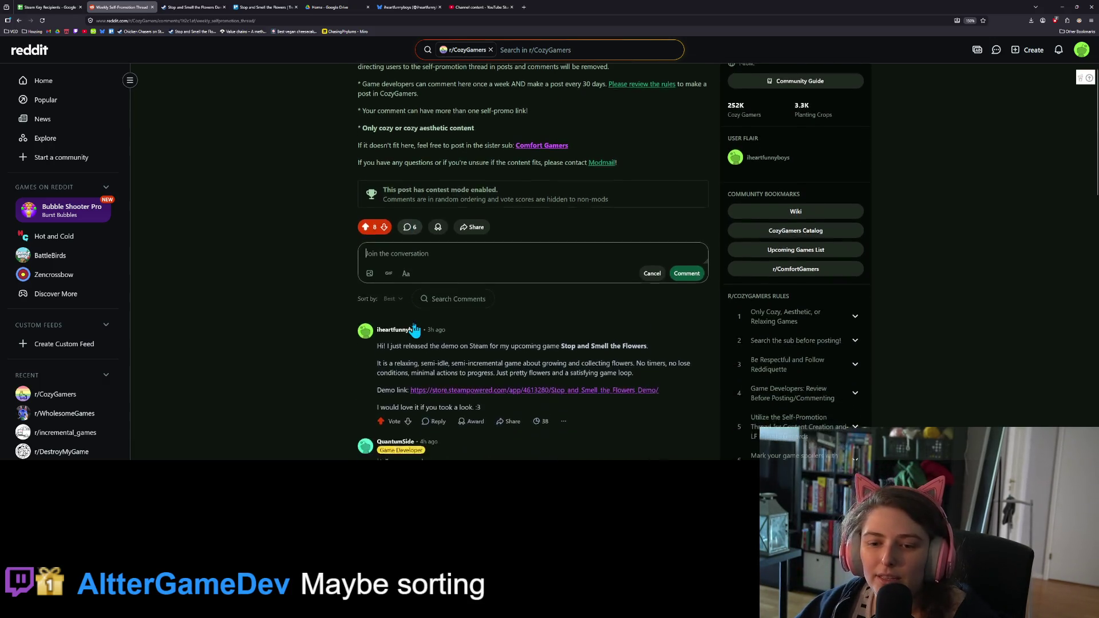
click(652, 270)
scroll(560, 349, down, 5)
scroll(558, 352, up, 7)
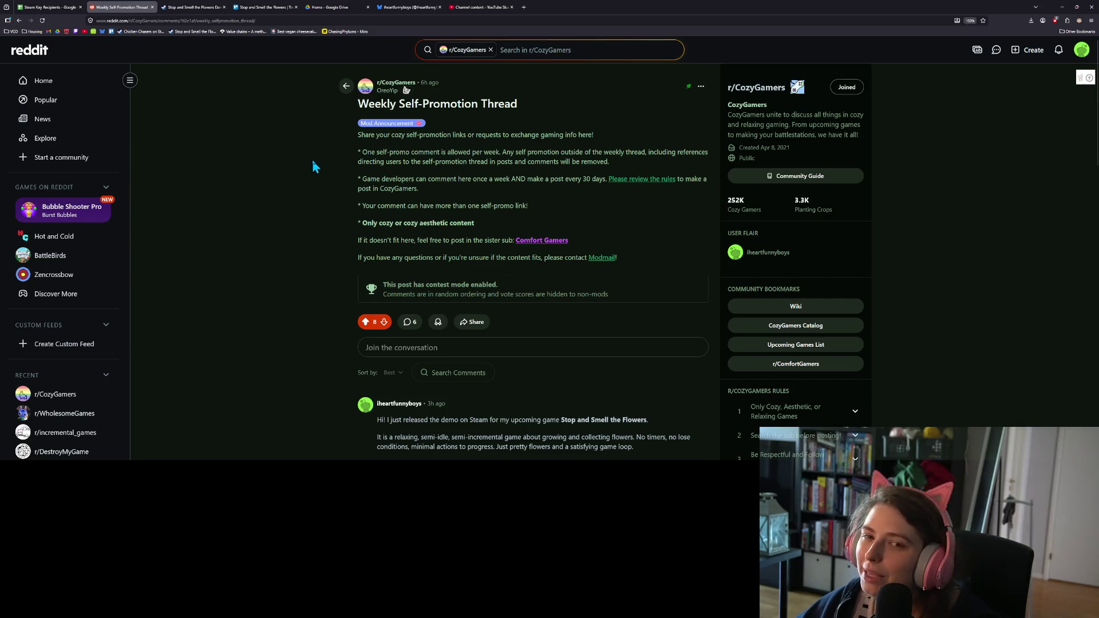
click(262, 8)
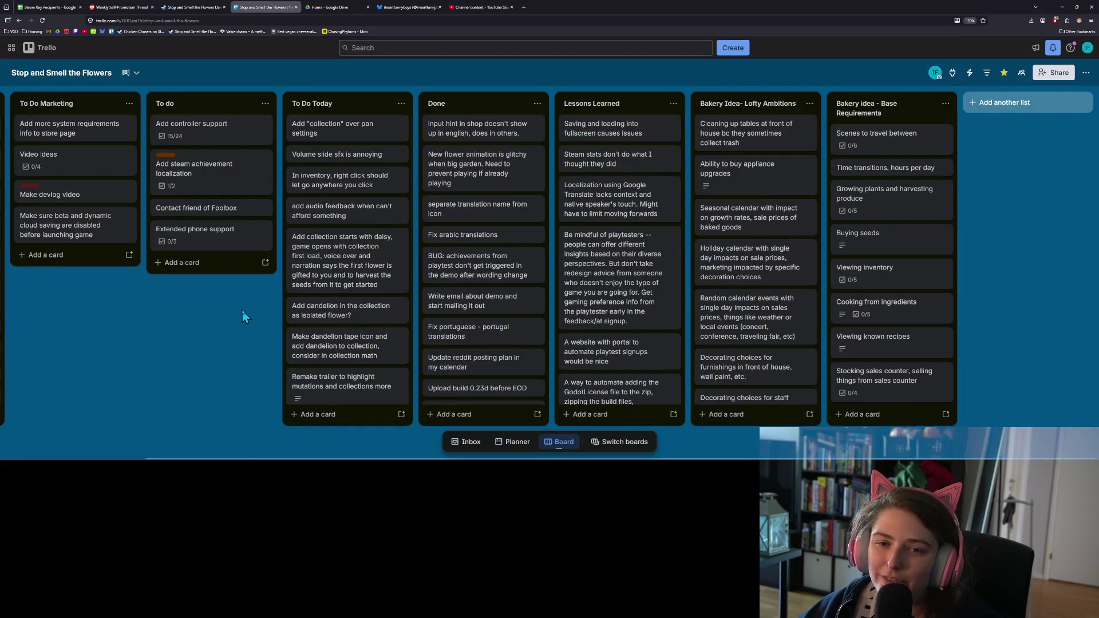
- Move the 'Add "collection" over pan settings' card to Done and the inventory right-click card atop To Do Today
drag(343, 136, 480, 142)
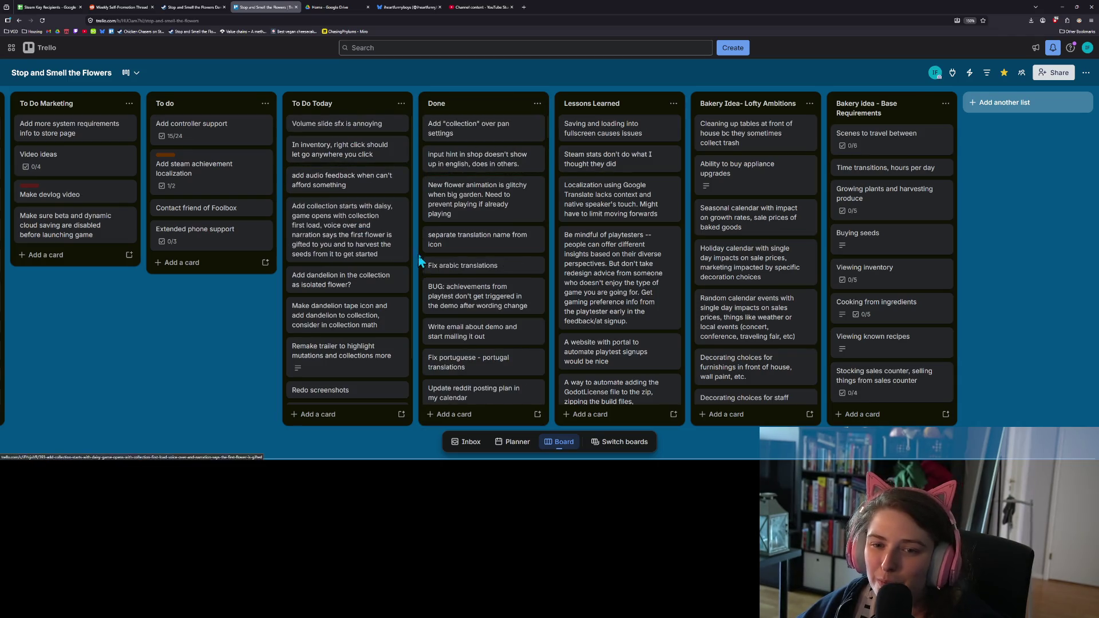
drag(362, 152, 363, 128)
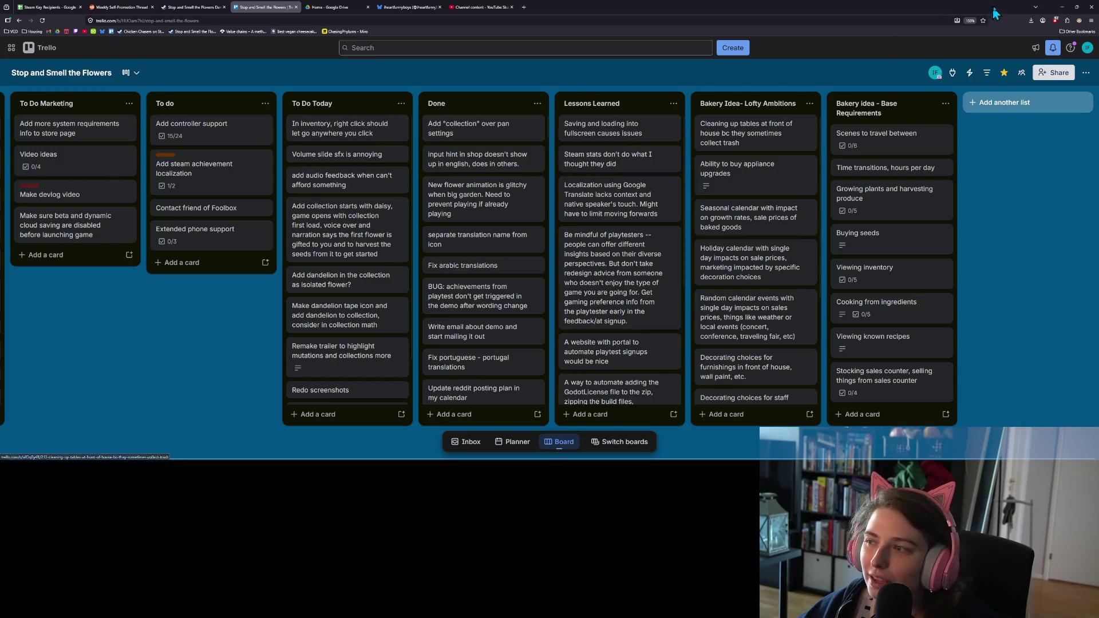
click(1064, 7)
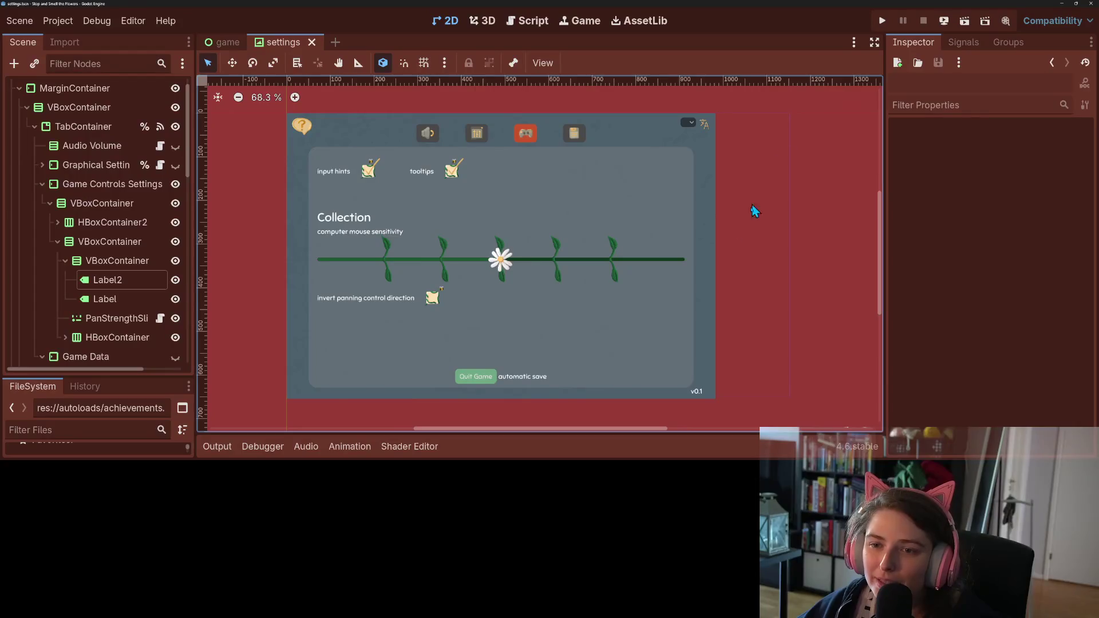
- Inspect InvertPanCheckBtn in the settings scene, hide the Theme panel, deselect, and return to the browser
click(433, 297)
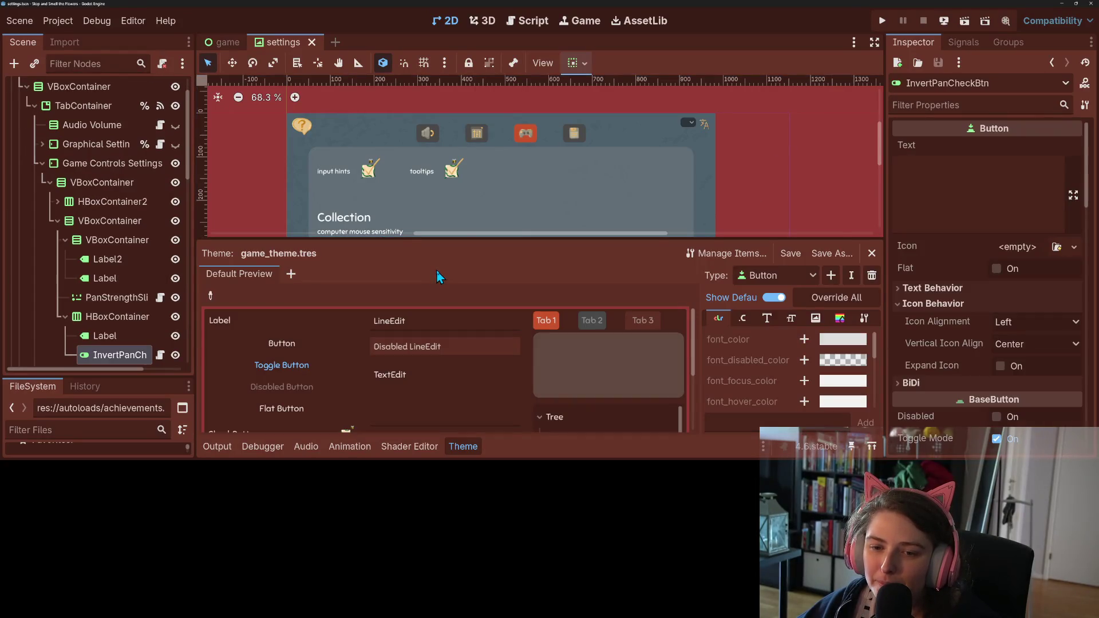
click(473, 451)
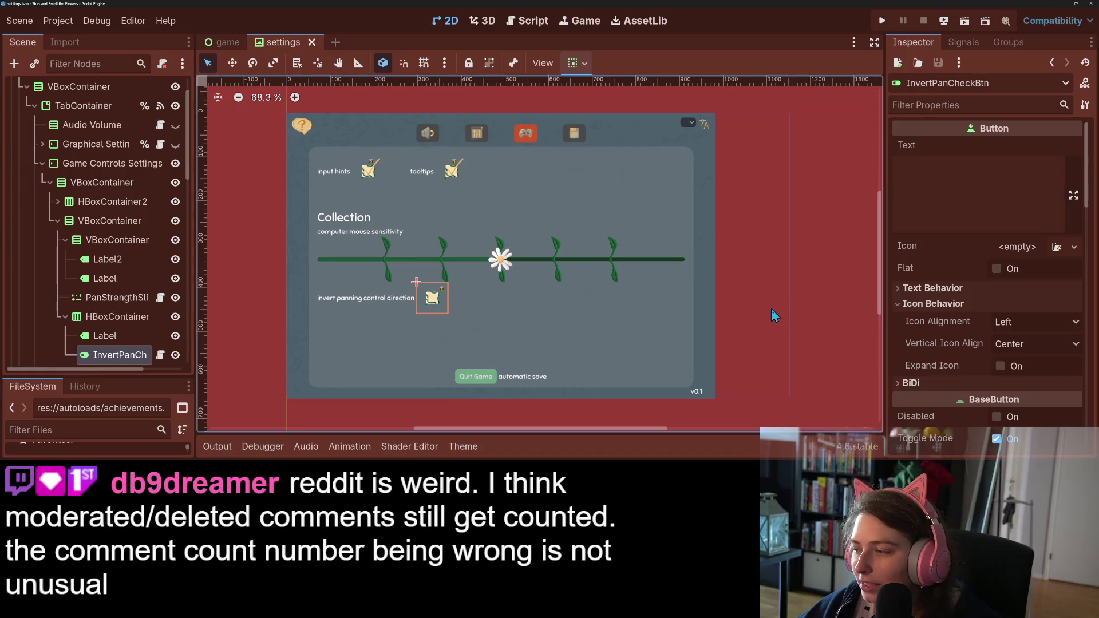
click(781, 340)
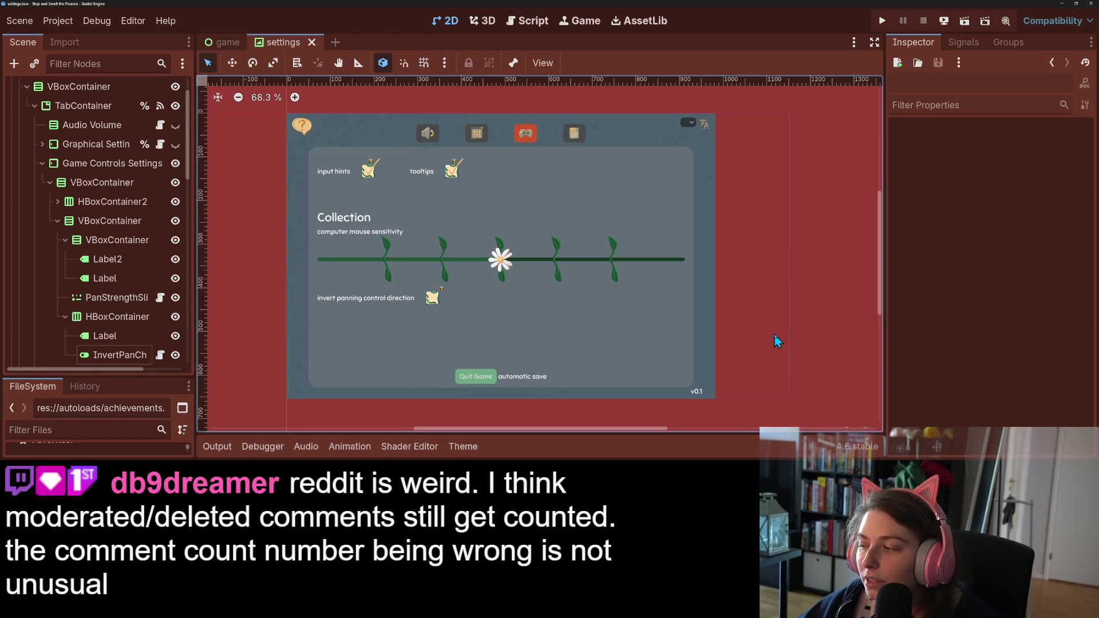
scroll(115, 280, up, 2)
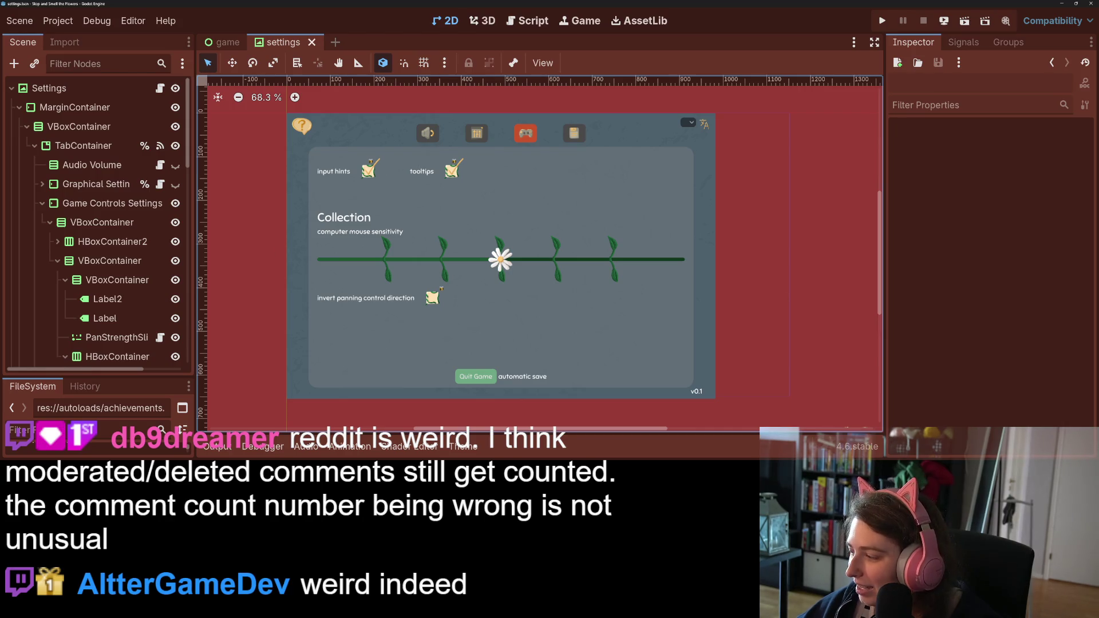
key(alt+Tab)
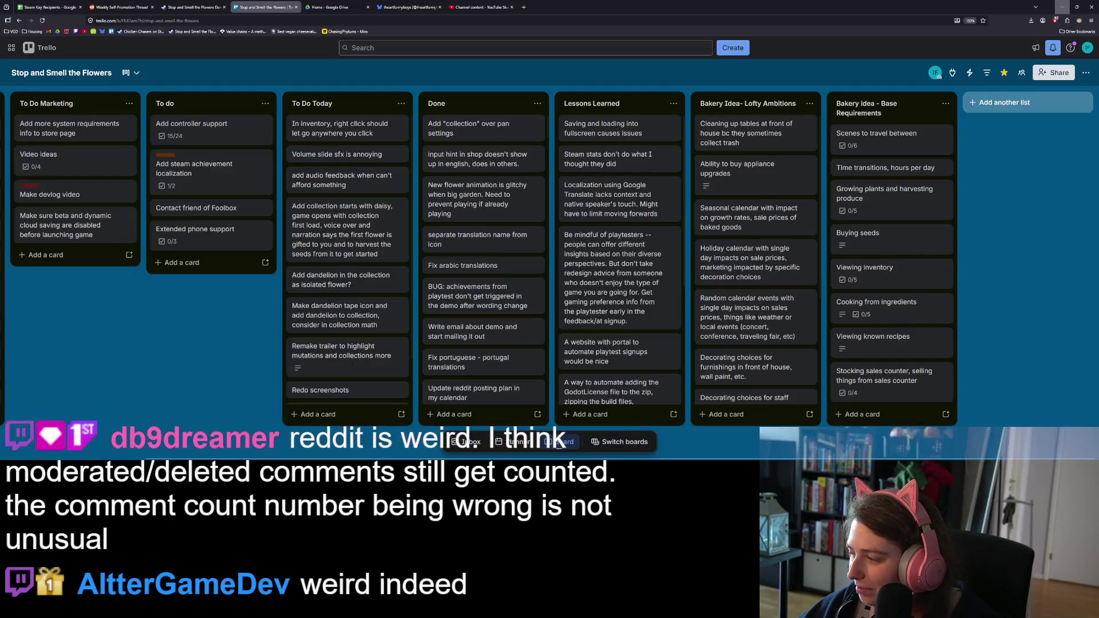
- Read the self-promotion thread rules on cozy-only content and multiple self-promo links
click(121, 7)
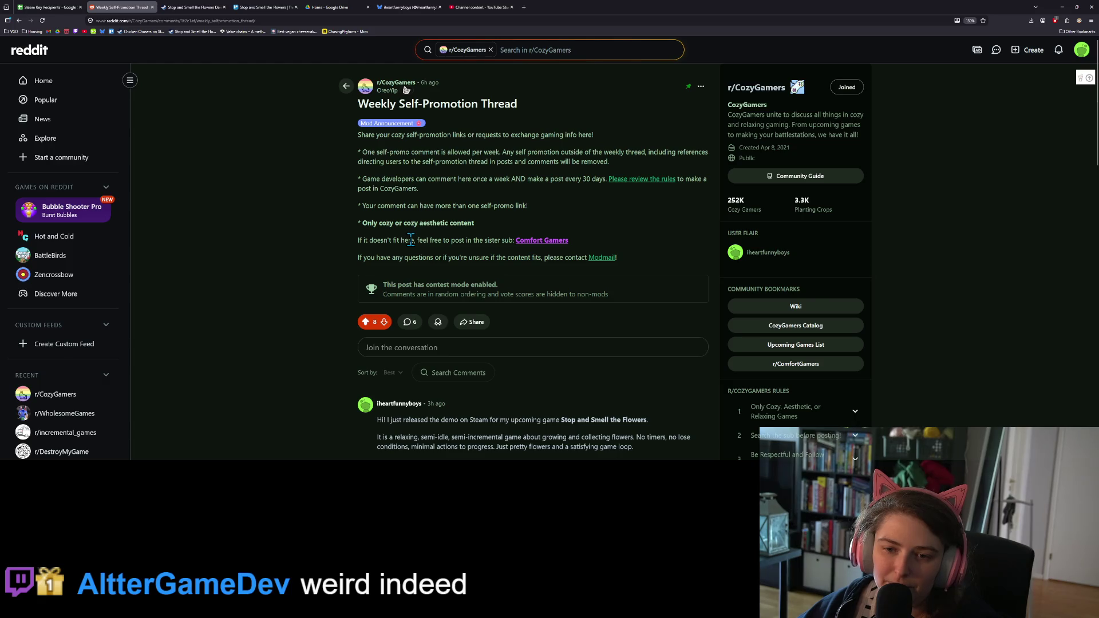
drag(362, 225, 478, 229)
click(478, 231)
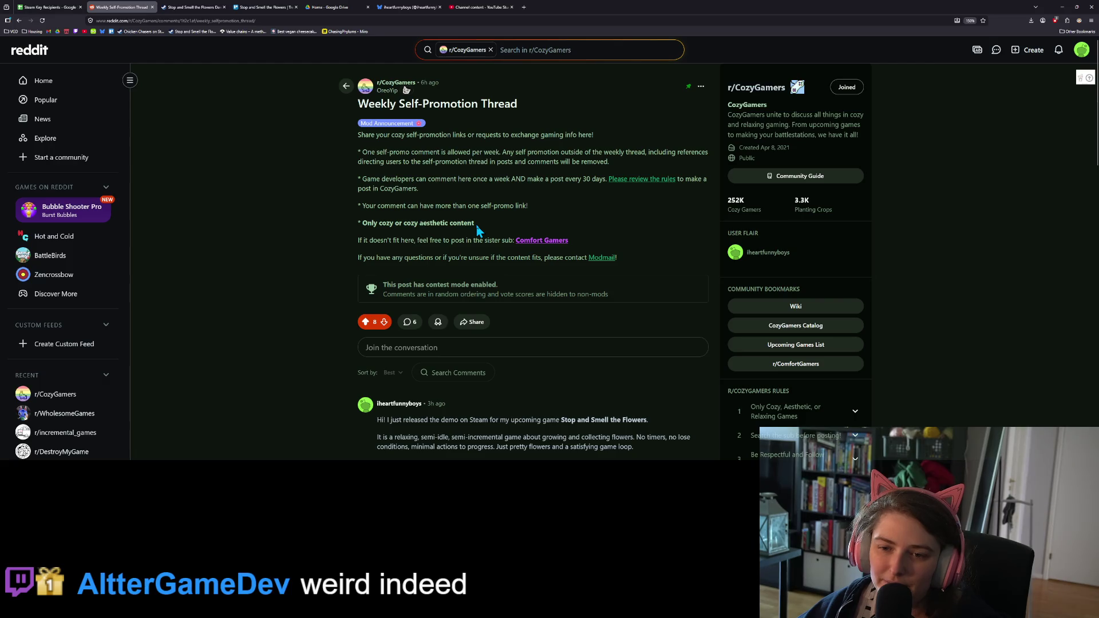
drag(531, 207, 360, 211)
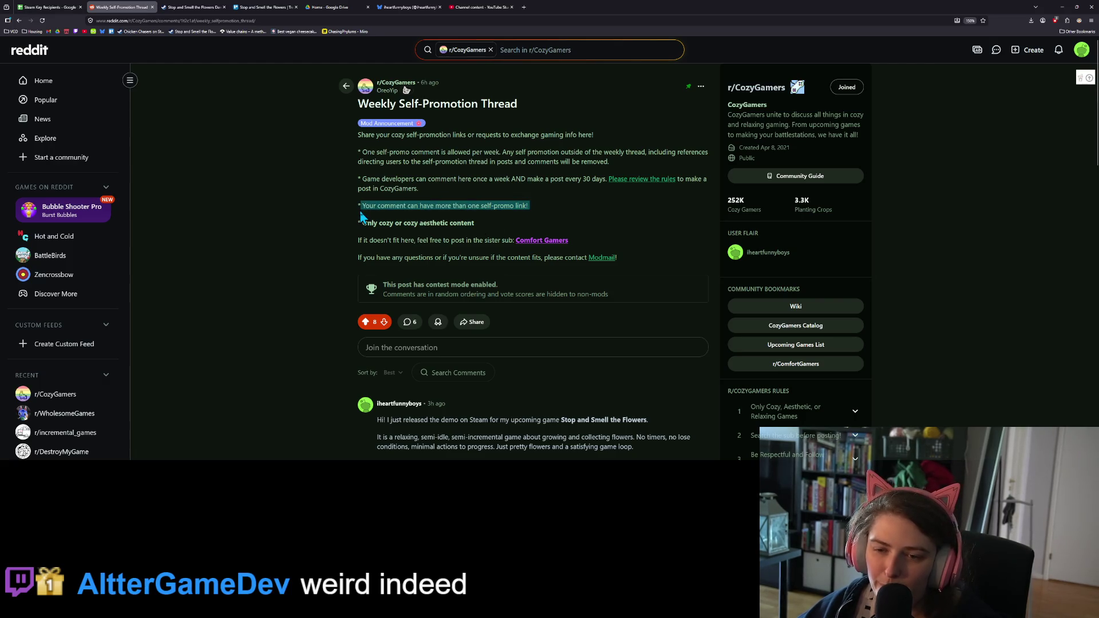
click(393, 216)
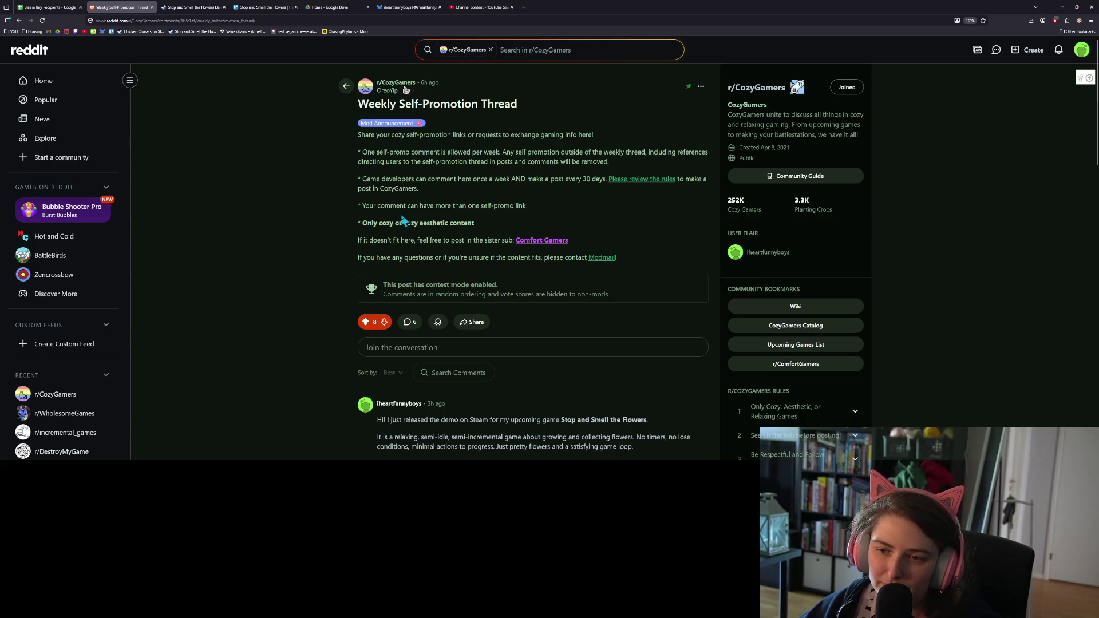
- Glance over the post and the Trello board, then minimize the browser to reveal Godot
scroll(280, 224, down, 4)
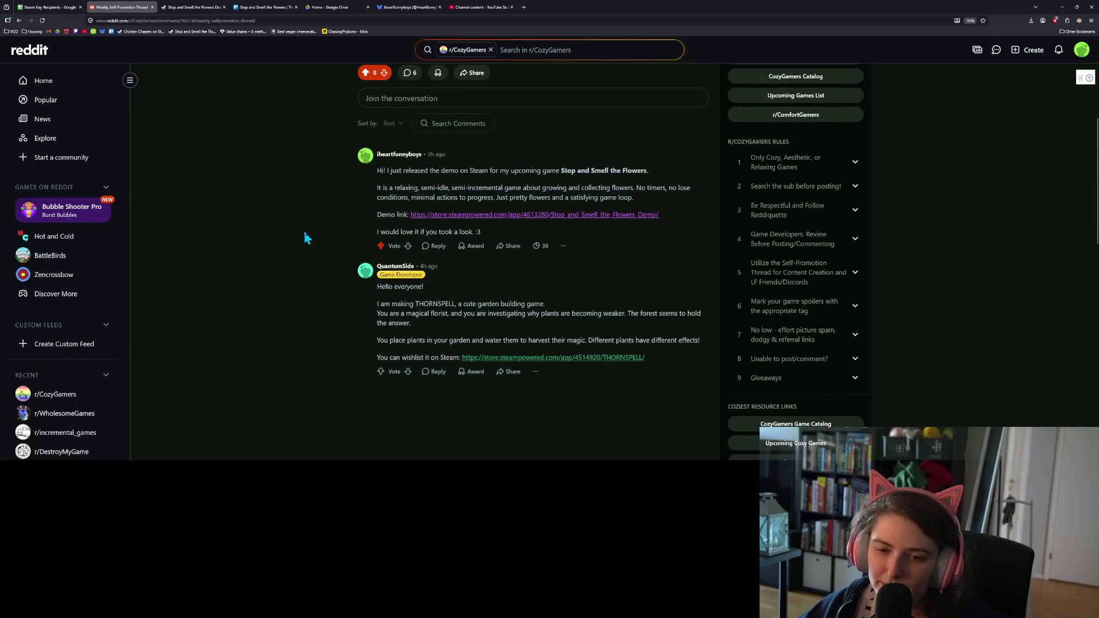
scroll(311, 231, up, 5)
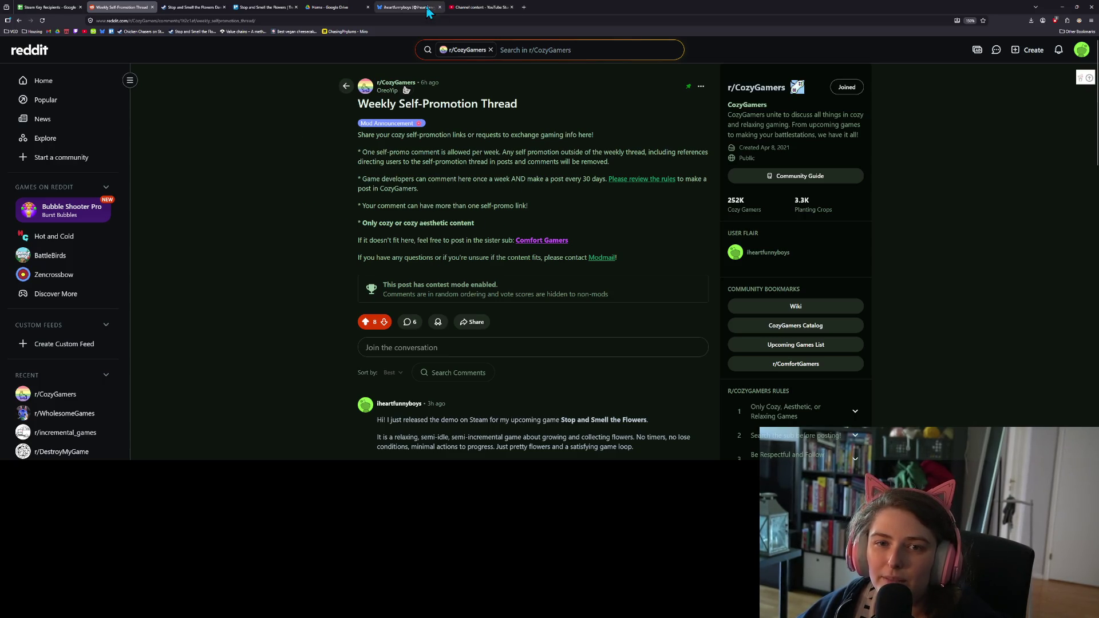
click(271, 7)
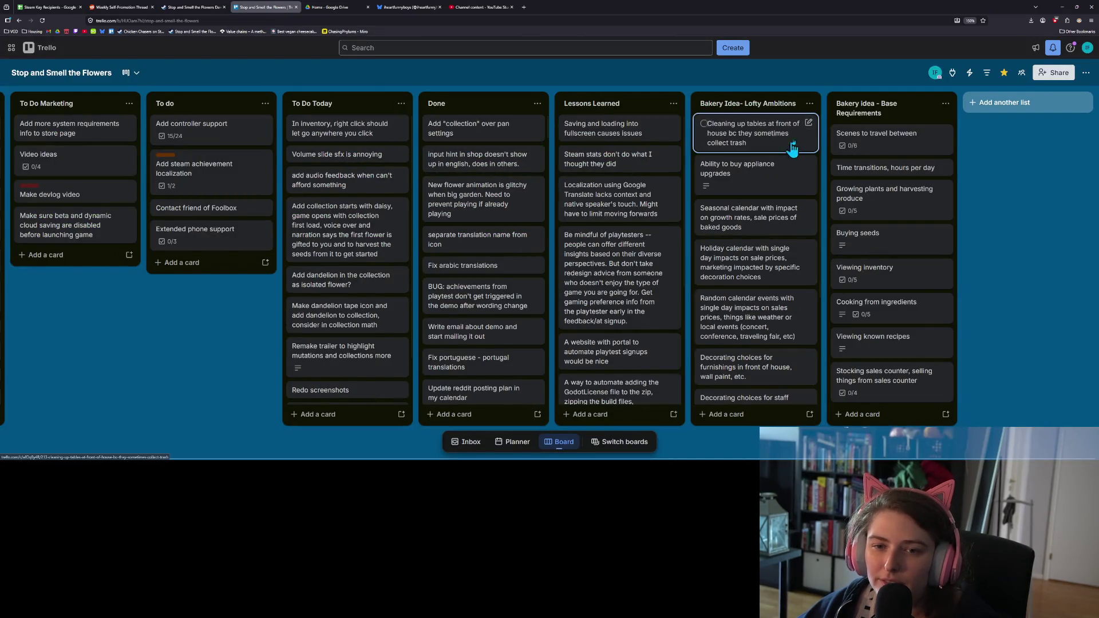
click(1065, 6)
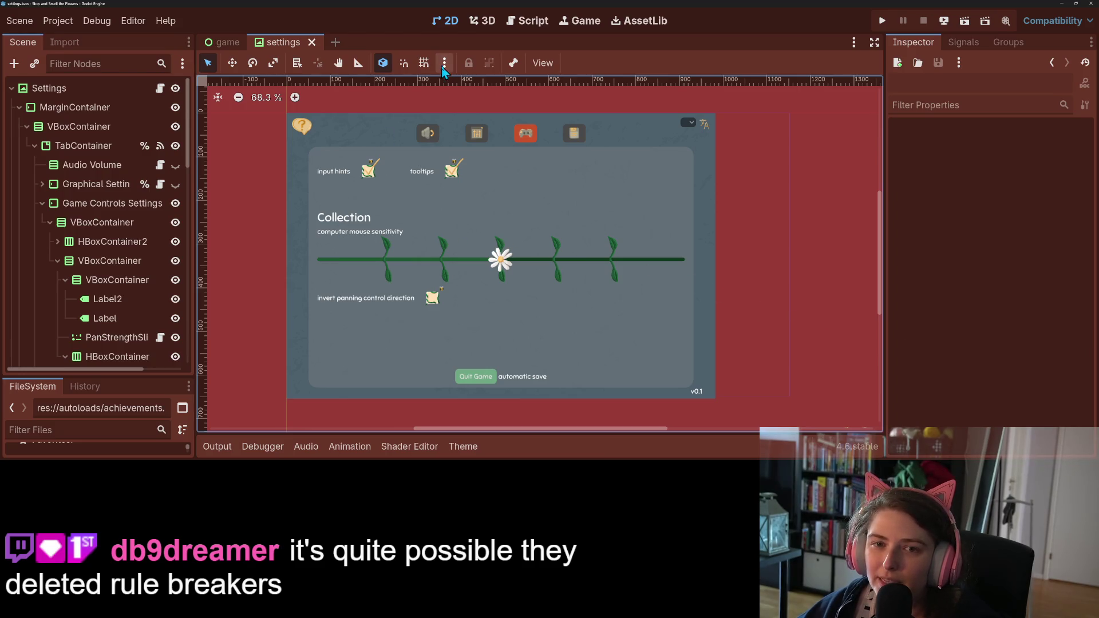
- Switch to the game scene and zoom around its layout
click(229, 43)
scroll(177, 234, down, 3)
scroll(177, 234, up, 2)
scroll(235, 217, down, 3)
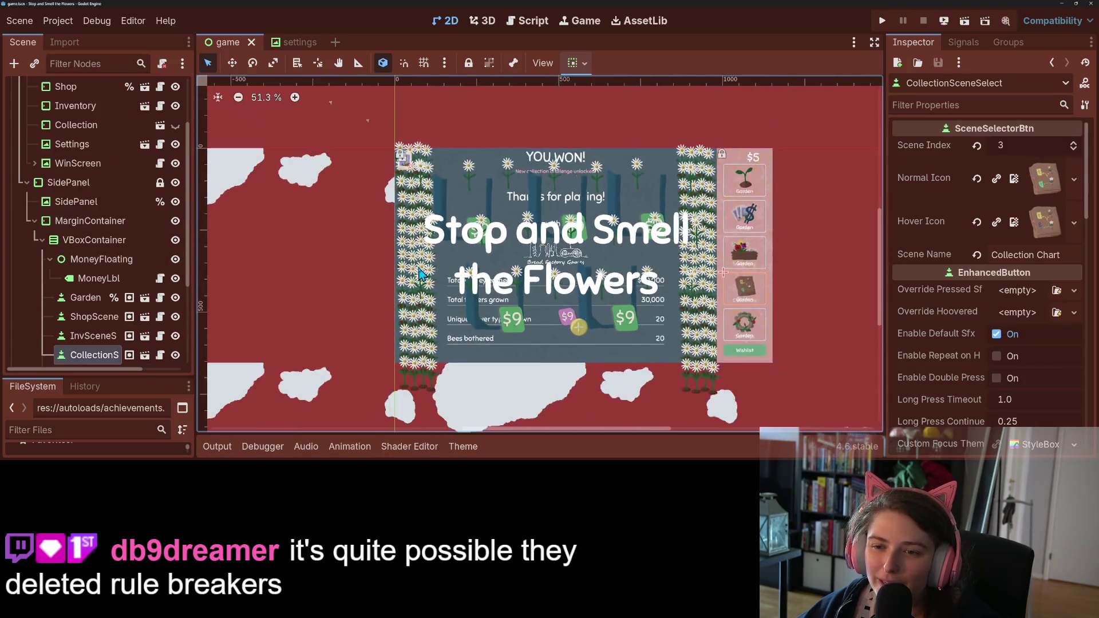
scroll(356, 261, down, 2)
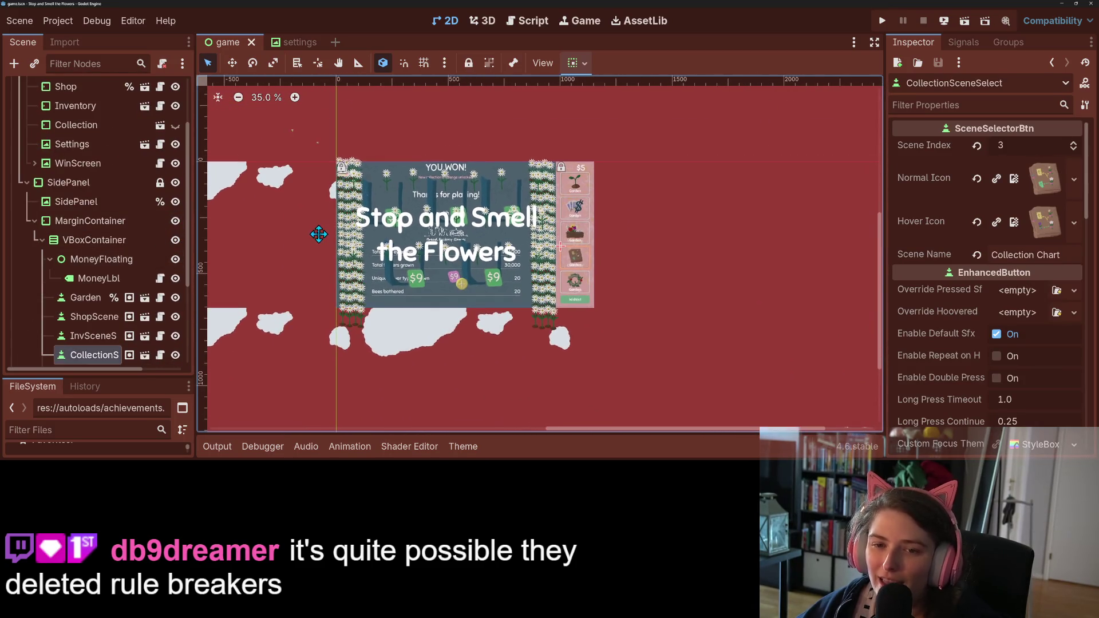
scroll(73, 270, up, 3)
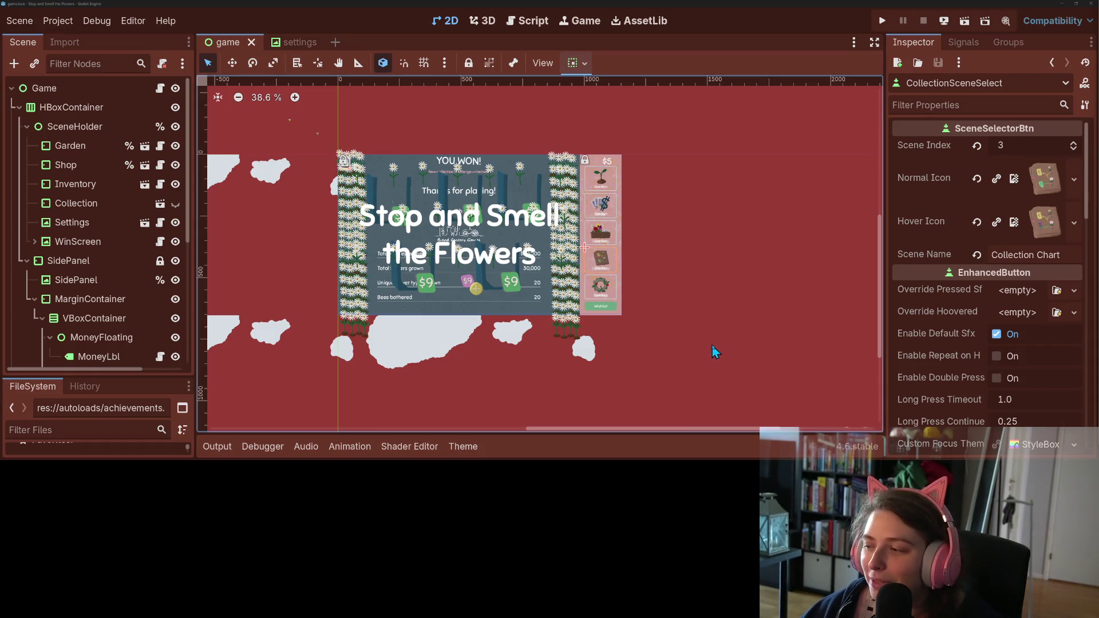
scroll(617, 313, up, 2)
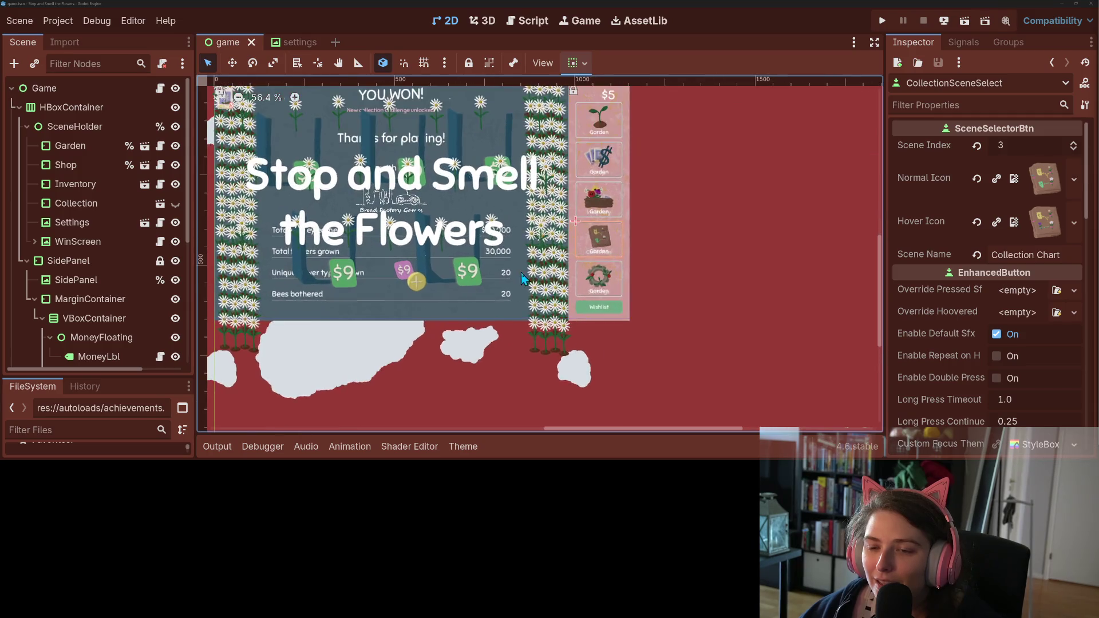
- Recenter the game scene view, clear the selection, and open the Inventory scene for editing
drag(597, 306, 591, 320)
click(365, 156)
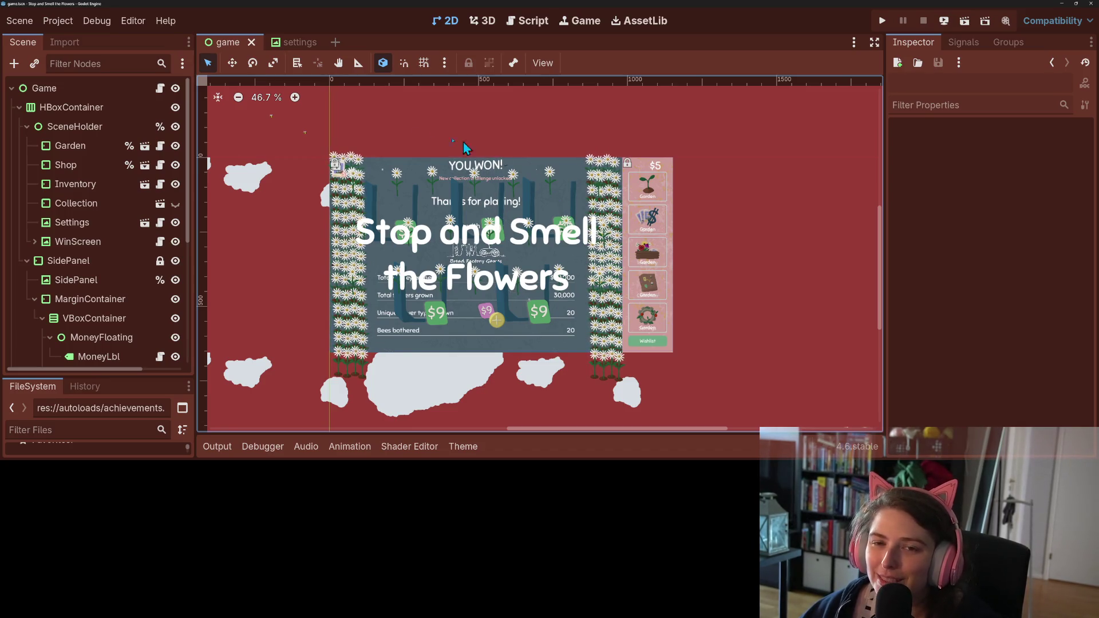
mouse_move(278, 57)
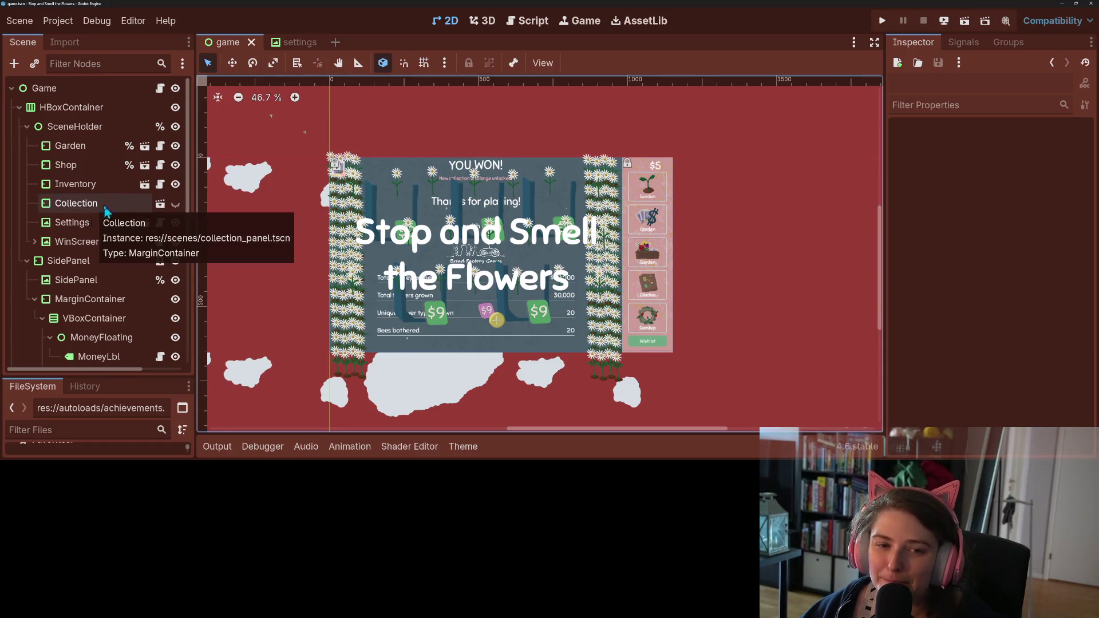
click(144, 184)
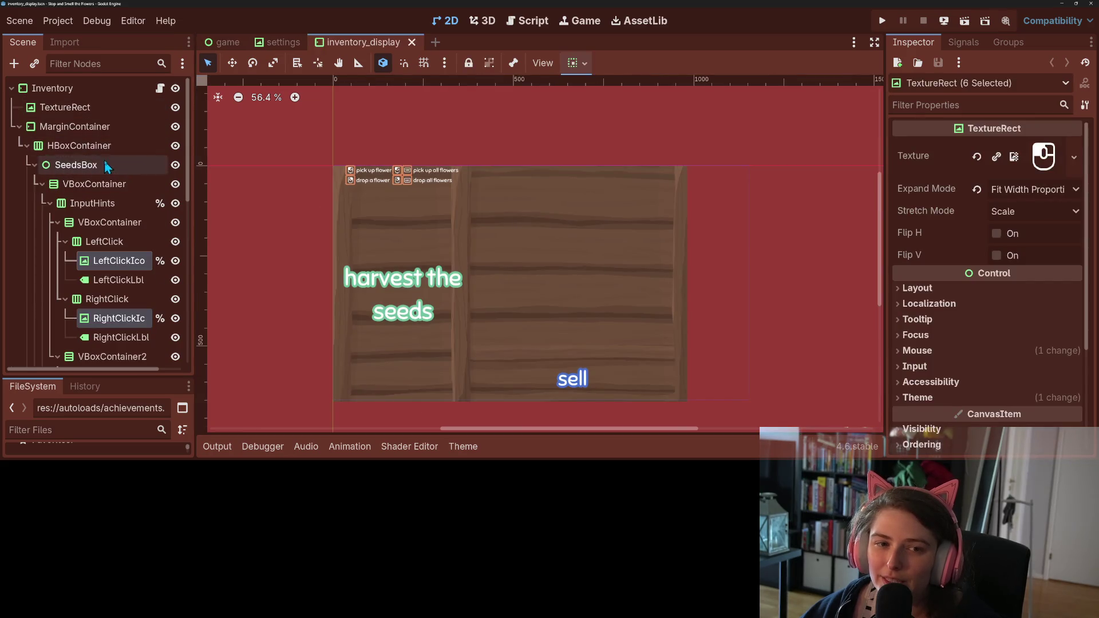
- Select InputHints in the Inventory scene, then collapse the InputHints, ScrollContainer and VBoxContainer branches
click(132, 203)
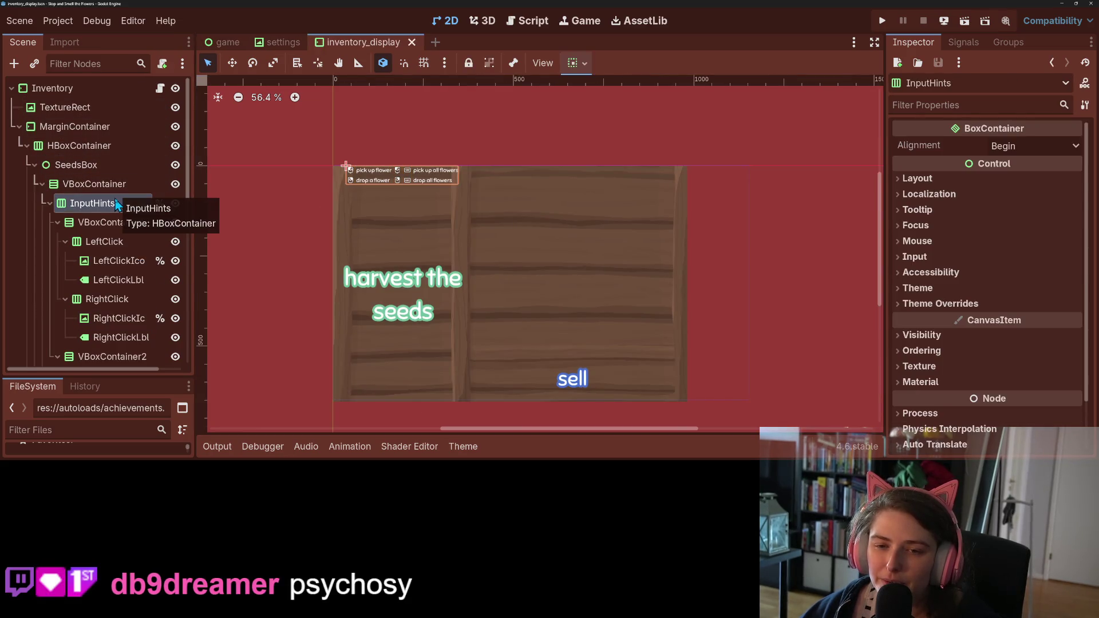
click(49, 203)
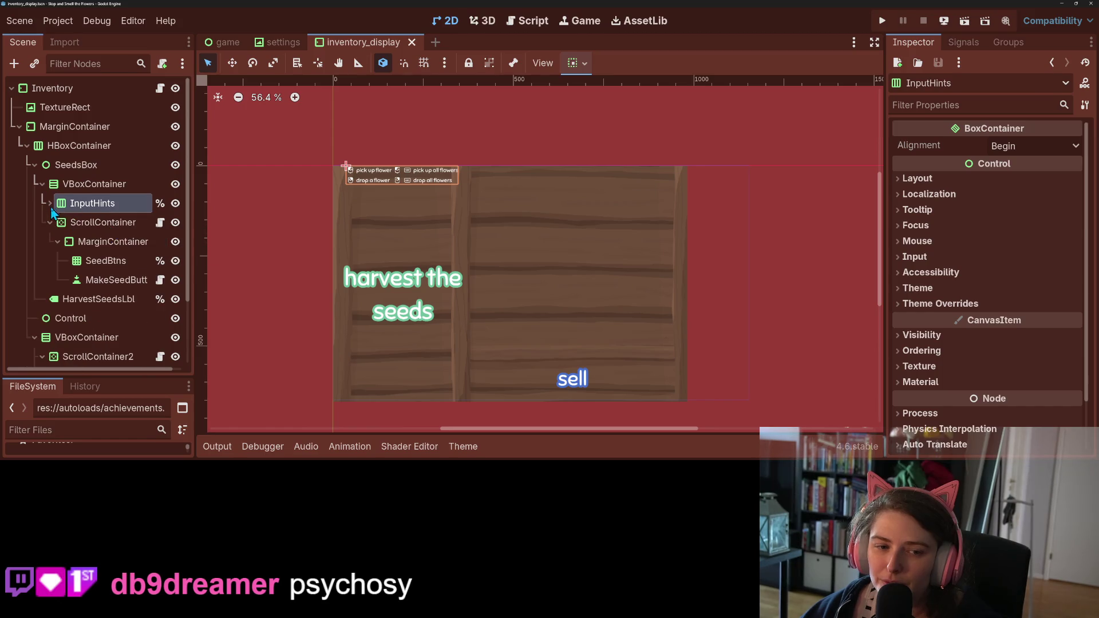
click(49, 223)
click(42, 184)
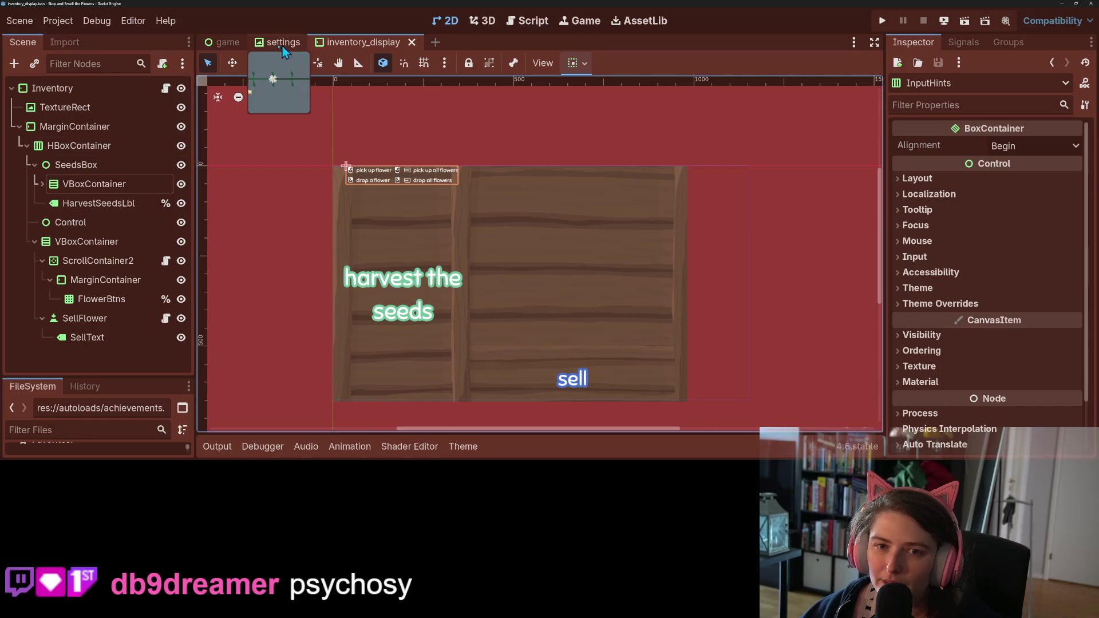
- Back in the game scene, open MouseBuddy's mouse_buddy.gd script and scroll through it
click(230, 48)
scroll(70, 323, down, 3)
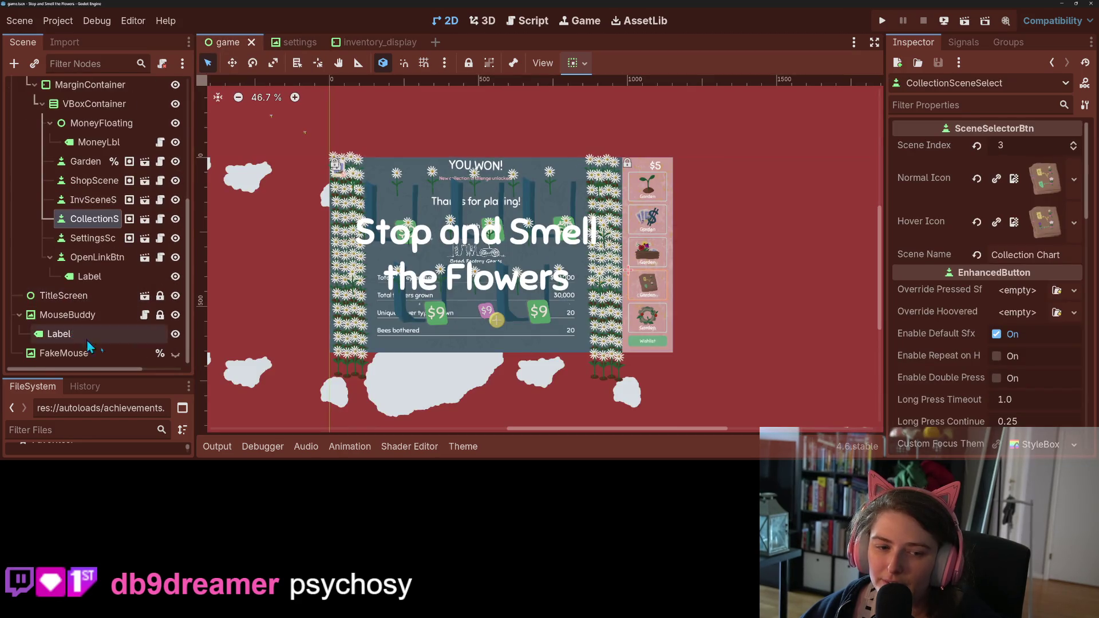
click(144, 315)
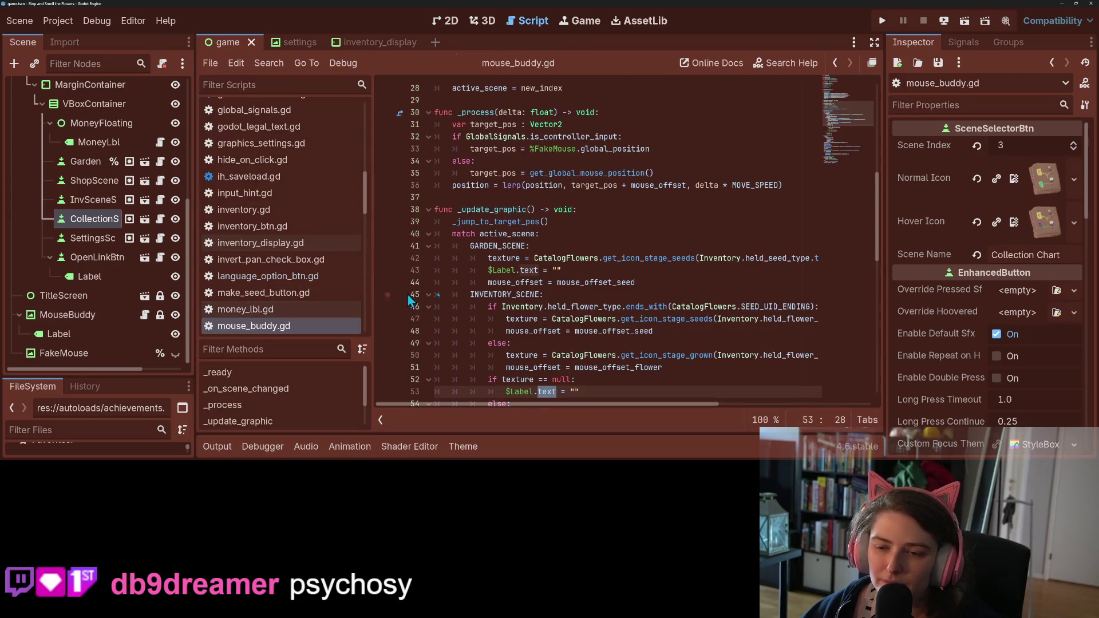
scroll(594, 306, down, 13)
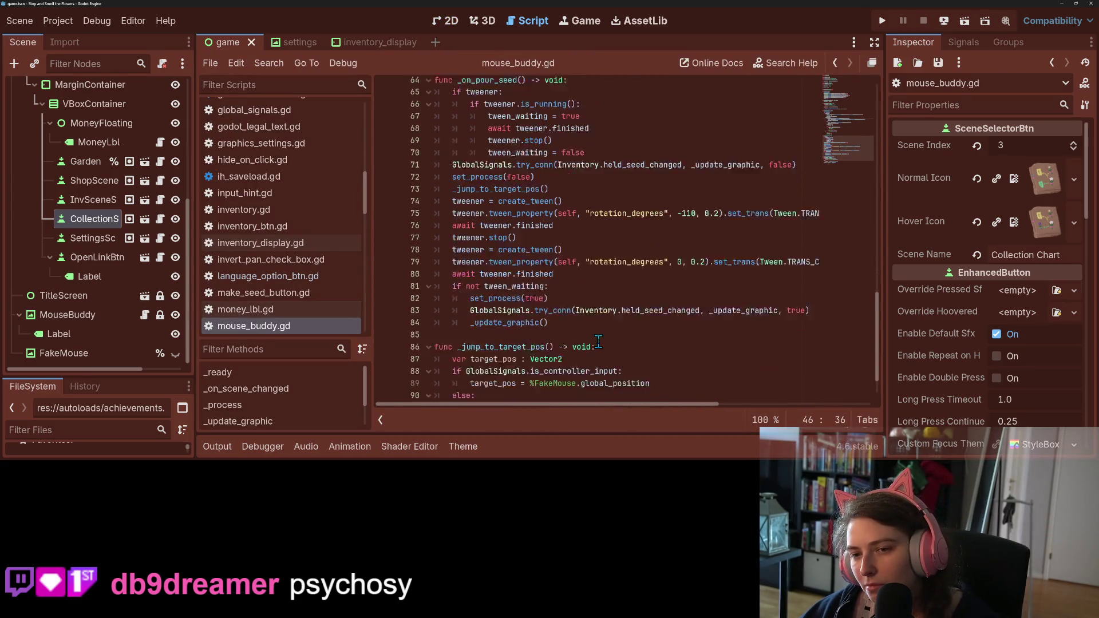
scroll(597, 342, up, 18)
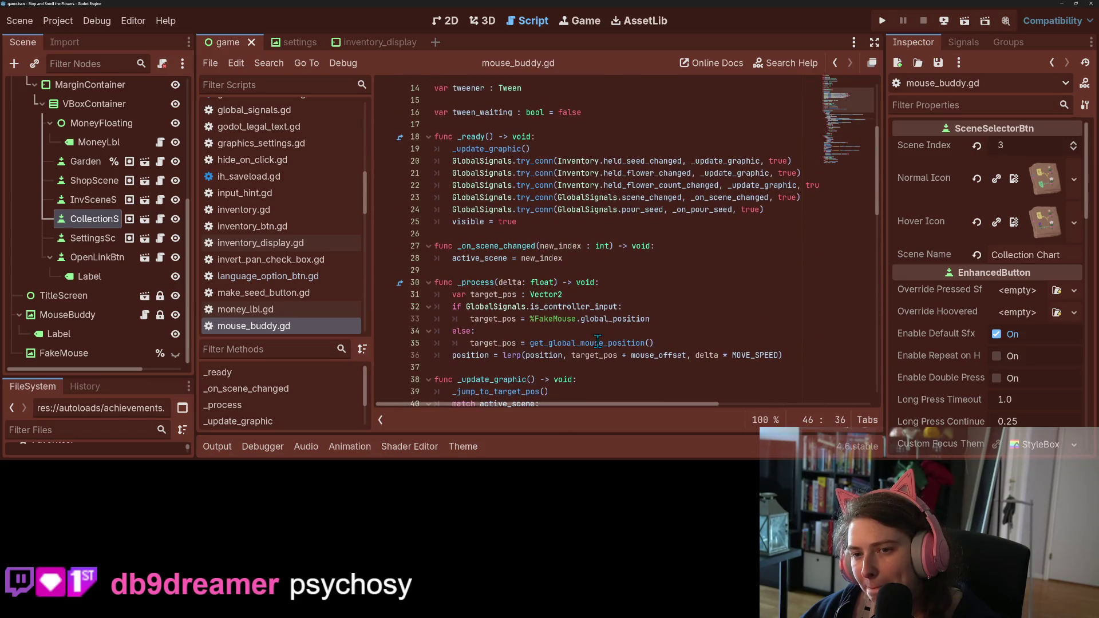
scroll(597, 342, up, 5)
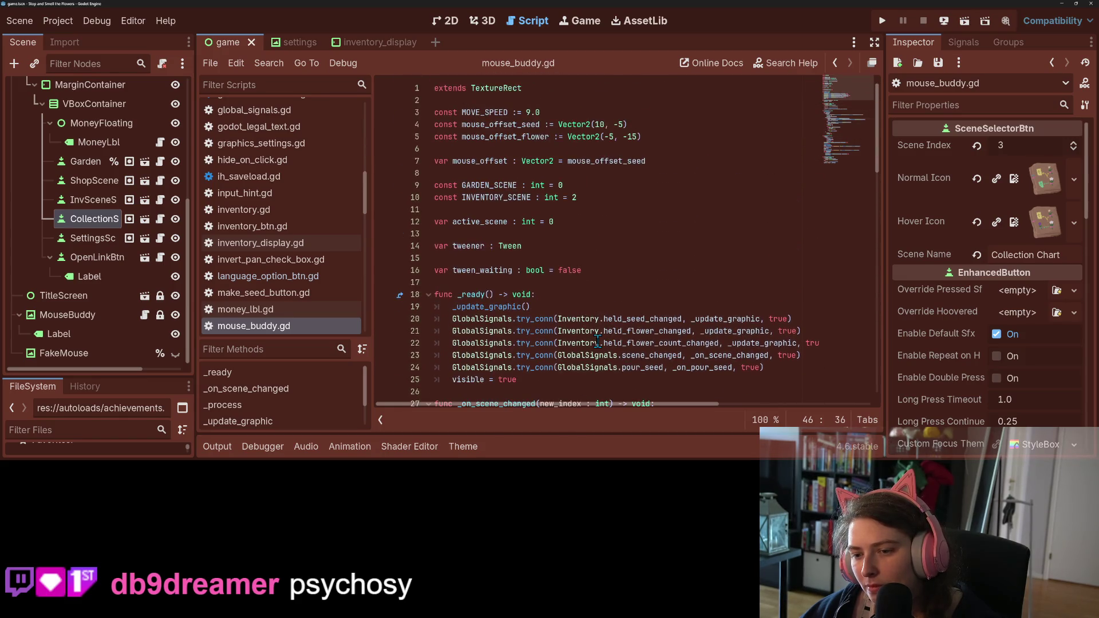
- Open game.gd and look over its code around lines 74–75
scroll(101, 135, up, 4)
click(160, 87)
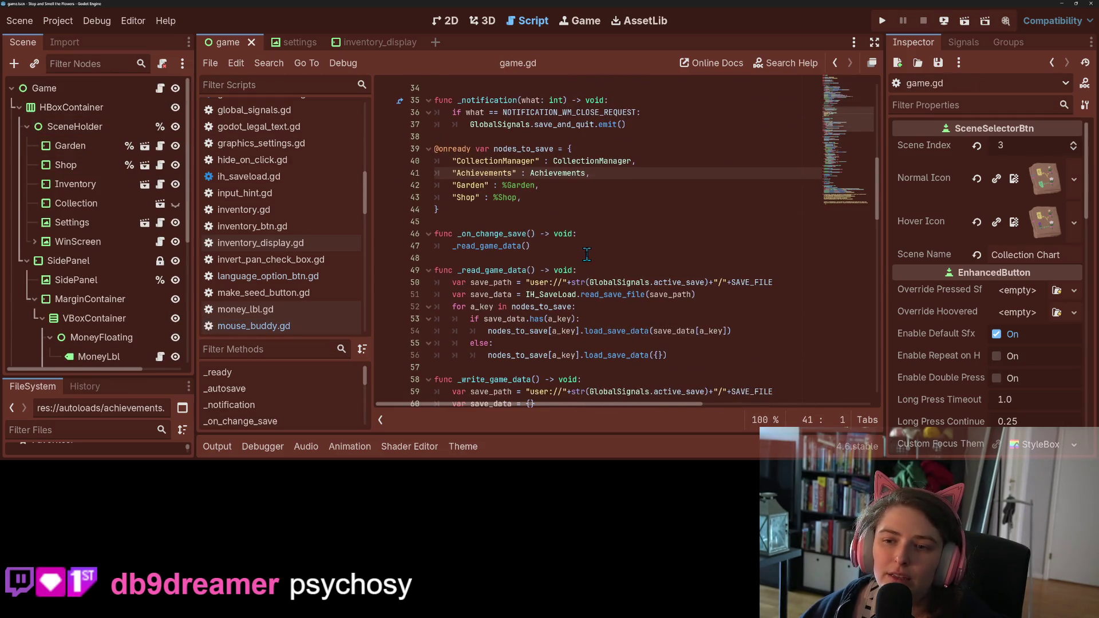
scroll(587, 254, down, 13)
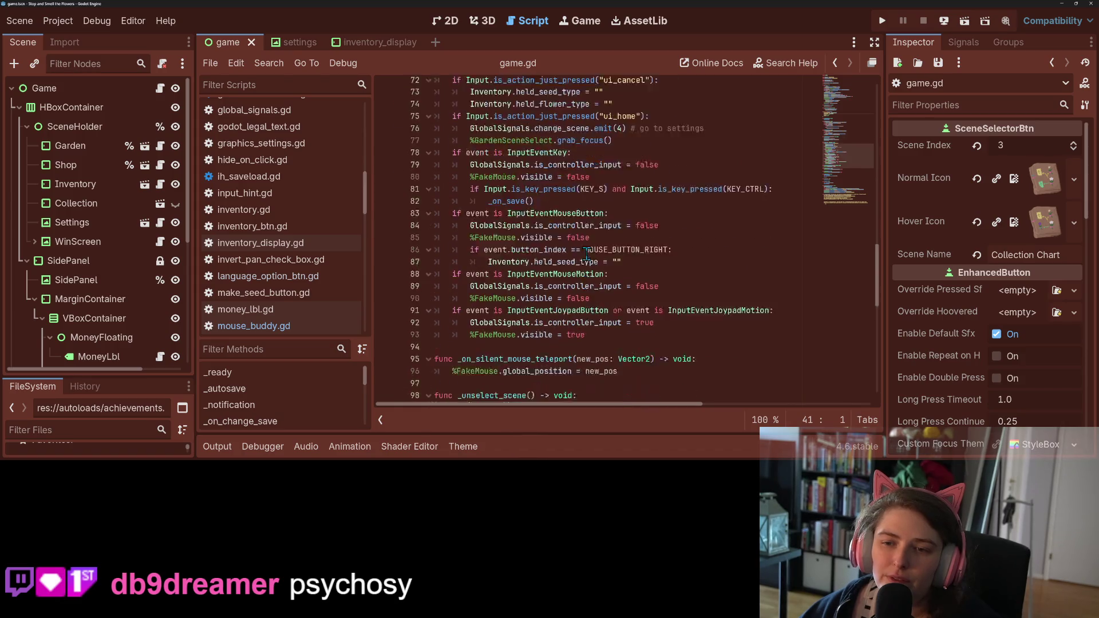
scroll(587, 254, up, 1)
click(525, 136)
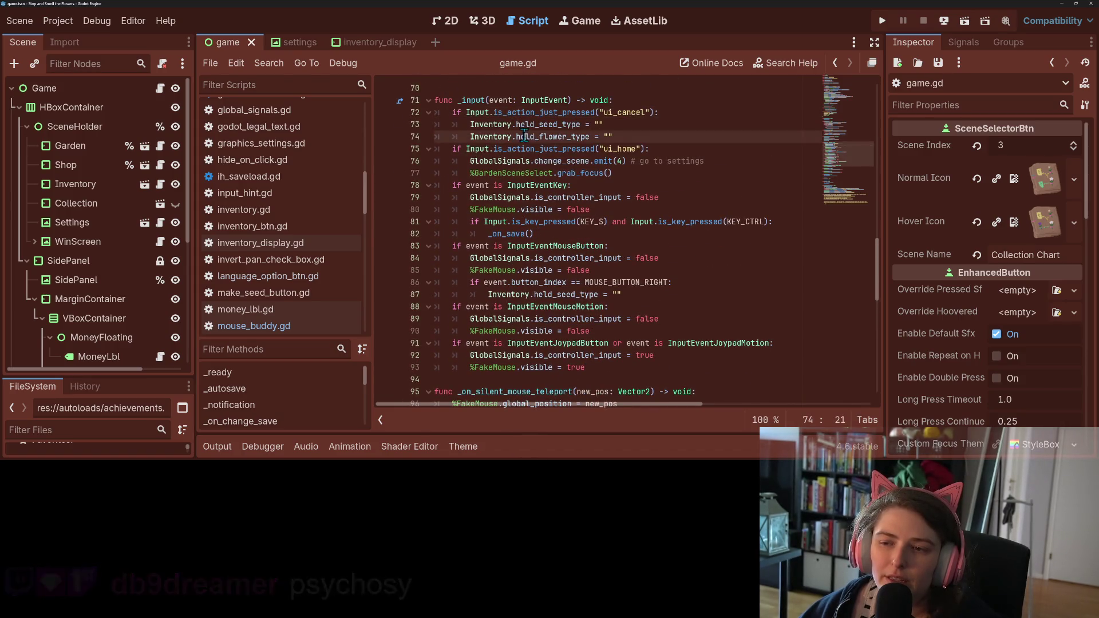
click(525, 149)
scroll(531, 157, down, 1)
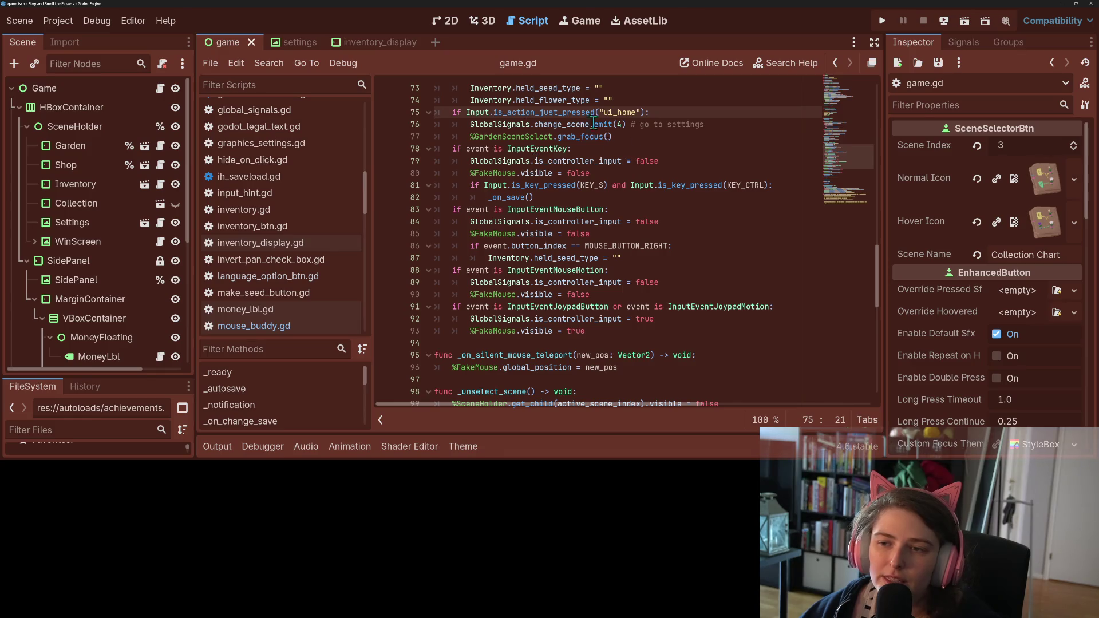
scroll(576, 136, up, 2)
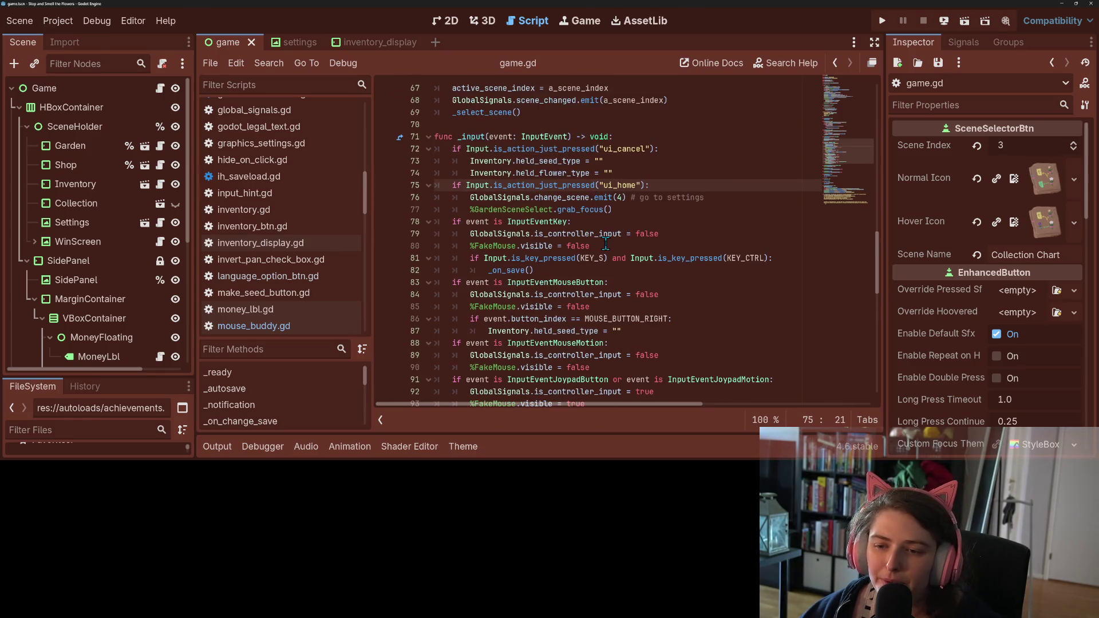
scroll(605, 242, down, 2)
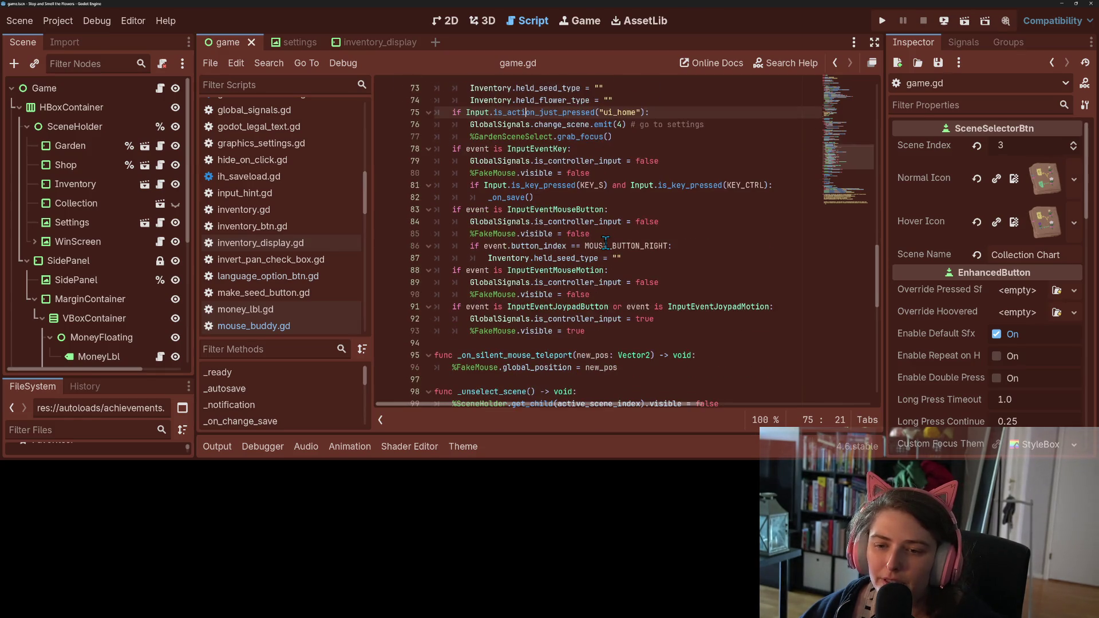
- Insert a blank line after Inventory.held_seed_type = "" on line 87, inside the MOUSE_BUTTON_RIGHT branch
double_click(576, 211)
click(544, 233)
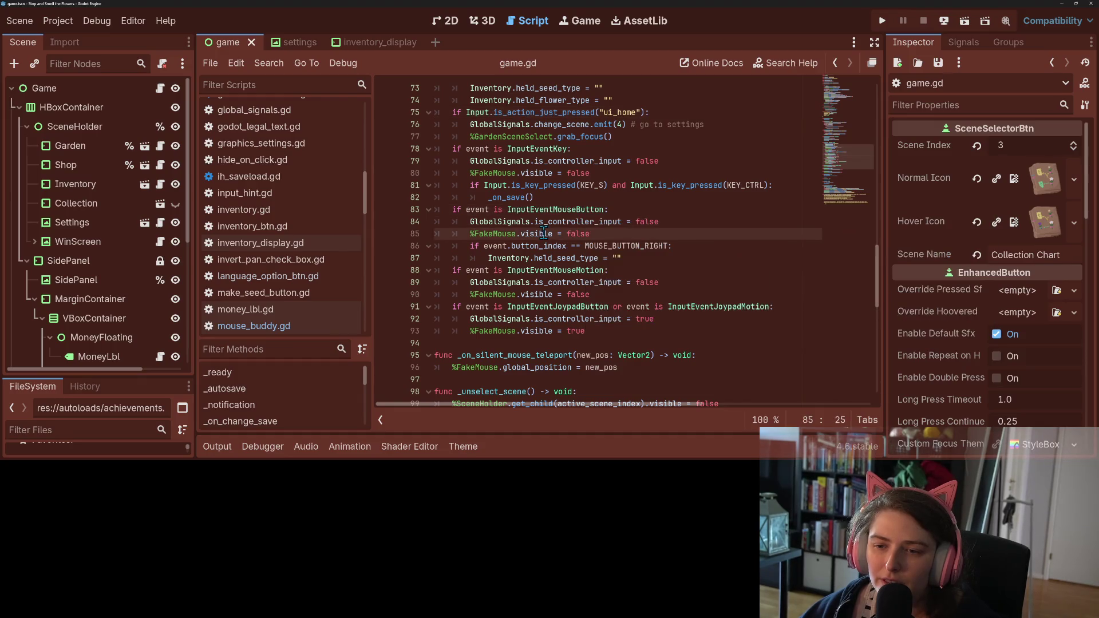
double_click(572, 212)
double_click(578, 222)
click(664, 222)
click(588, 246)
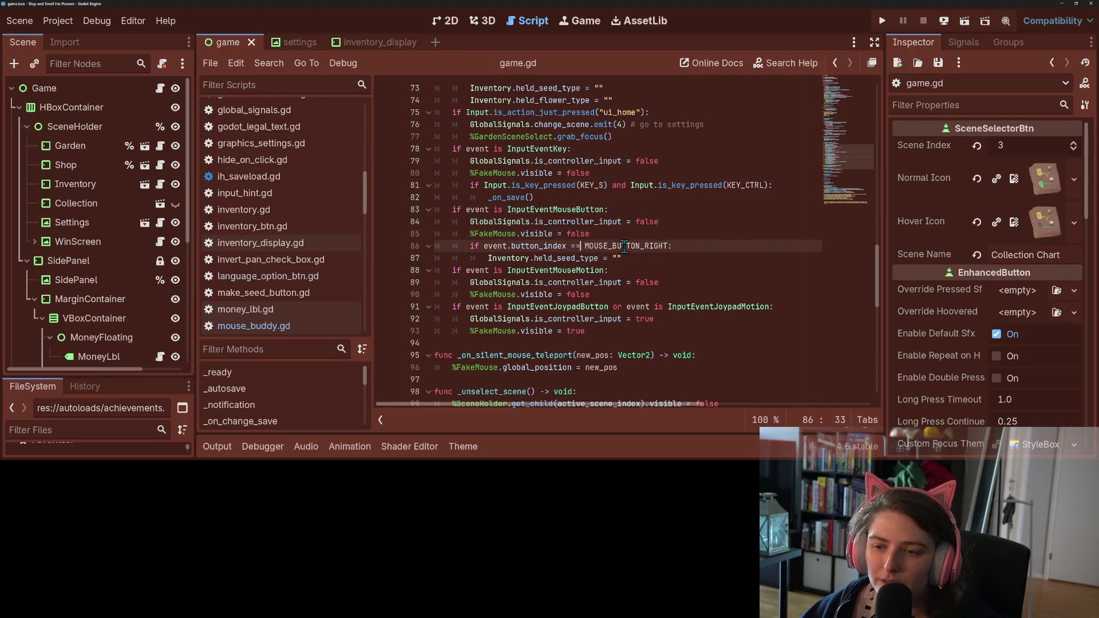
double_click(625, 246)
double_click(577, 258)
click(623, 260)
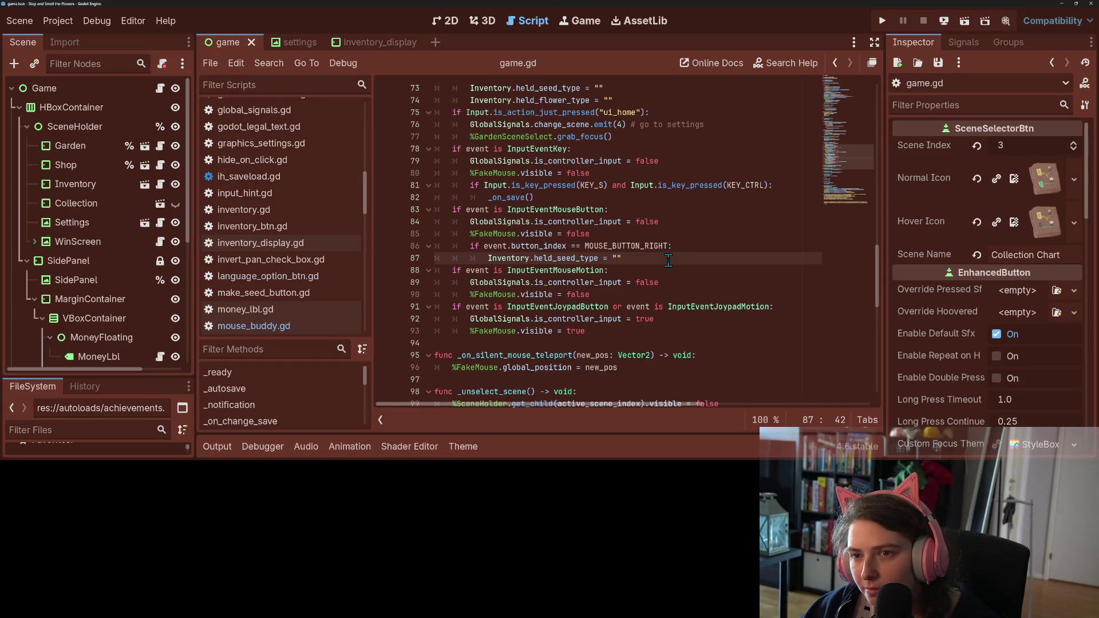
key(Return)
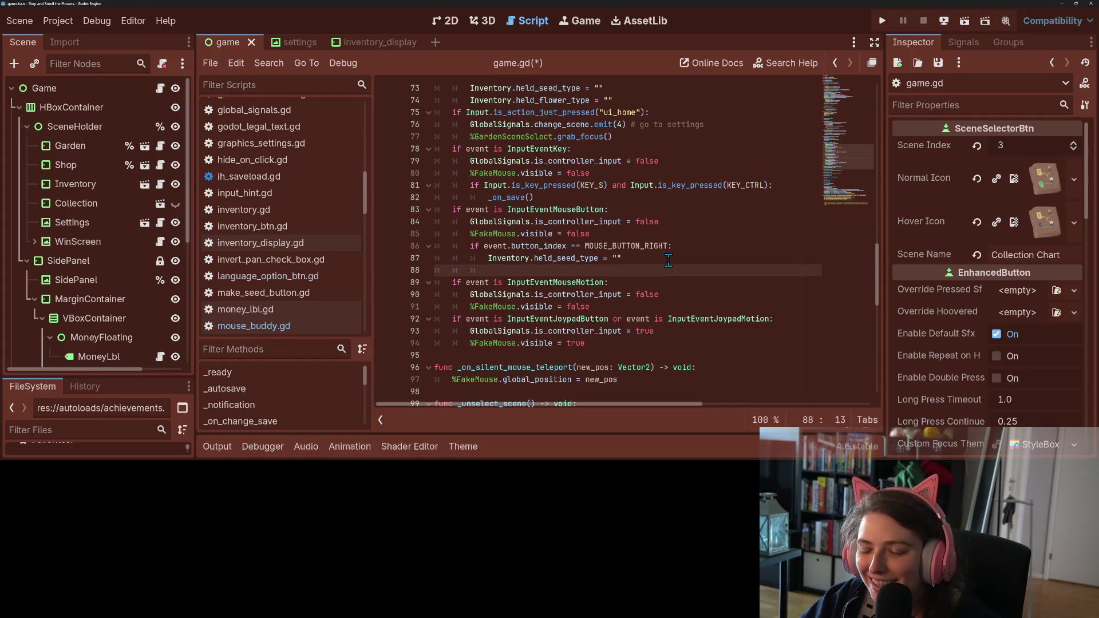
text(if In)
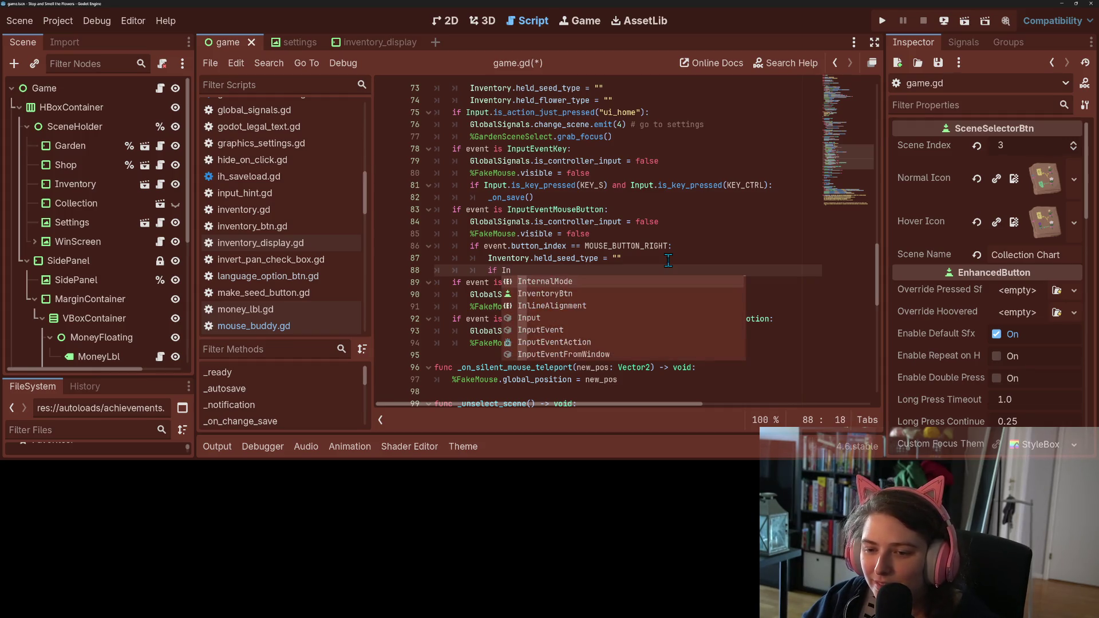
key(Down)
key(Up)
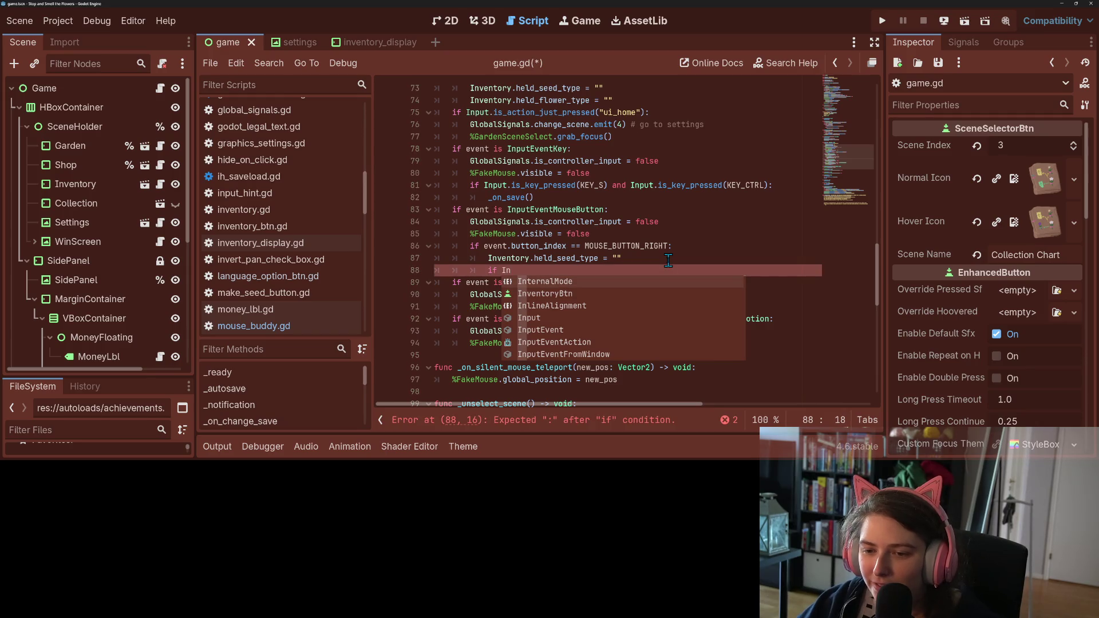
key(Escape)
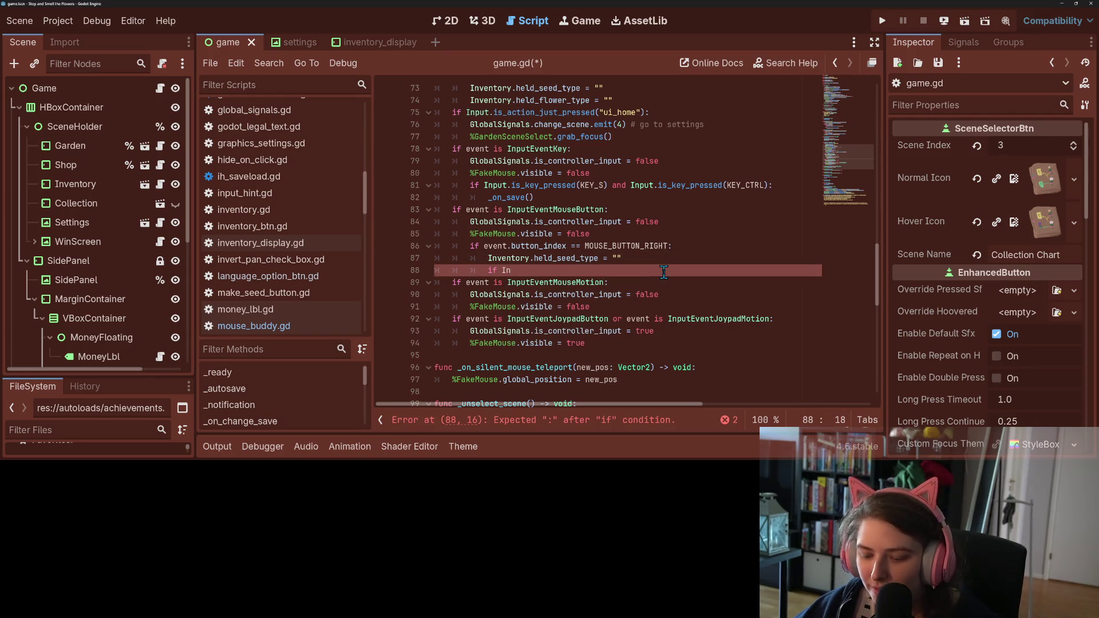
key(Down)
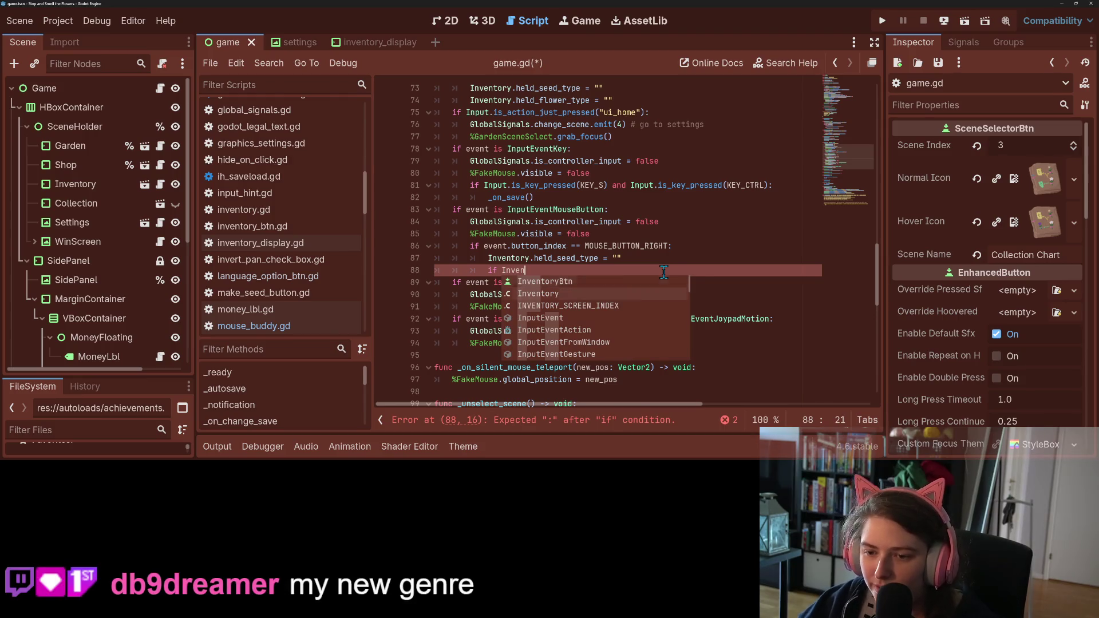
key(Return)
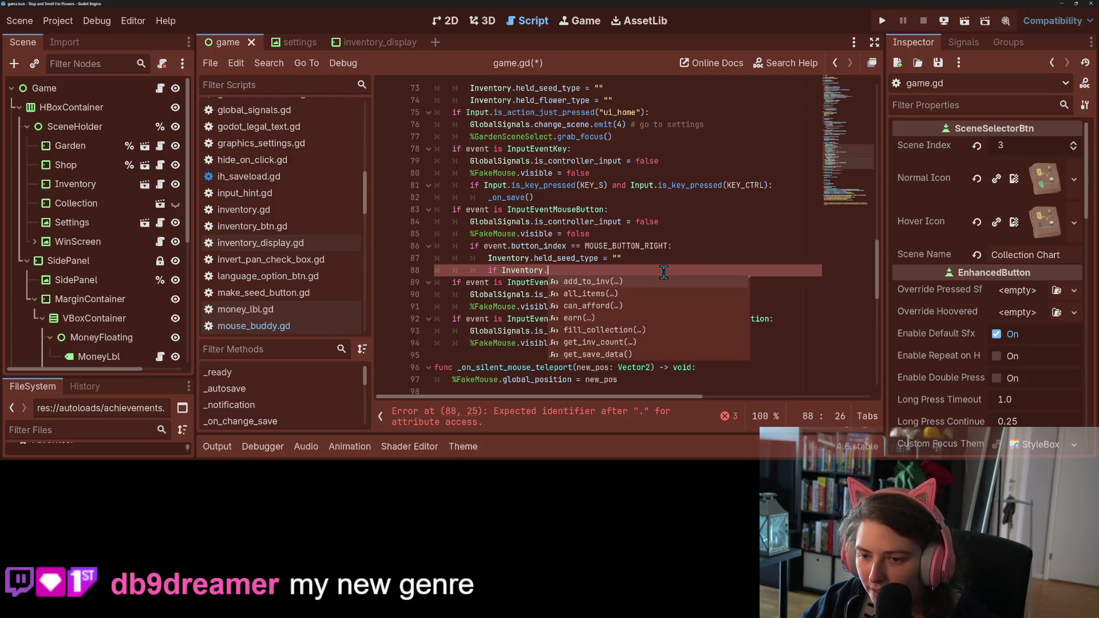
text(he)
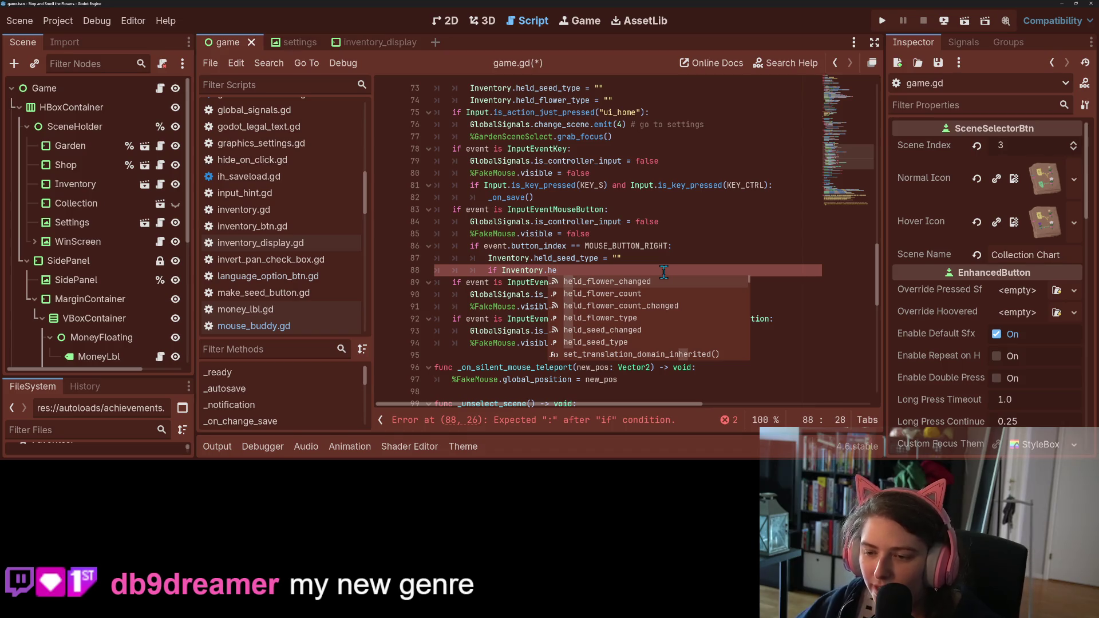
key(Escape)
double_click(440, 279)
click(486, 270)
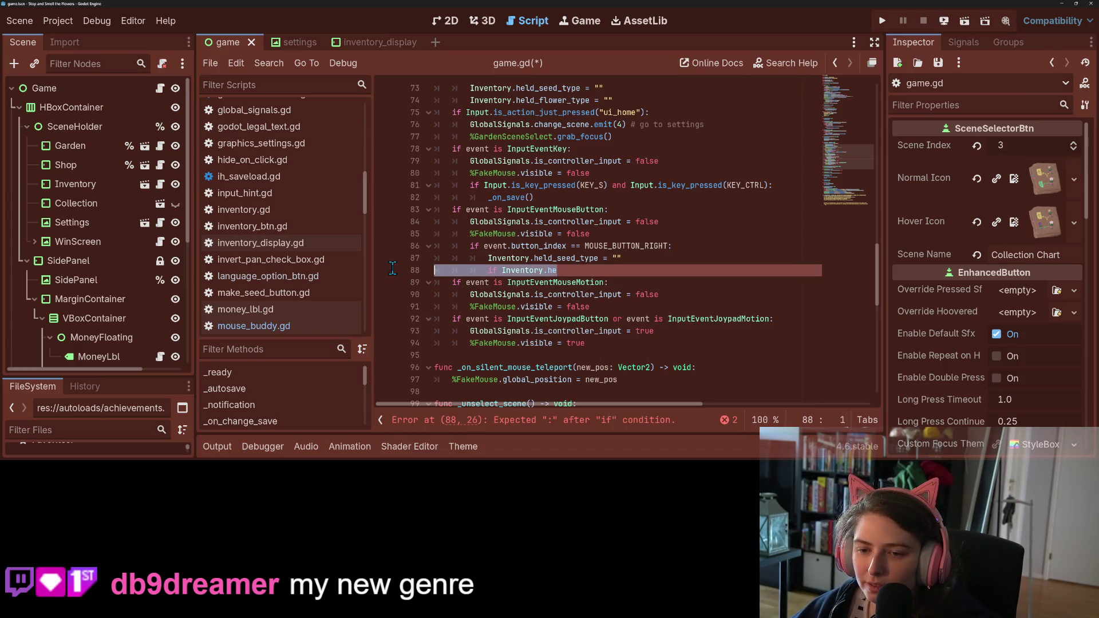
drag(486, 270, 571, 269)
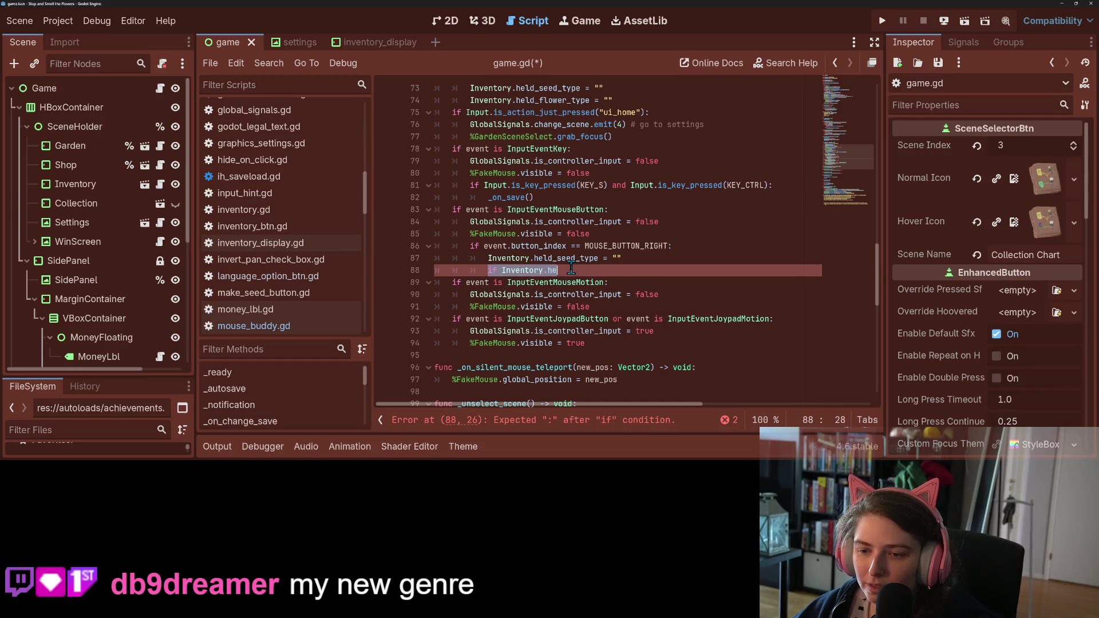
key(BackSpace)
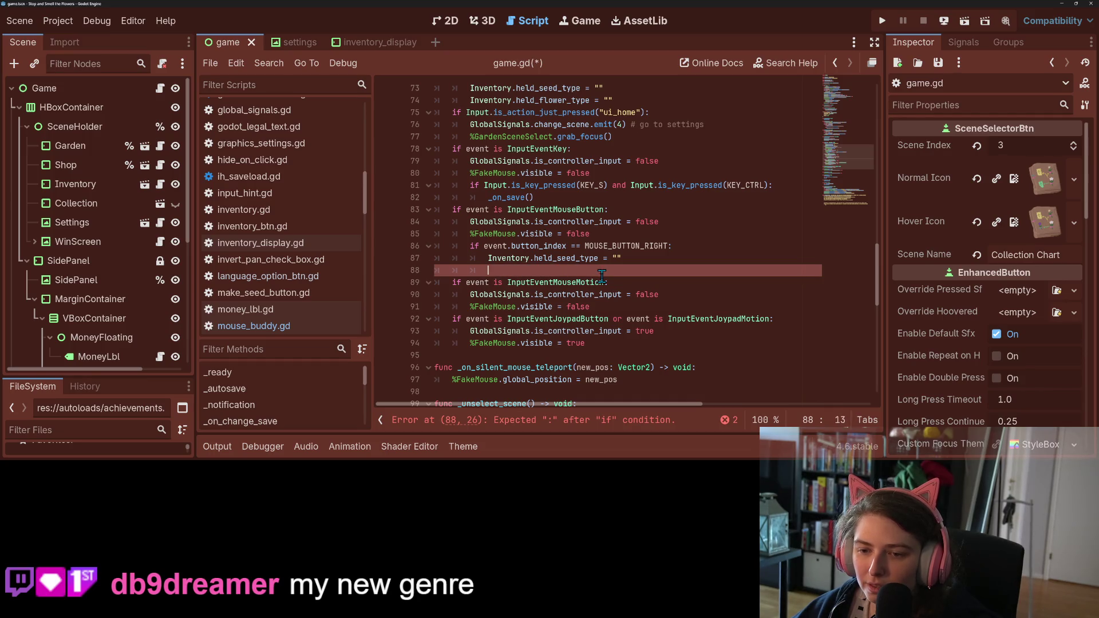
click(283, 226)
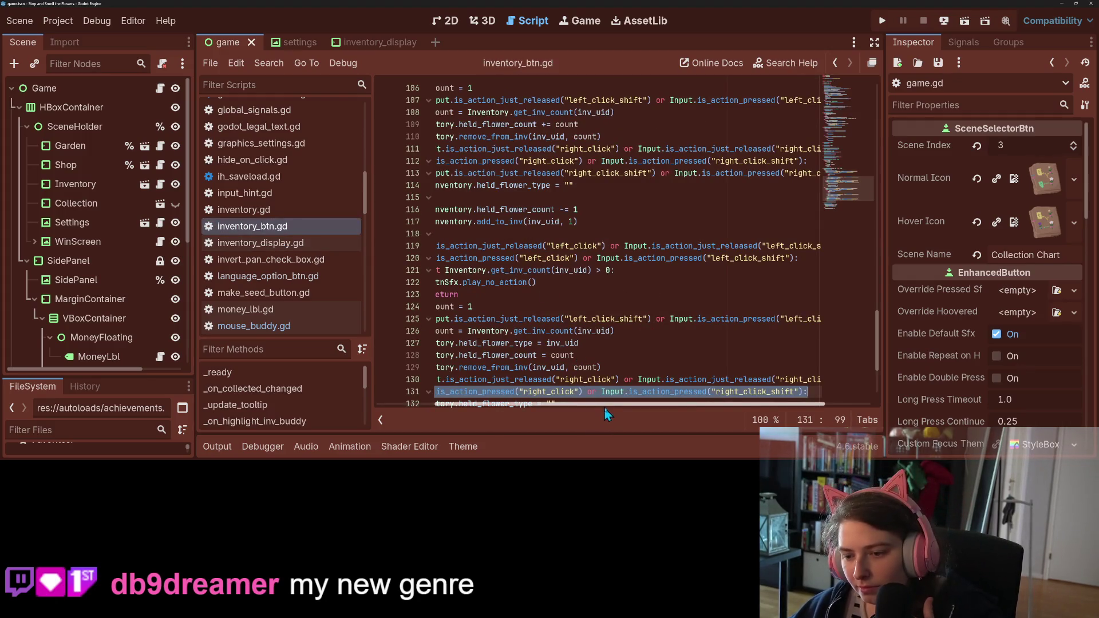
- Scroll through inventory_btn.gd around lines 111–131 to find the right_click check
drag(601, 404, 521, 408)
click(507, 367)
scroll(507, 367, down, 2)
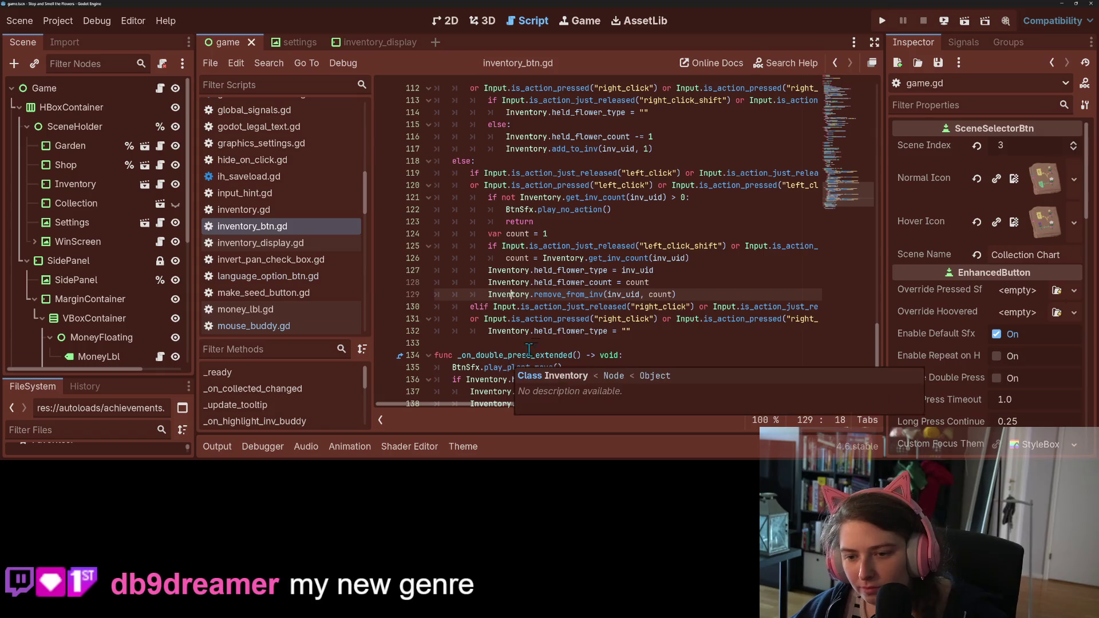
click(671, 319)
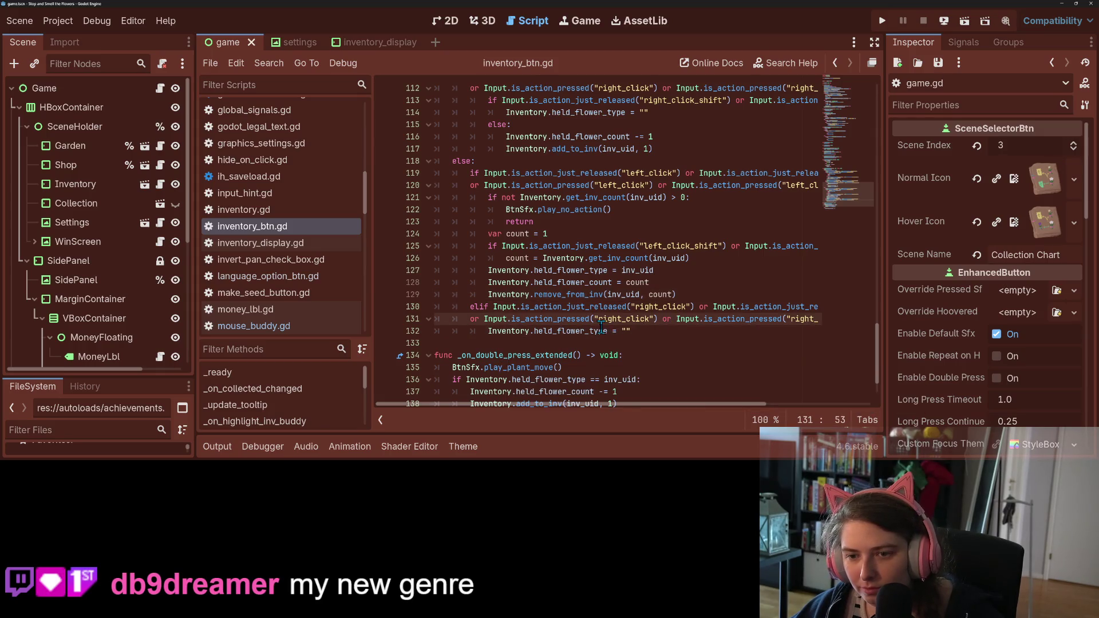
scroll(601, 326, up, 1)
scroll(601, 326, up, 5)
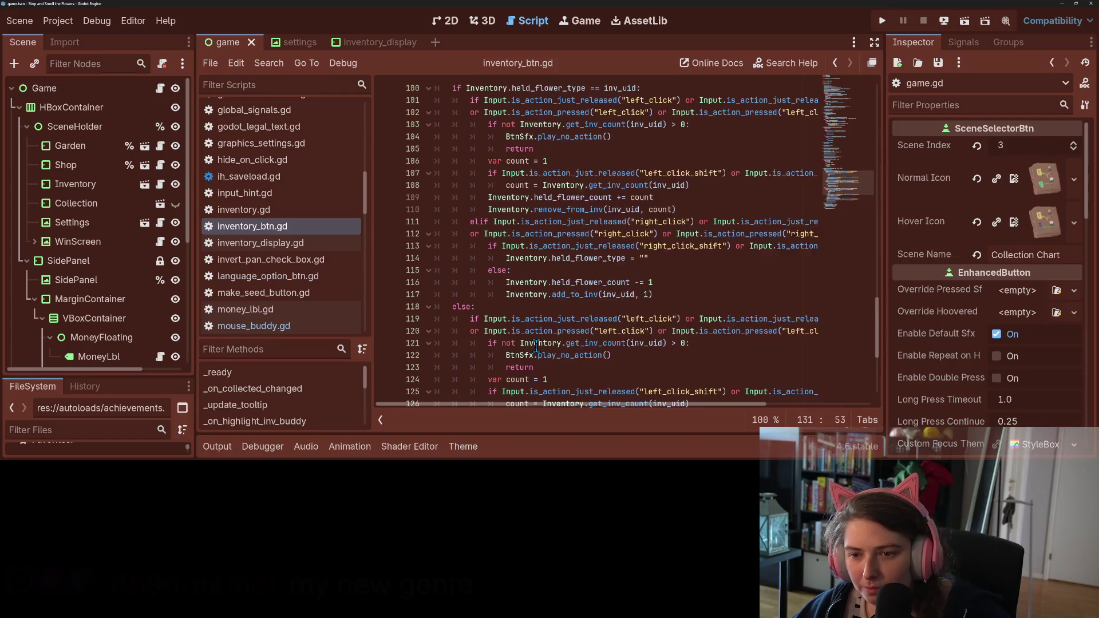
click(538, 344)
click(669, 294)
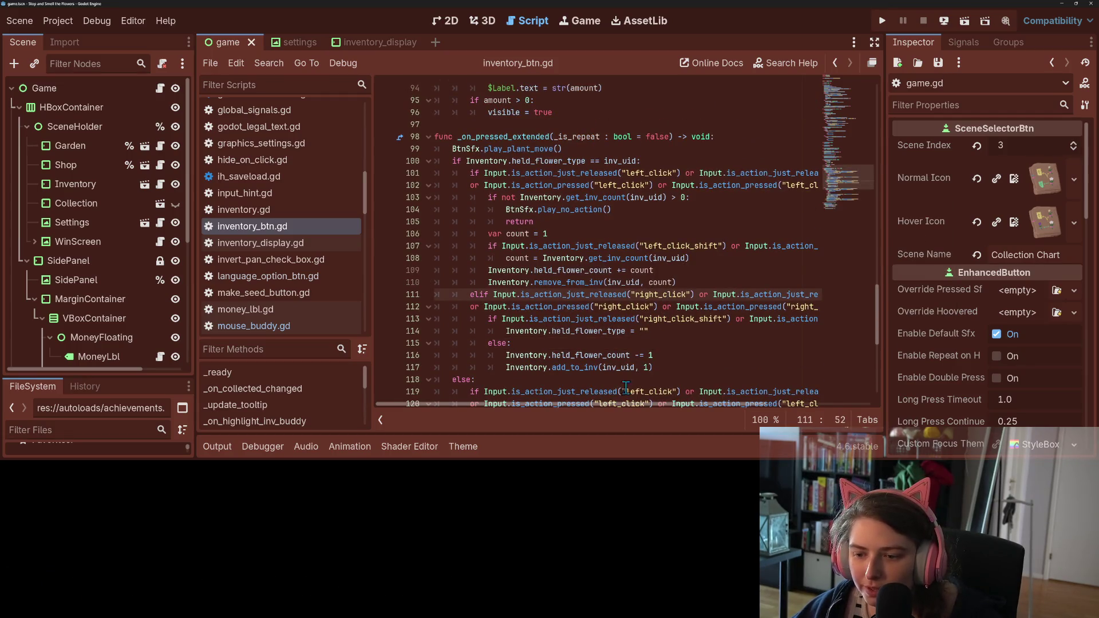
- Examine lines 112–117, from the is_action_pressed check to add_to_inv
mouse_move(623, 404)
mouse_down()
mouse_move(766, 403)
mouse_move(640, 408)
mouse_up()
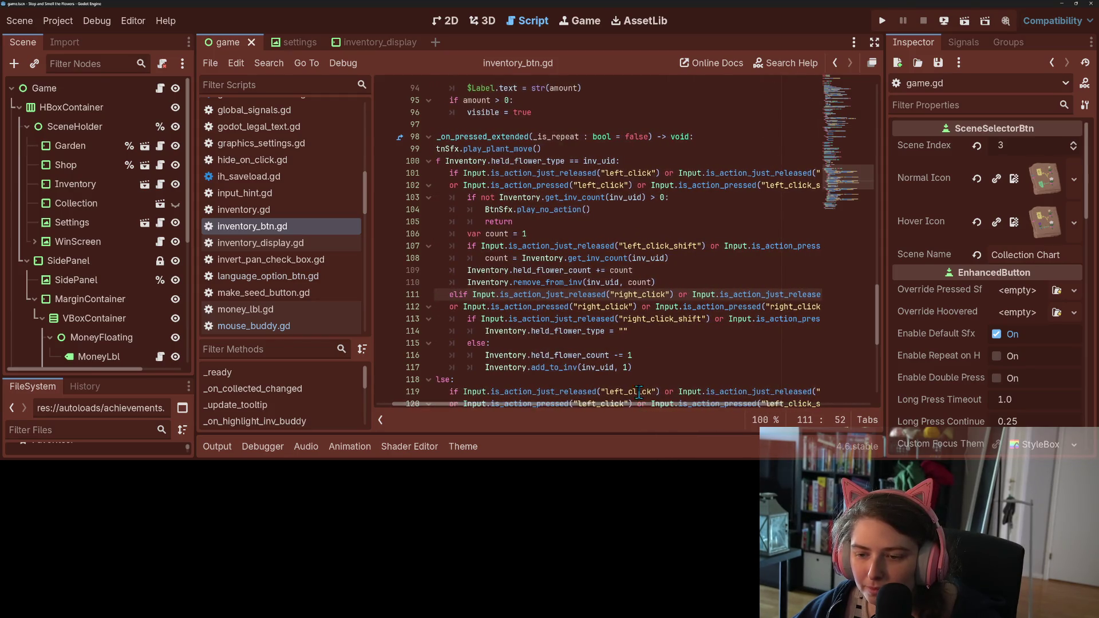
scroll(639, 364, down, 2)
click(646, 295)
click(650, 285)
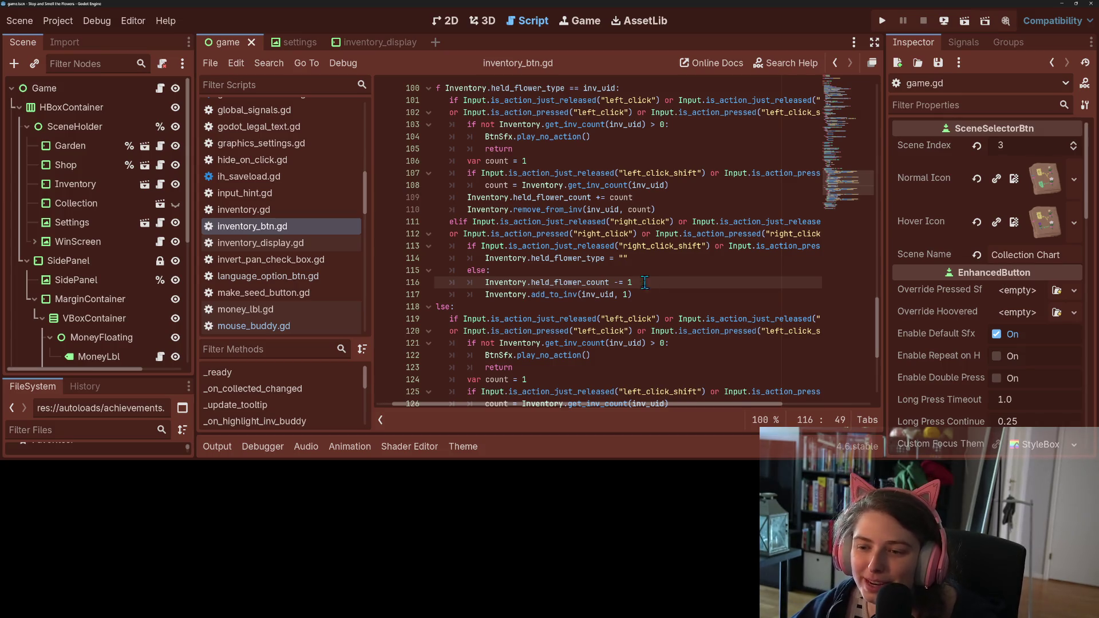
click(652, 296)
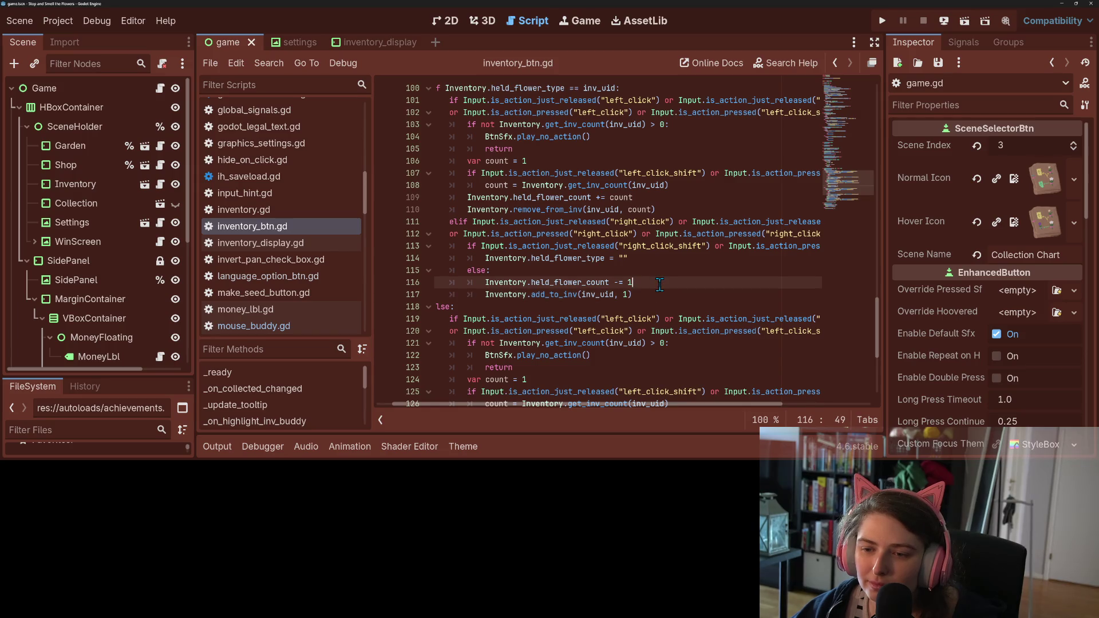
click(547, 220)
click(549, 234)
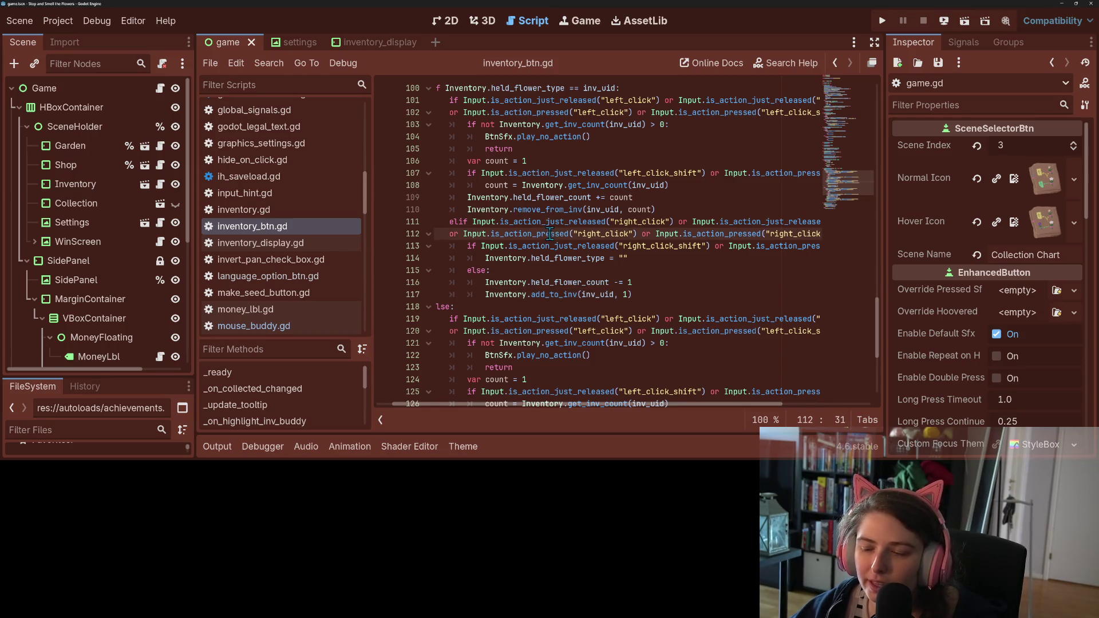
mouse_move(552, 234)
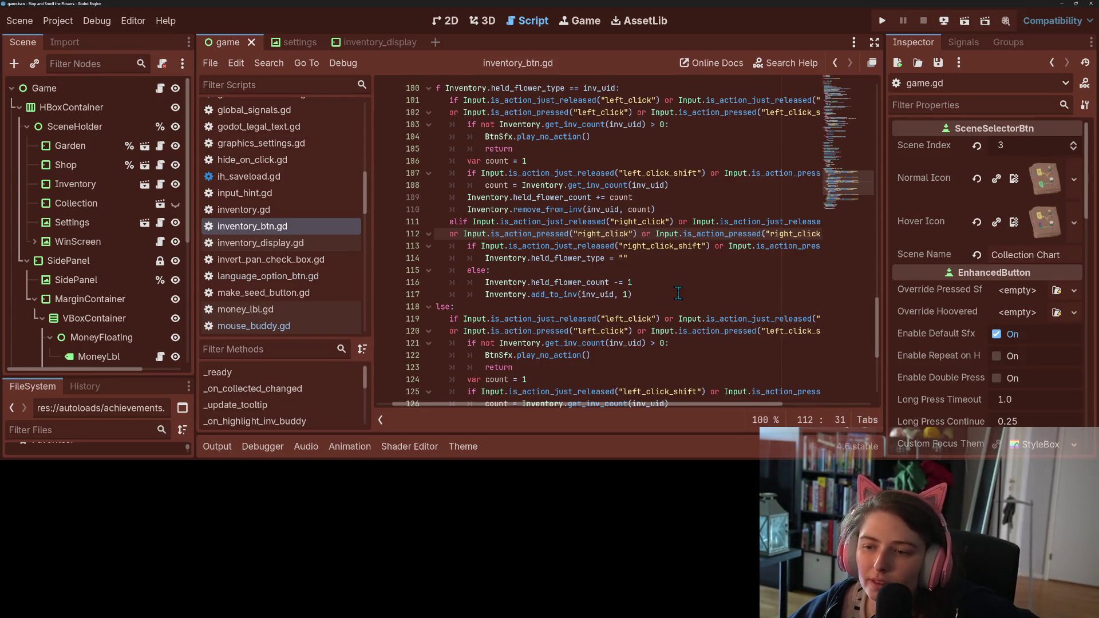
click(661, 297)
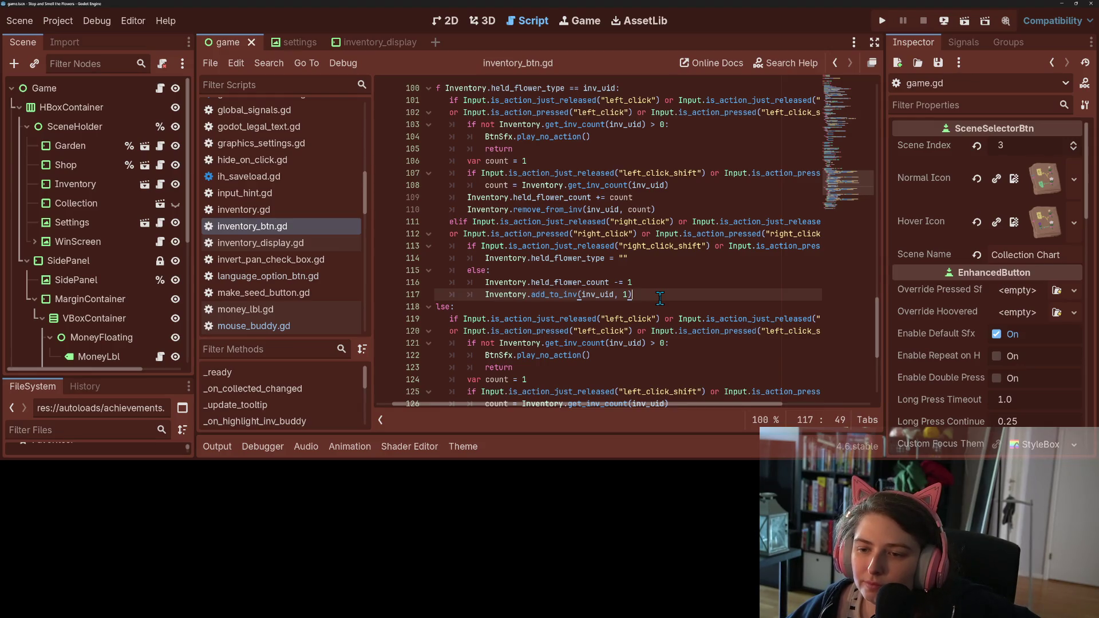
- Select the elif right_click branch on lines 111–117, then return to the inventory_display scene
click(451, 223)
mouse_move(454, 224)
mouse_down()
mouse_move(572, 295)
mouse_move(552, 294)
mouse_up()
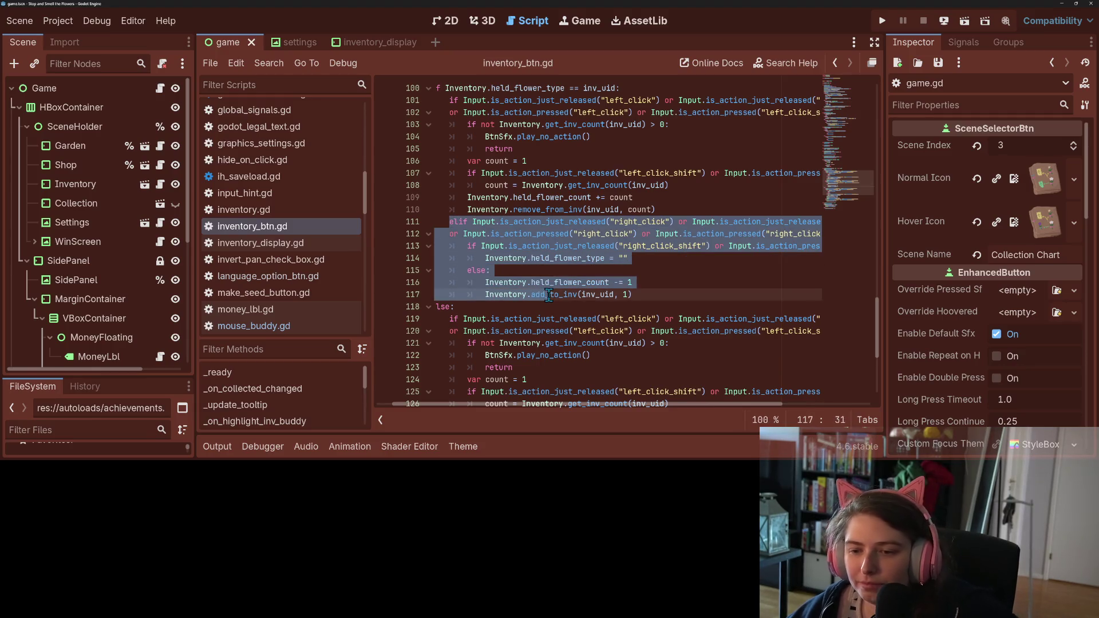
click(552, 294)
mouse_move(635, 293)
mouse_down()
mouse_move(485, 286)
mouse_move(467, 246)
mouse_move(547, 296)
mouse_up()
click(500, 249)
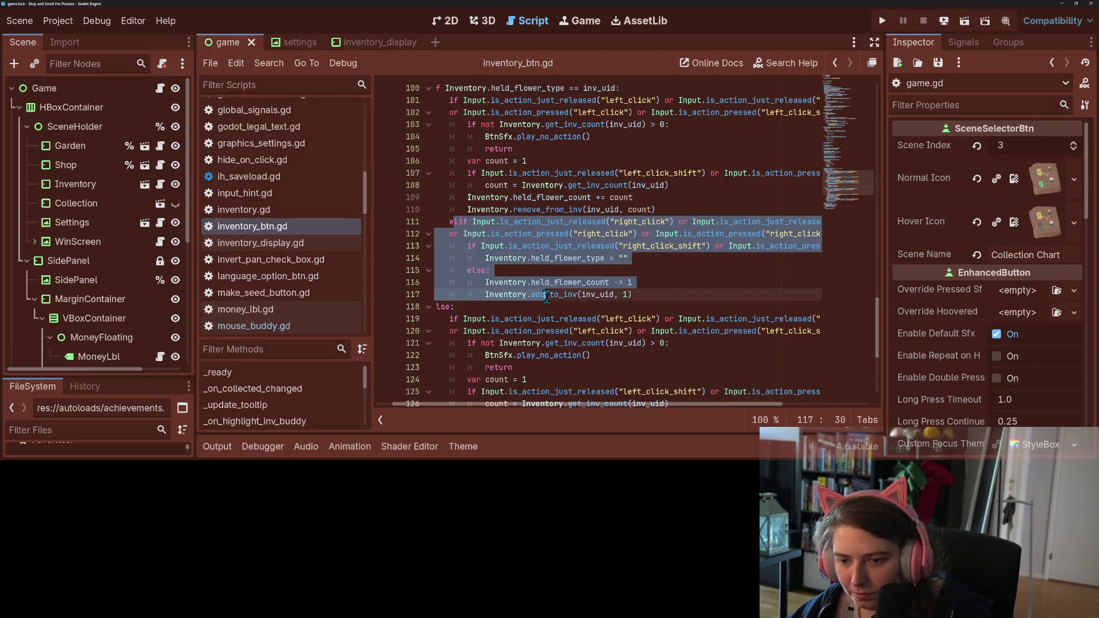
click(656, 295)
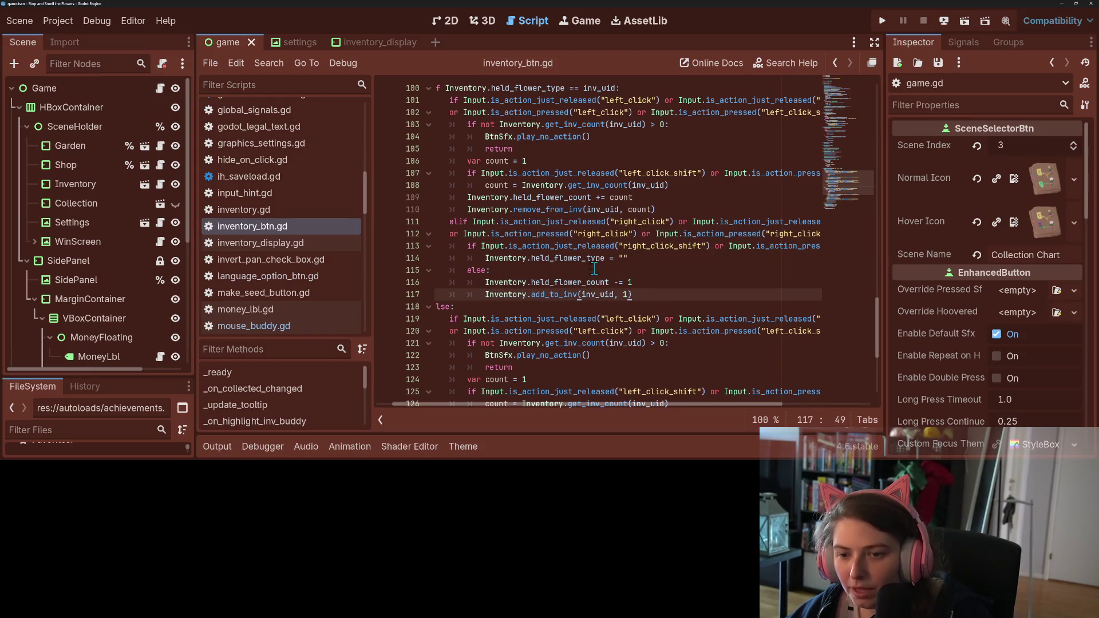
click(576, 259)
click(369, 41)
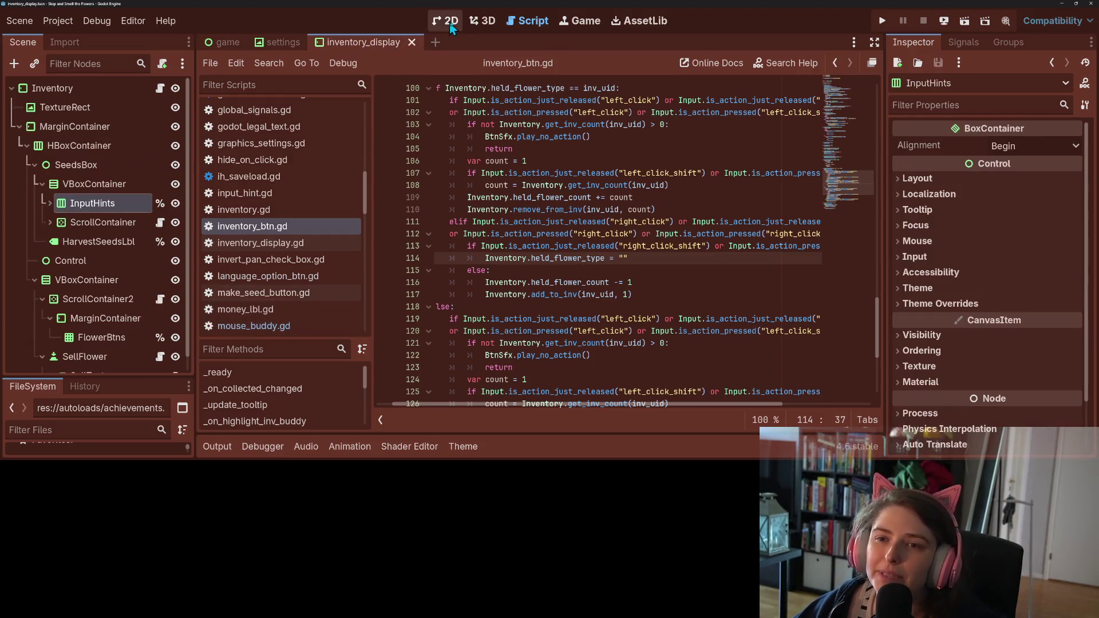
click(445, 21)
scroll(585, 284, down, 4)
click(585, 284)
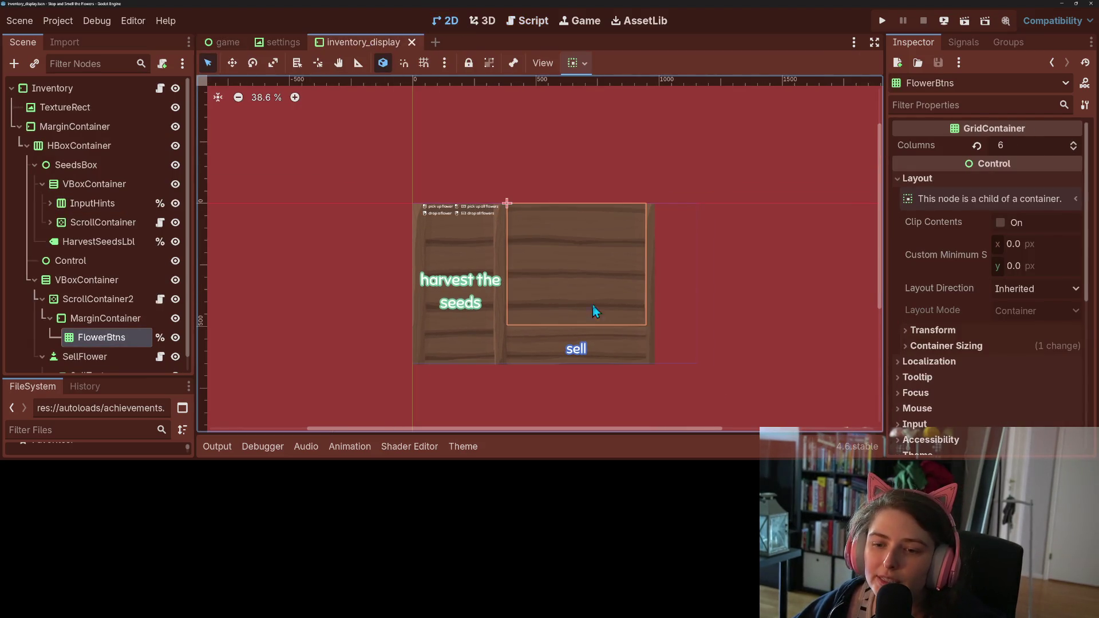
click(471, 318)
click(469, 452)
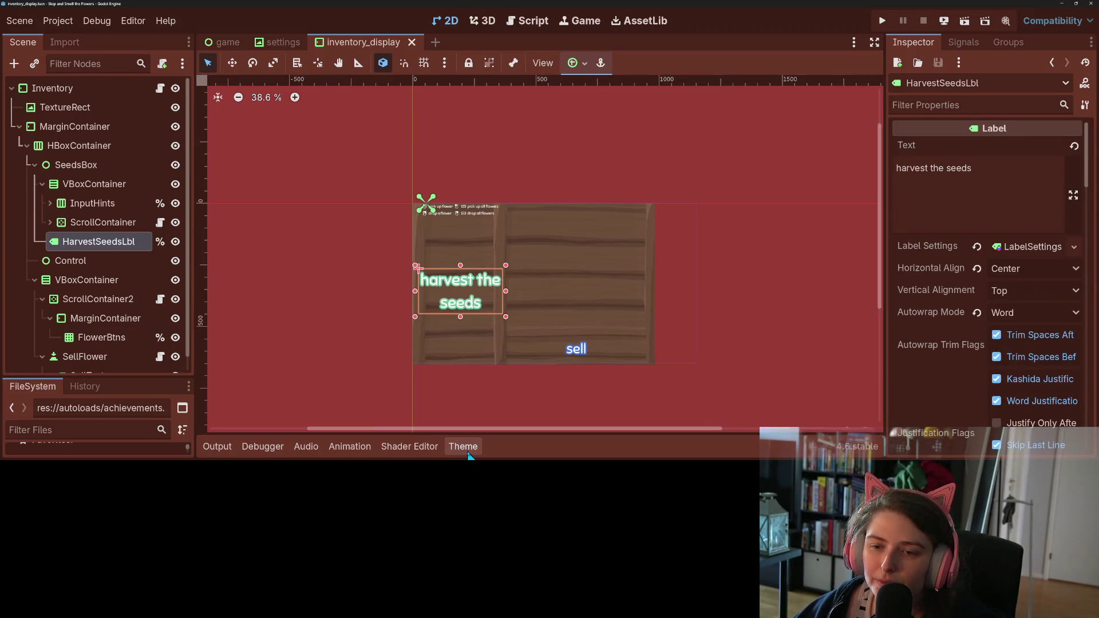
click(51, 110)
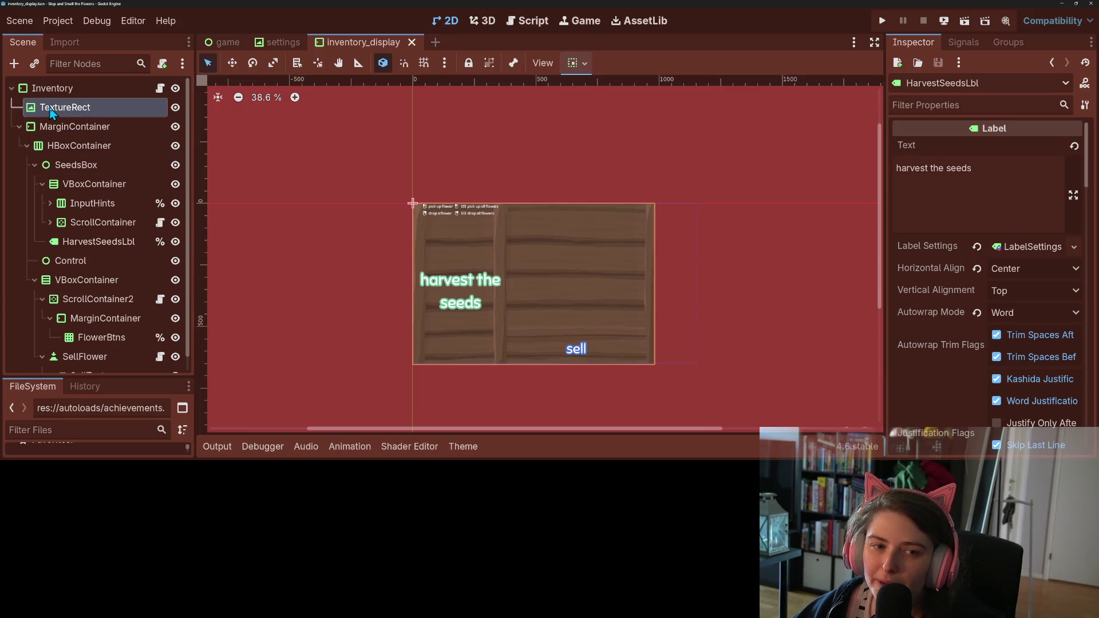
right_click(51, 110)
- Add a flat Button directly under the Inventory root, above TextureRect, and save the scene
click(108, 94)
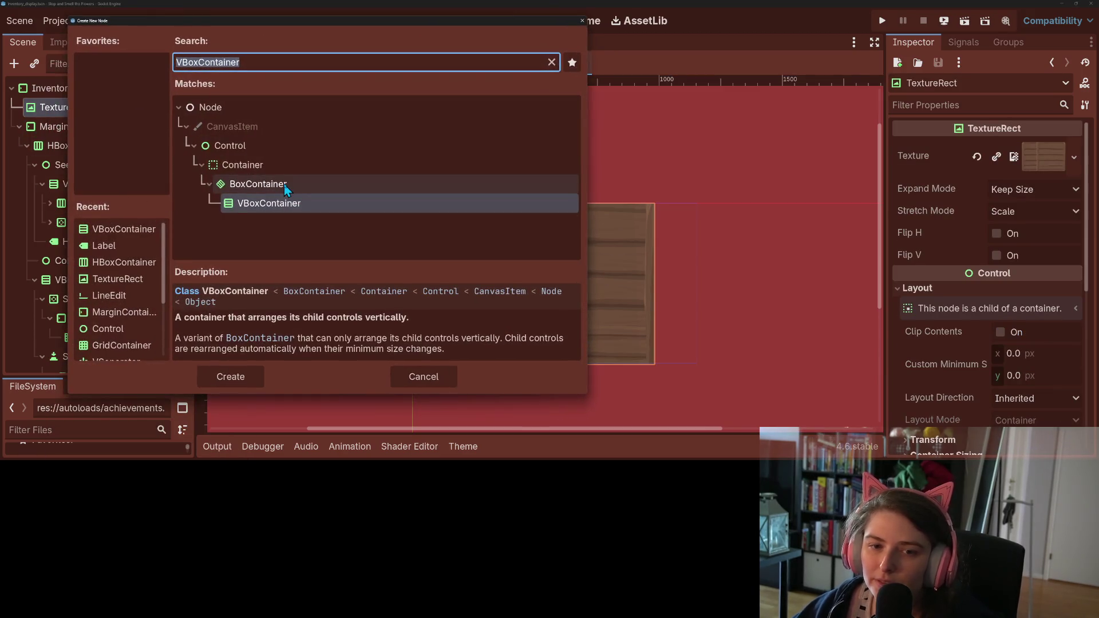
text(butt)
key(Escape)
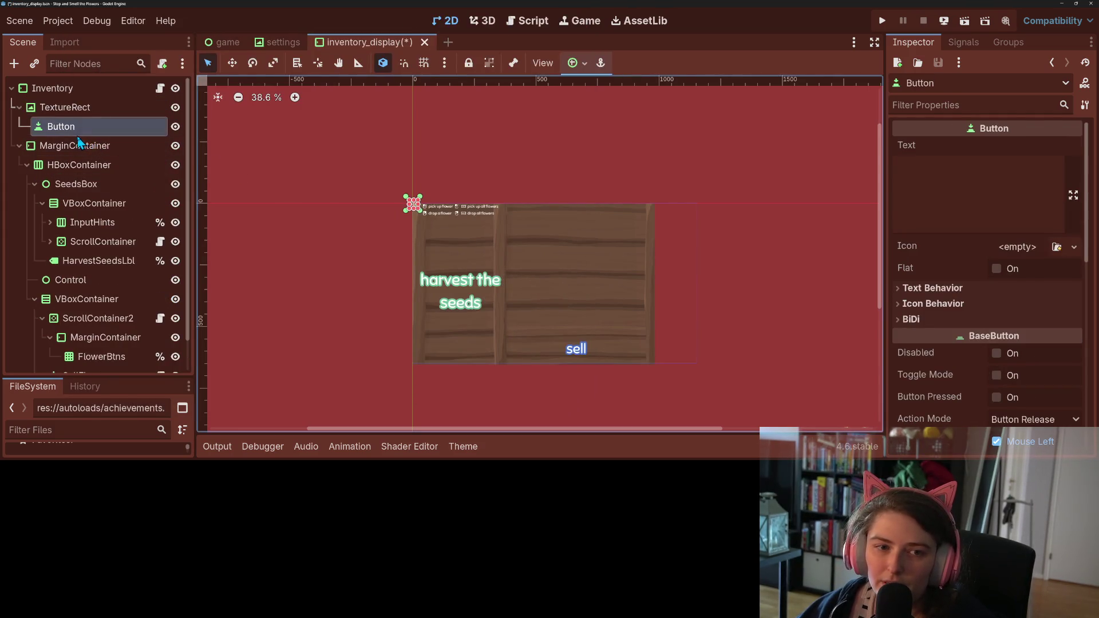
drag(67, 127, 66, 89)
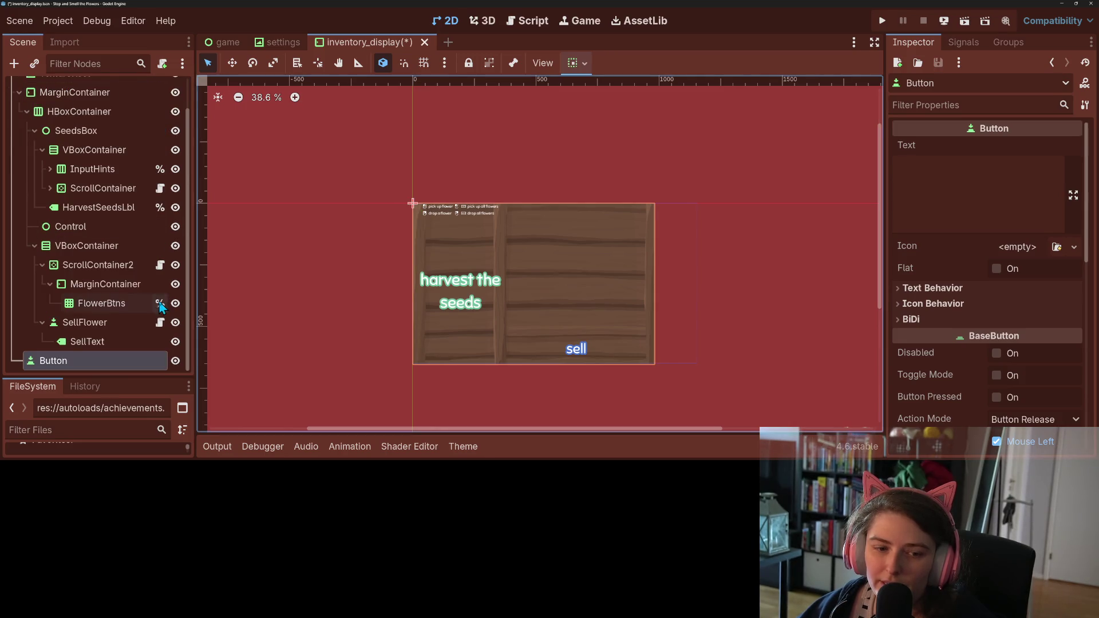
mouse_move(110, 363)
mouse_down()
mouse_move(71, 94)
mouse_move(70, 102)
mouse_up()
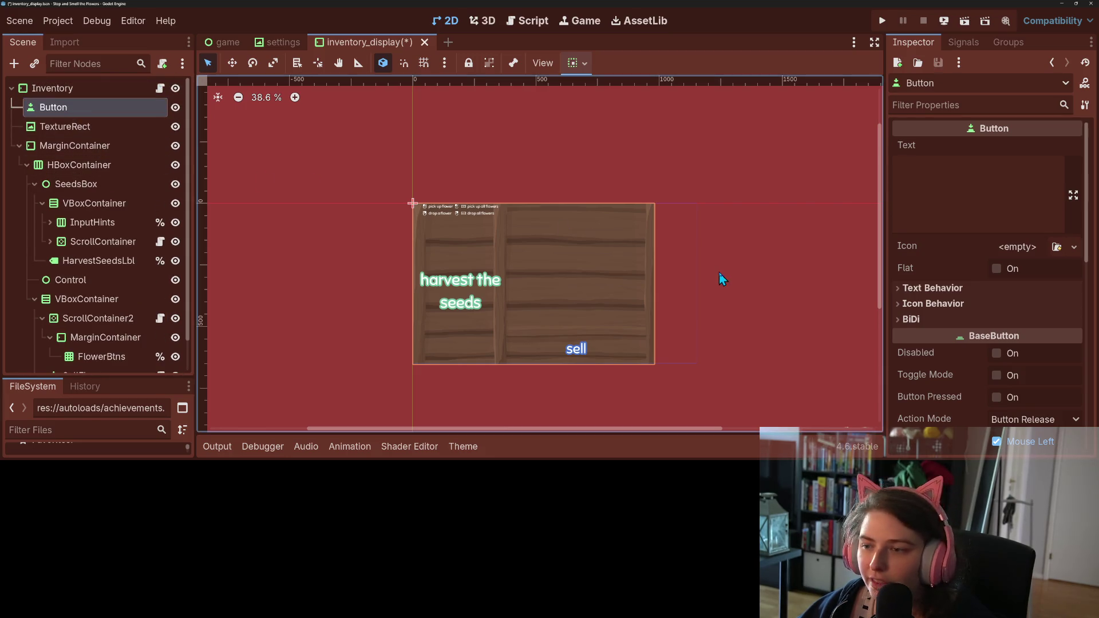
click(996, 269)
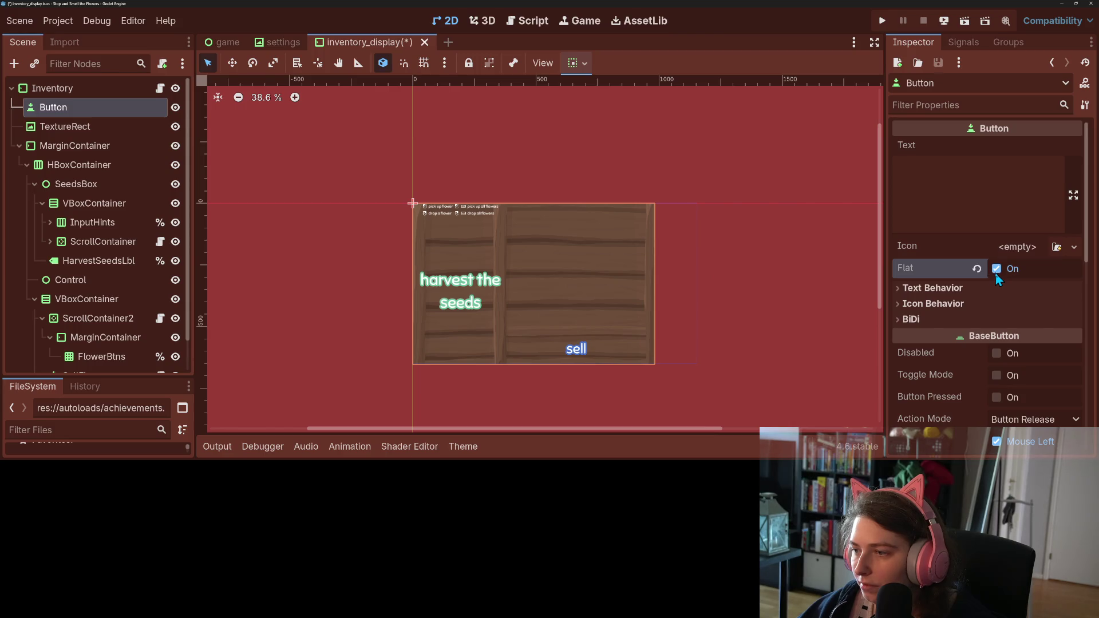
key(ctrl+s)
- Rename the new Button node to DropHeldBtn
scroll(540, 348, up, 4)
scroll(544, 346, up, 4)
scroll(561, 353, down, 3)
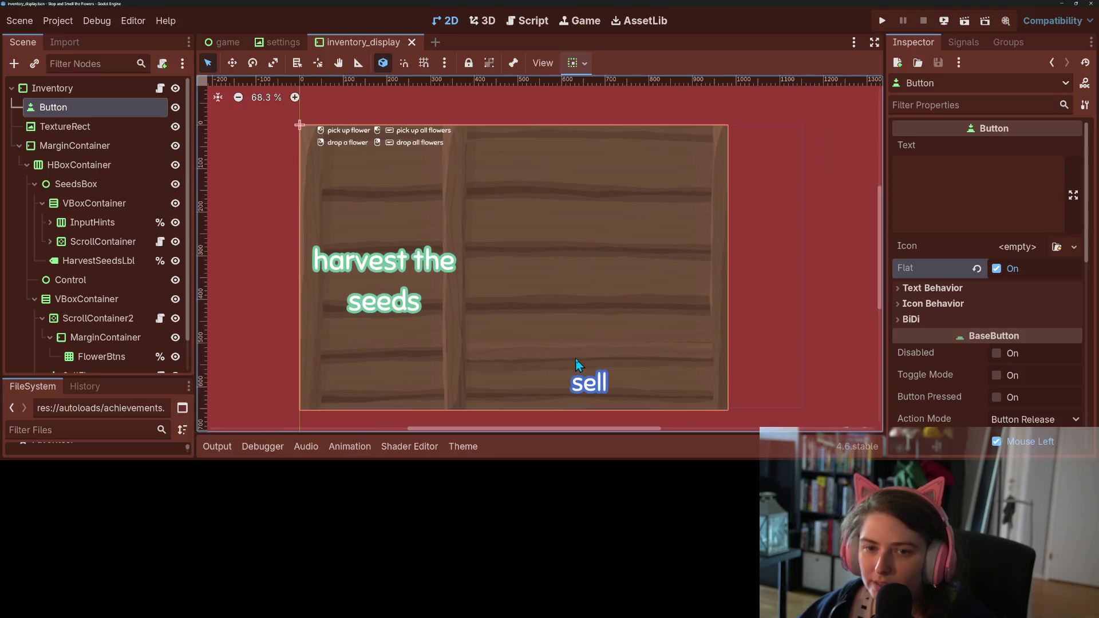
right_click(127, 108)
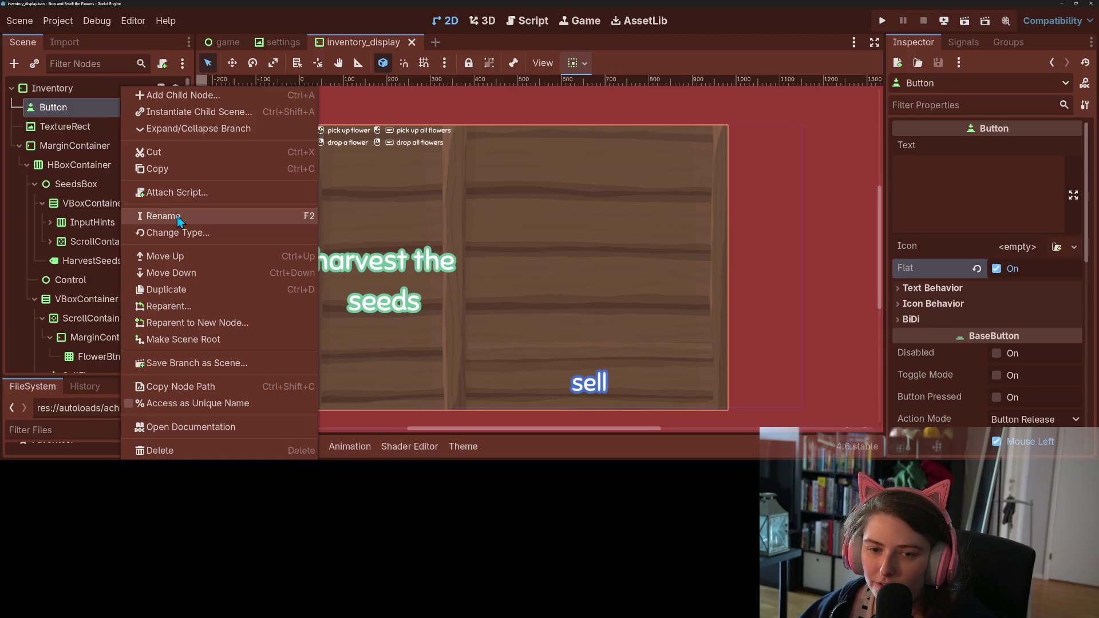
click(179, 221)
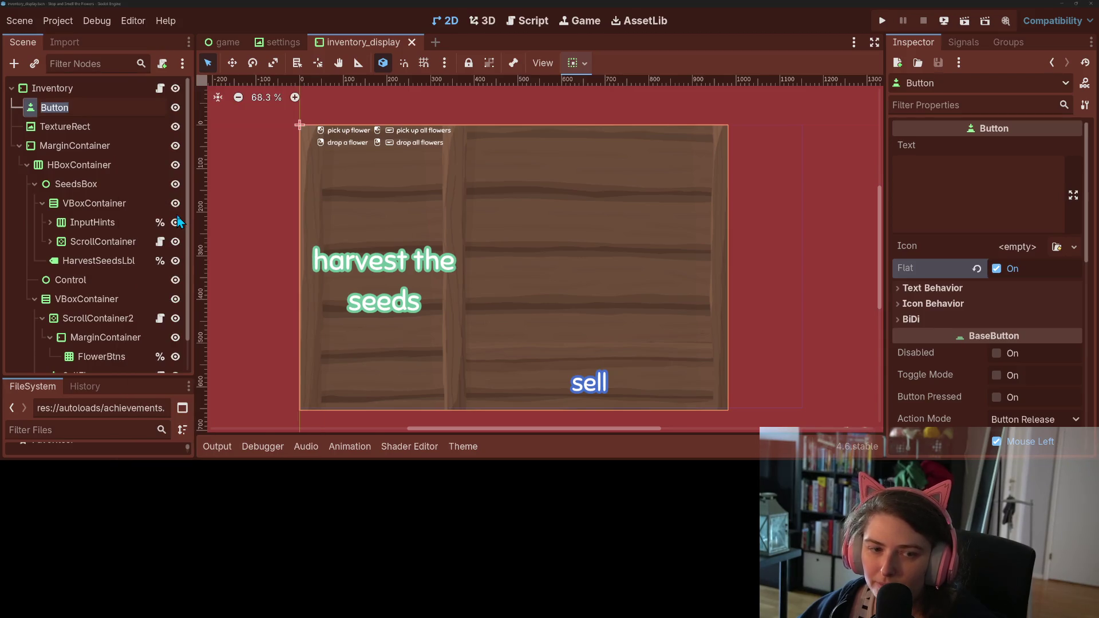
text(DropHeldBt)
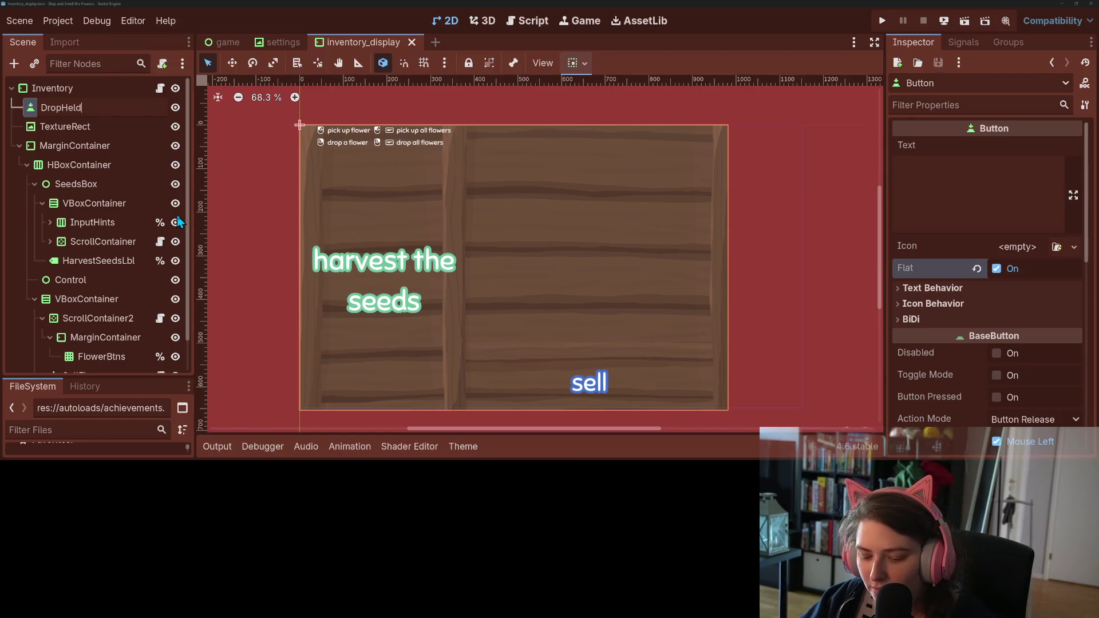
text(n)
key(Return)
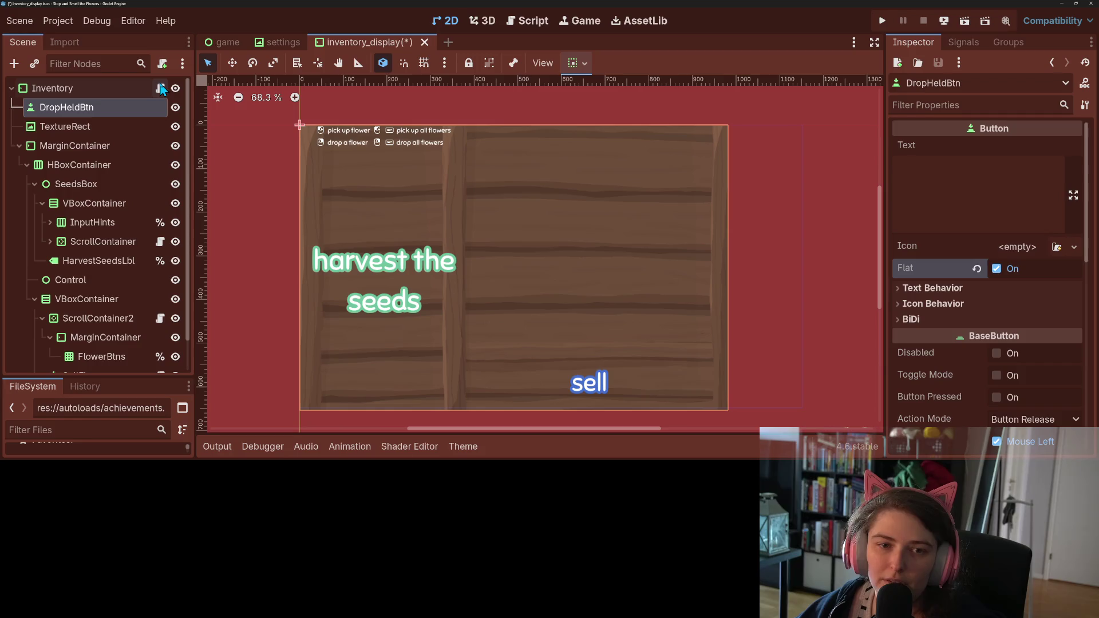
click(161, 90)
- In _ready, add $DropHeldBtn.pressed.connect(_on_drop_held_pressed) after line 16
scroll(575, 262, up, 1)
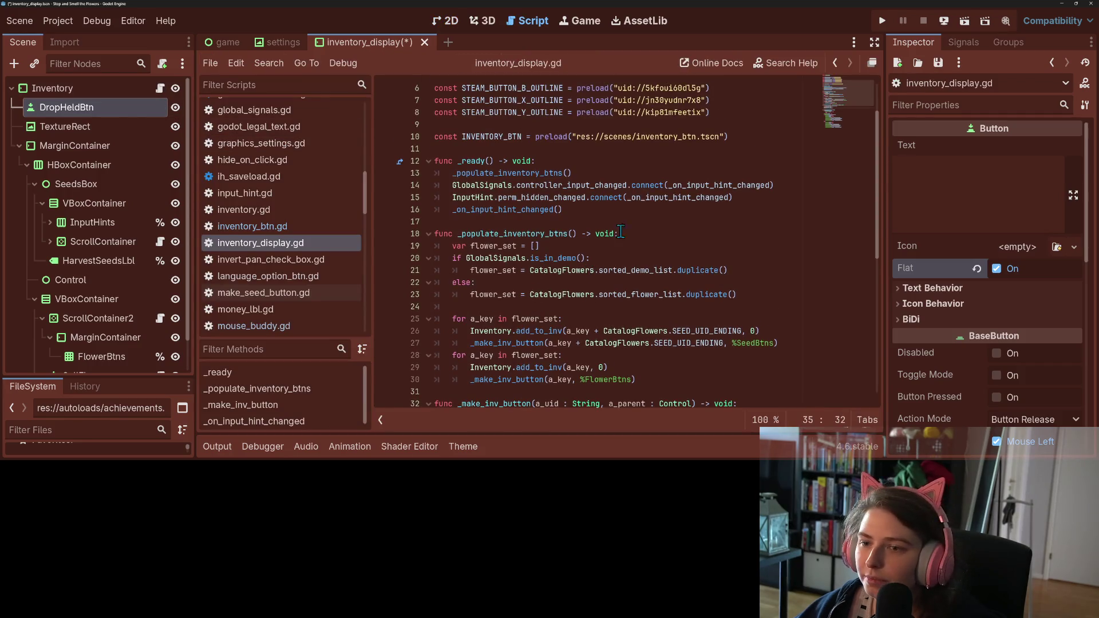
scroll(571, 210, down, 1)
click(594, 199)
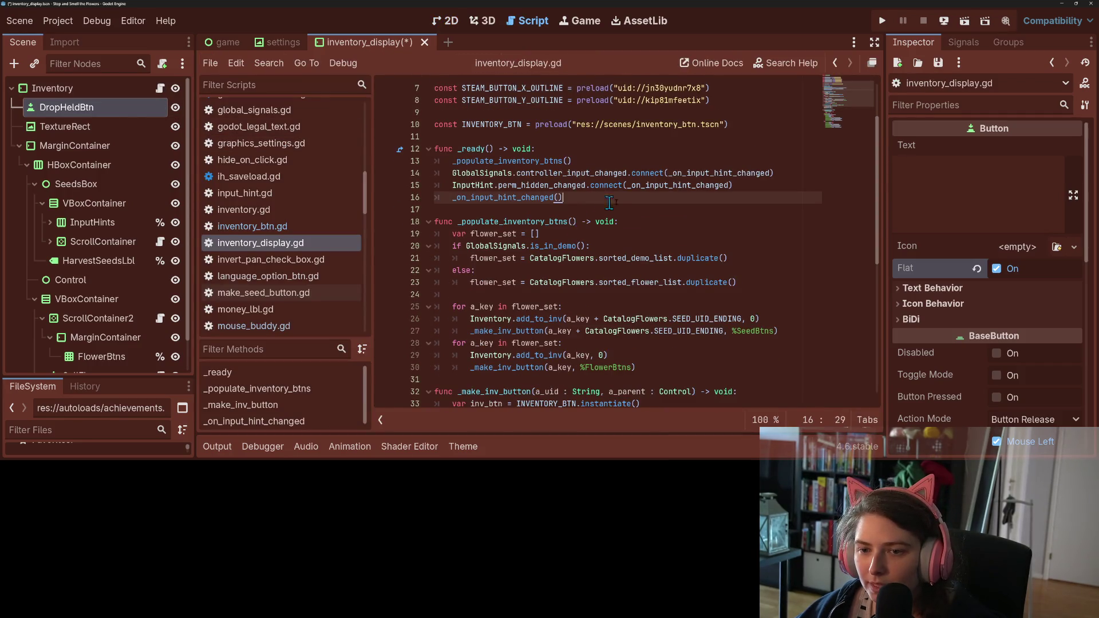
key(Return)
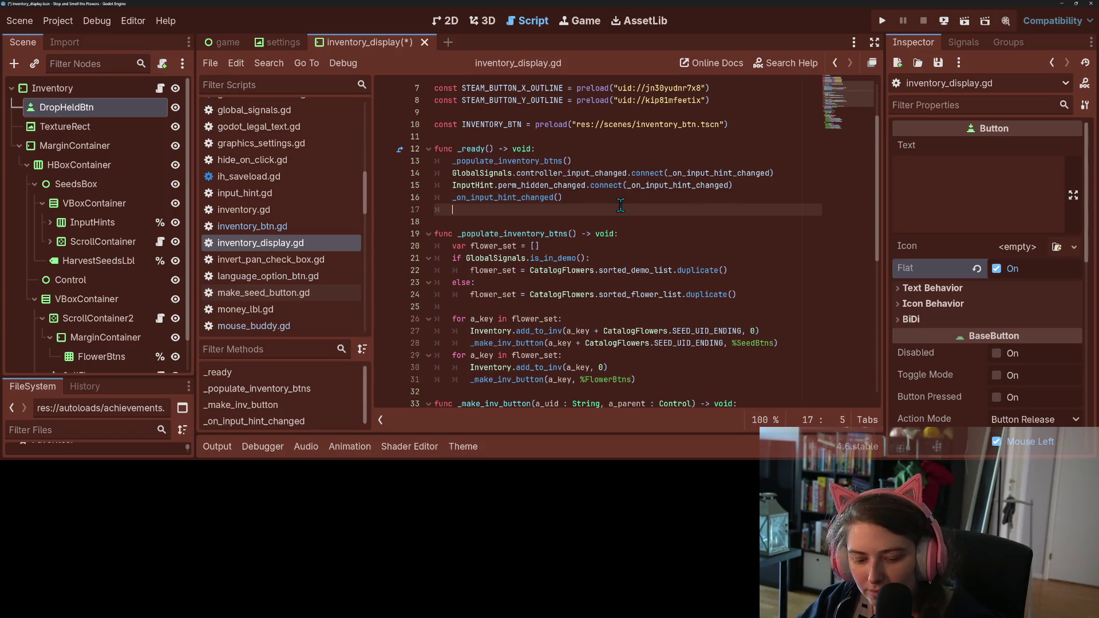
text($D)
key(Return)
text(.pre)
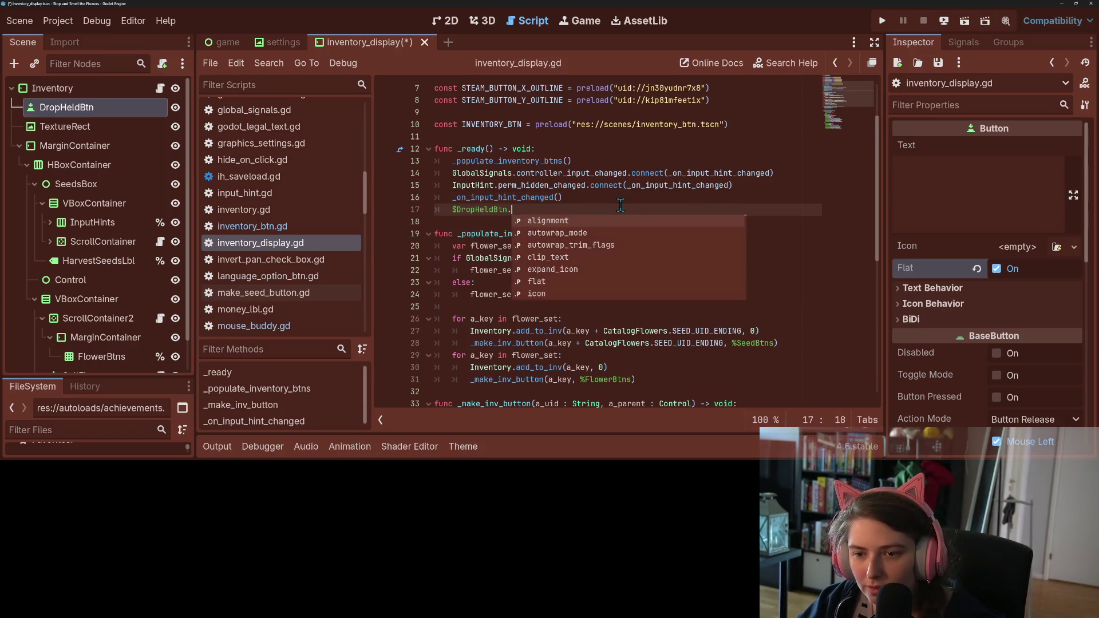
key(Return)
text(.connect()
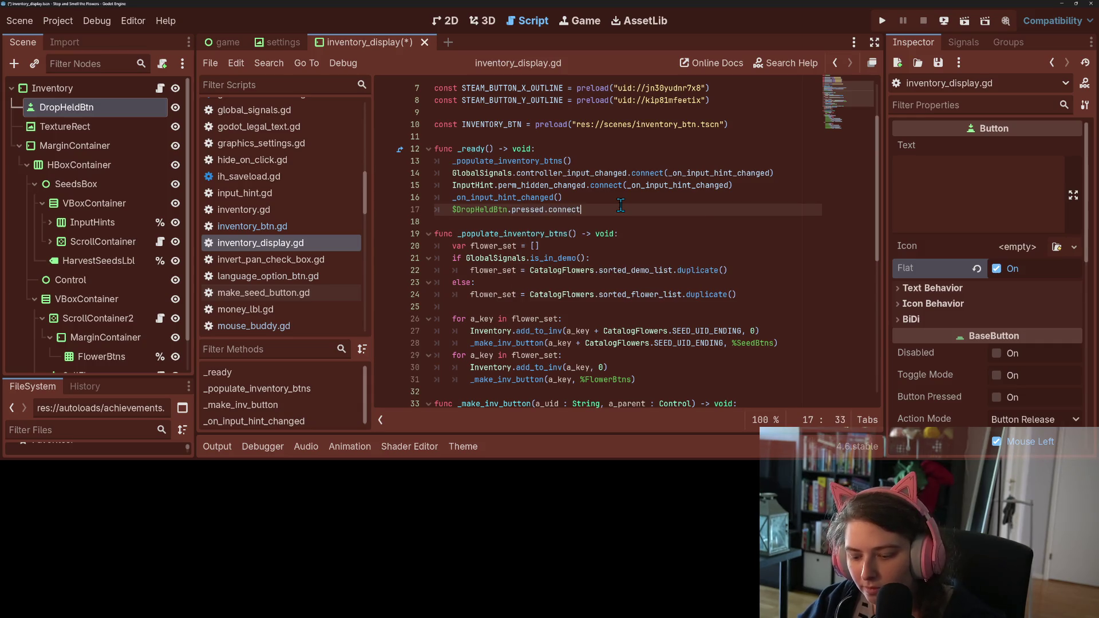
text(_on_drop)
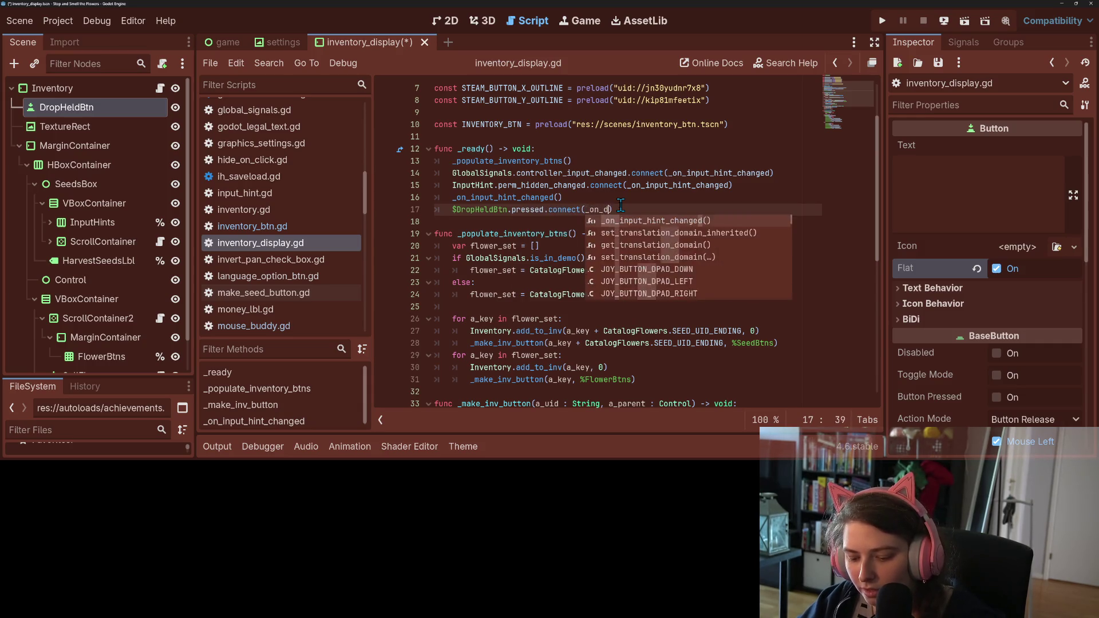
text(_held_pressed)
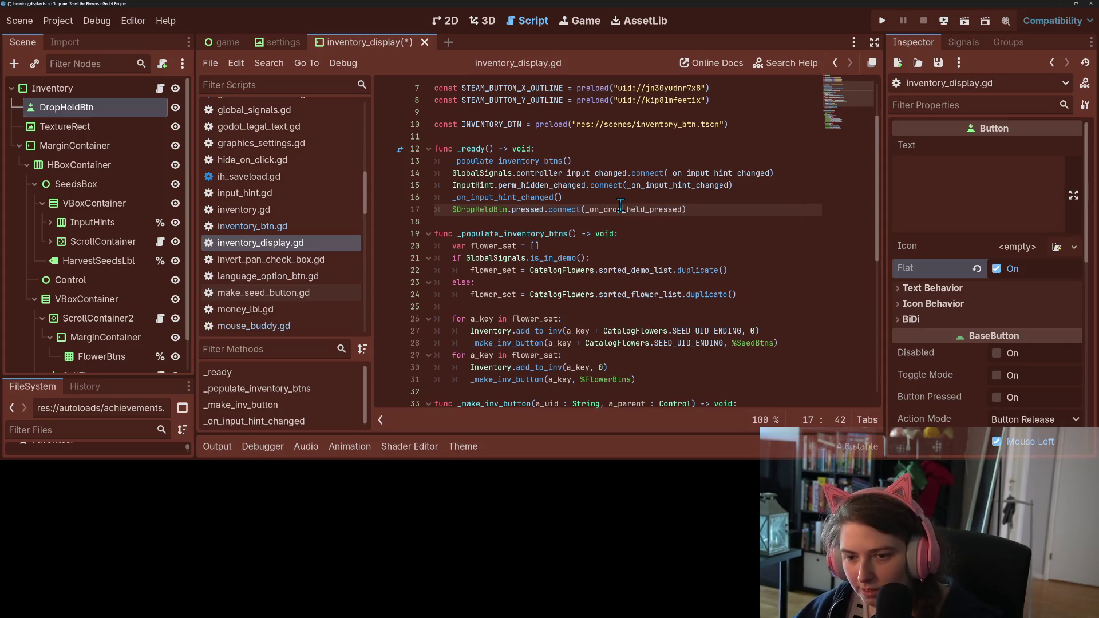
- Write func _on_drop_held_pressed() -> void: using Inventory.held_flower_type, then Find in Files for held_flower_type
scroll(618, 287, down, 4)
scroll(618, 286, down, 5)
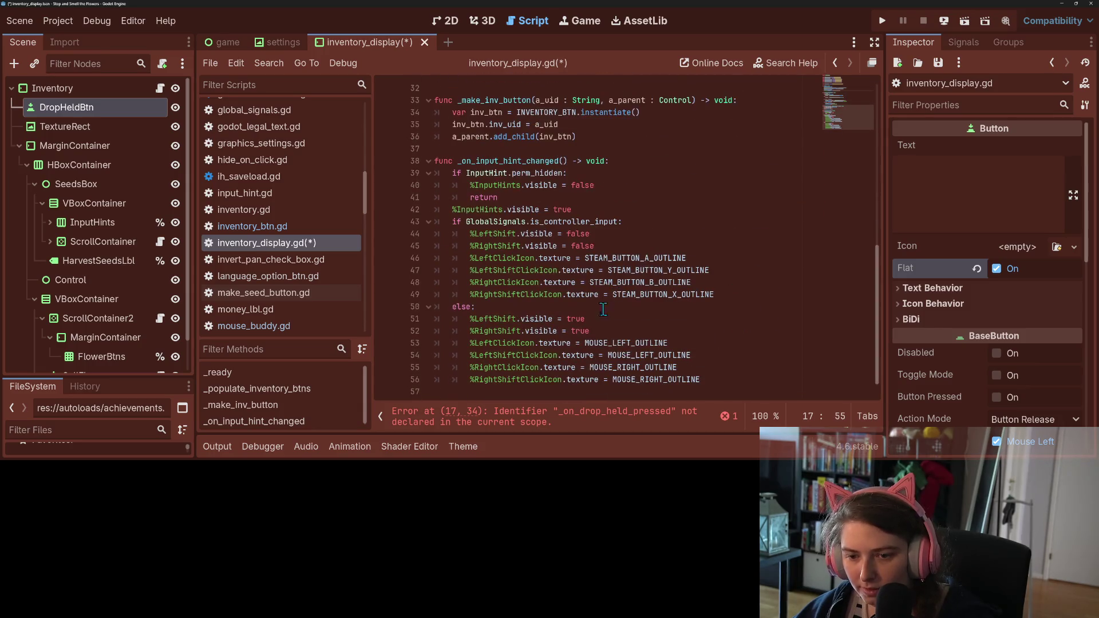
click(539, 394)
key(Return)
text(func _on_drop_held_pressed)
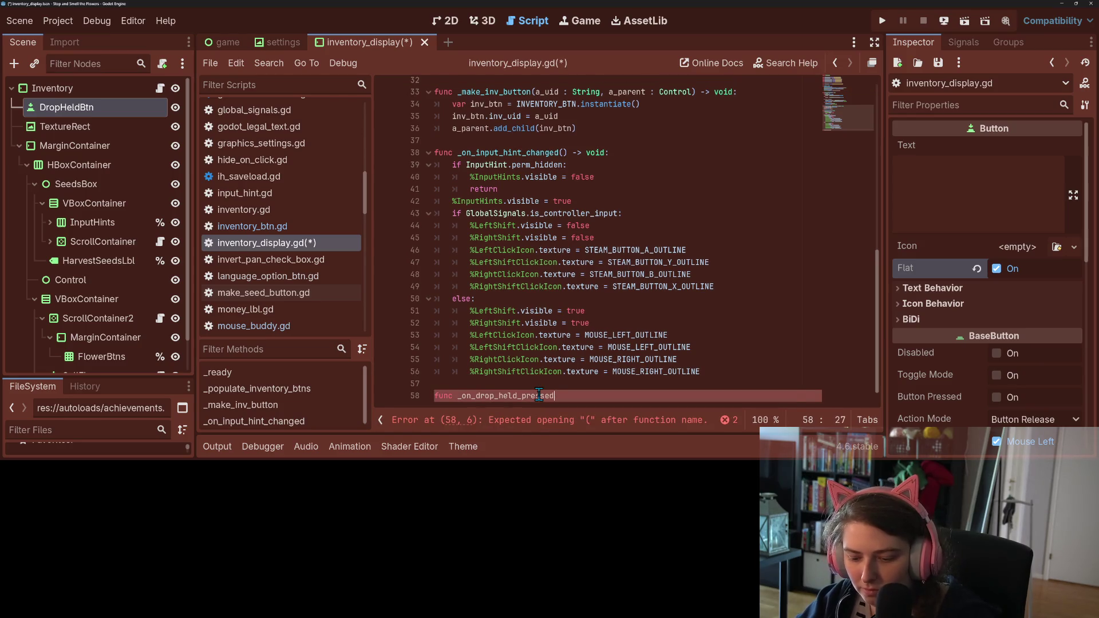
text(() -> void:)
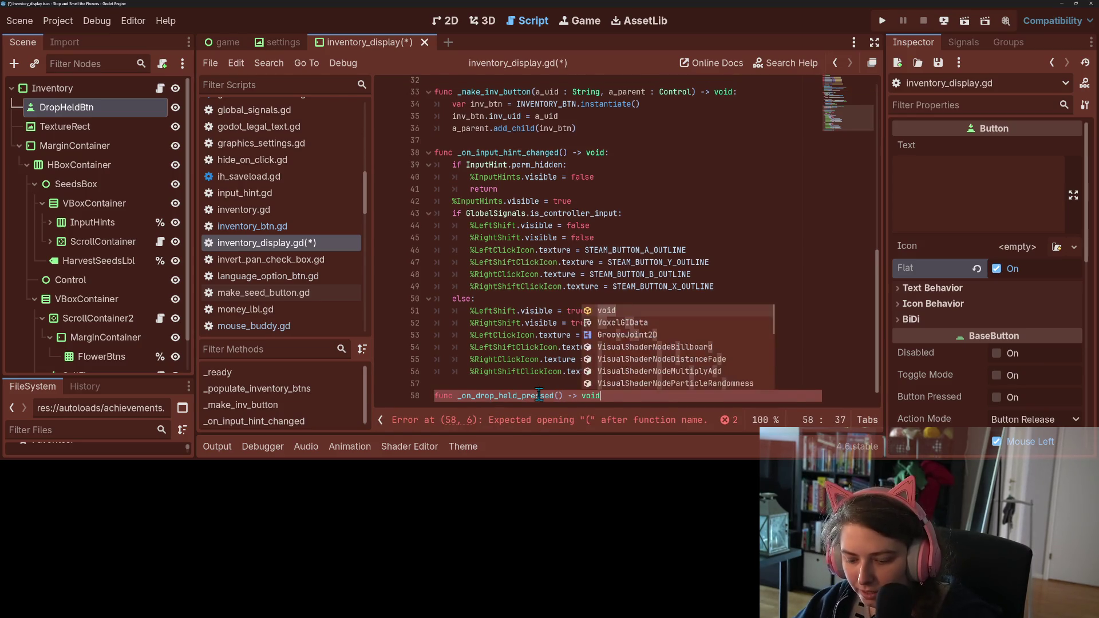
key(Return)
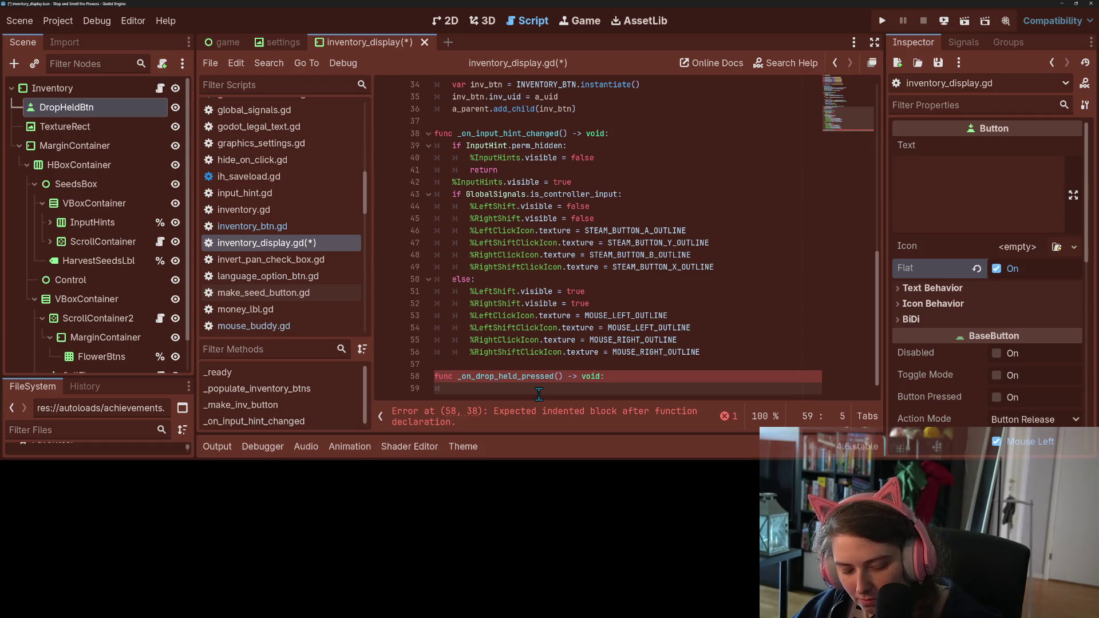
text(In)
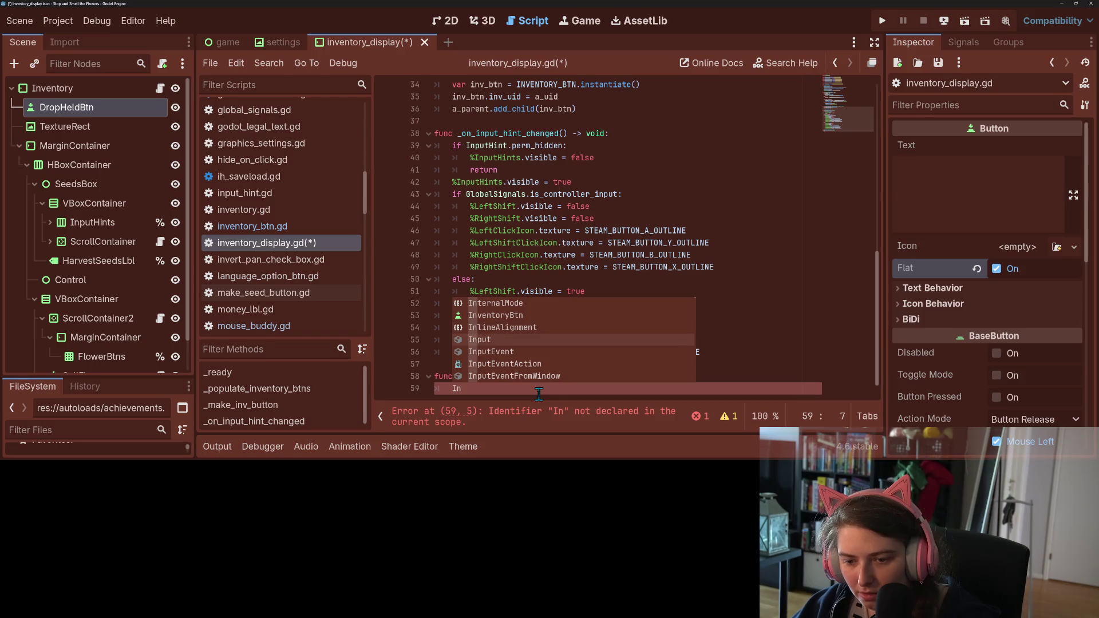
text(vent)
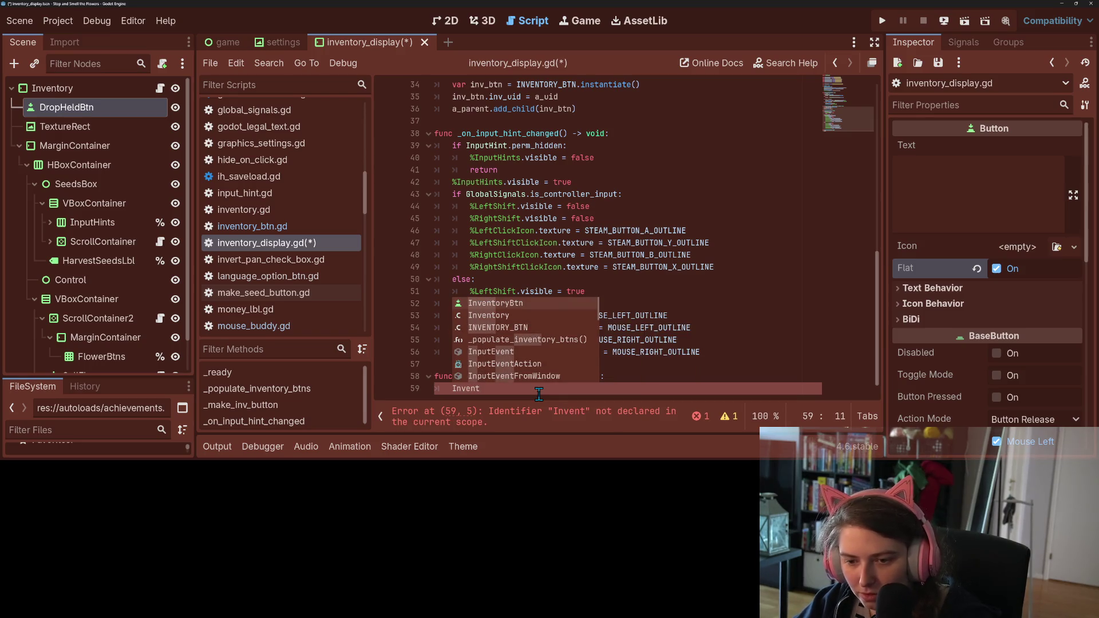
key(Return)
text(.he)
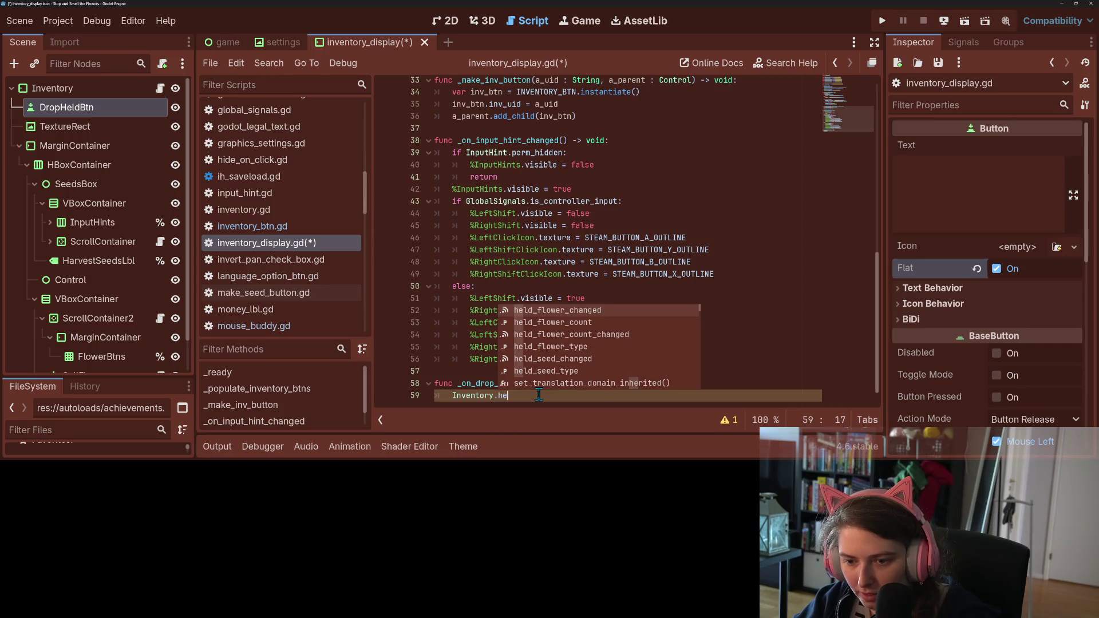
key(Down)
key(Down)
key(Down)
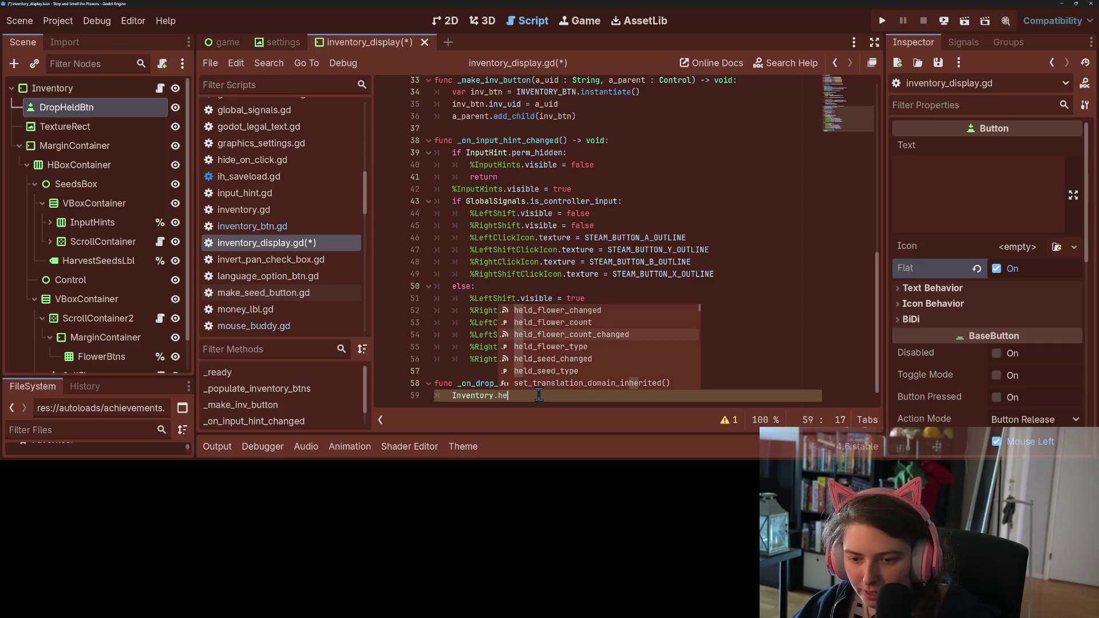
key(Return)
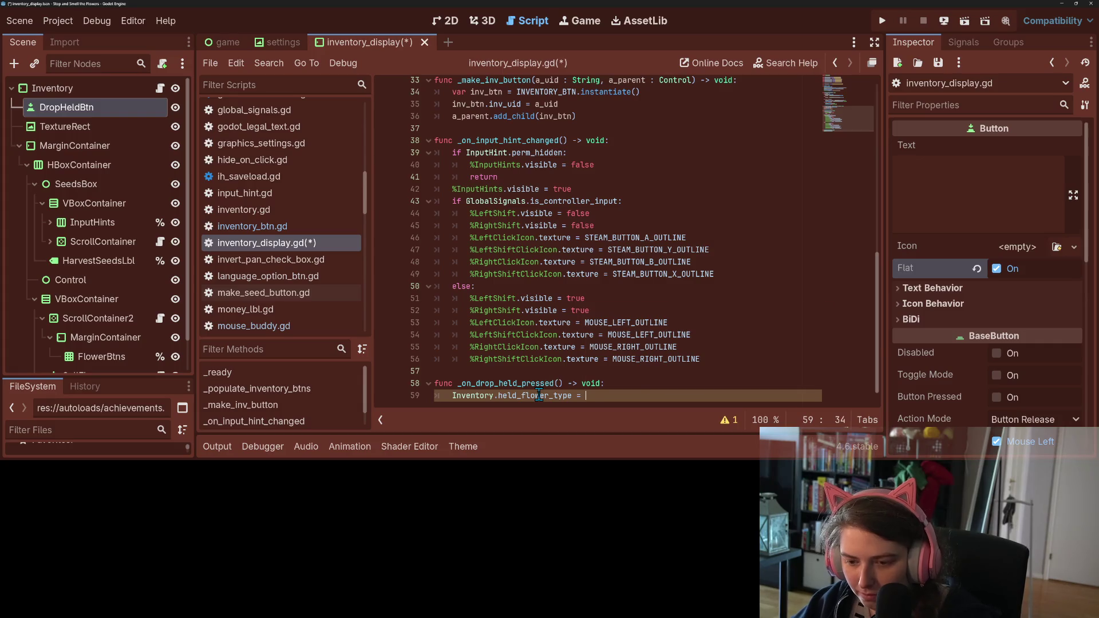
double_click(538, 395)
key(ctrl+shift+f)
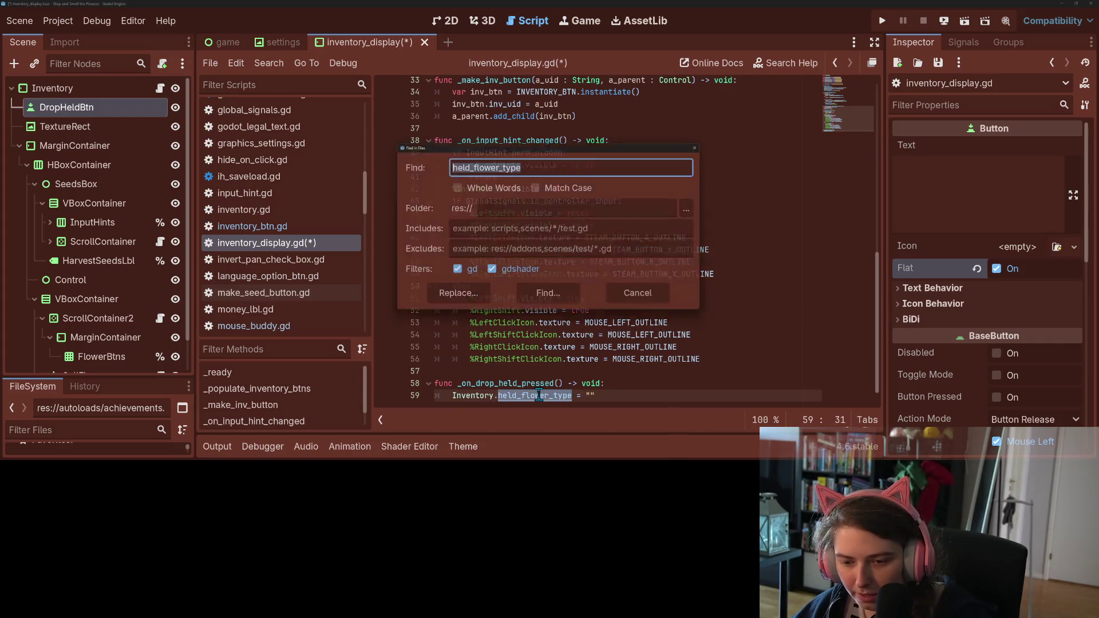
- Run the held_flower_type search and inspect the line 100 reset in inventory.gd
key(Return)
scroll(538, 394, down, 2)
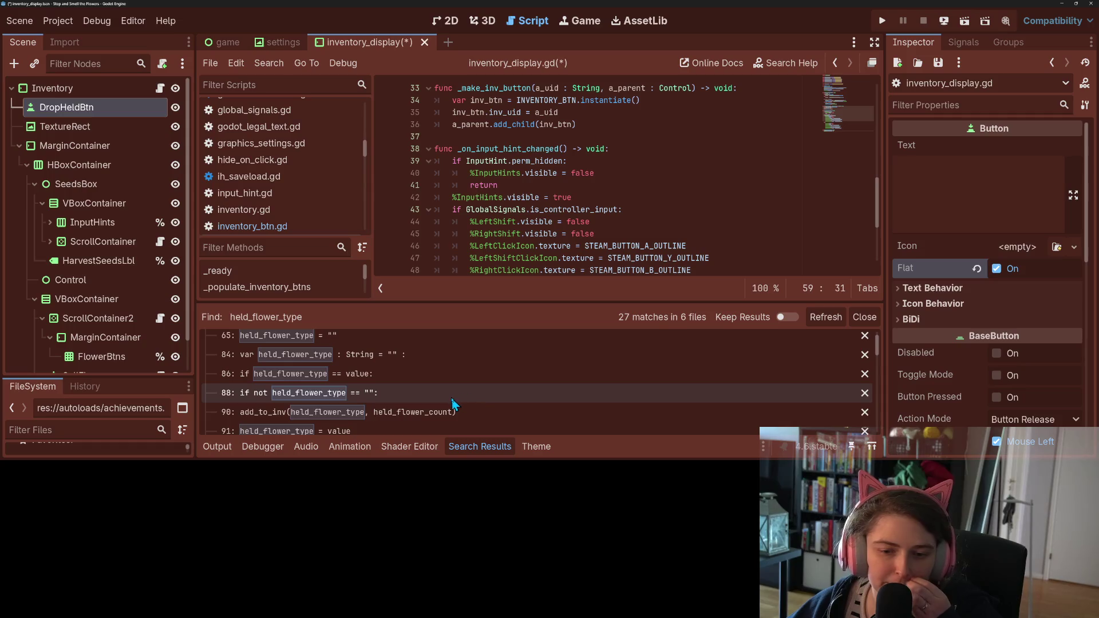
scroll(451, 397, down, 3)
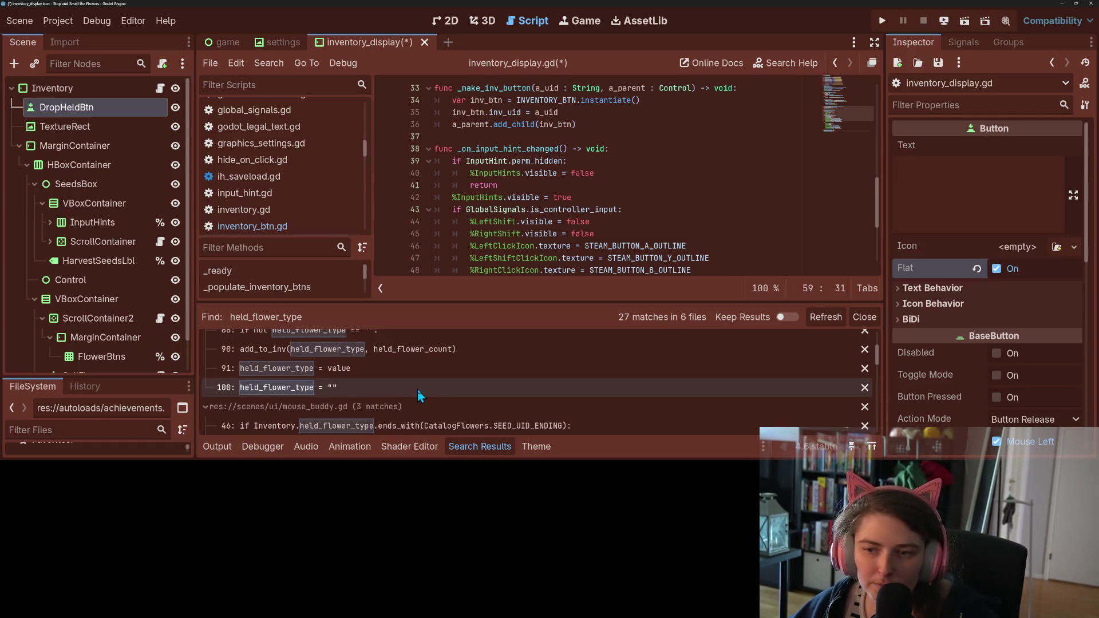
click(418, 389)
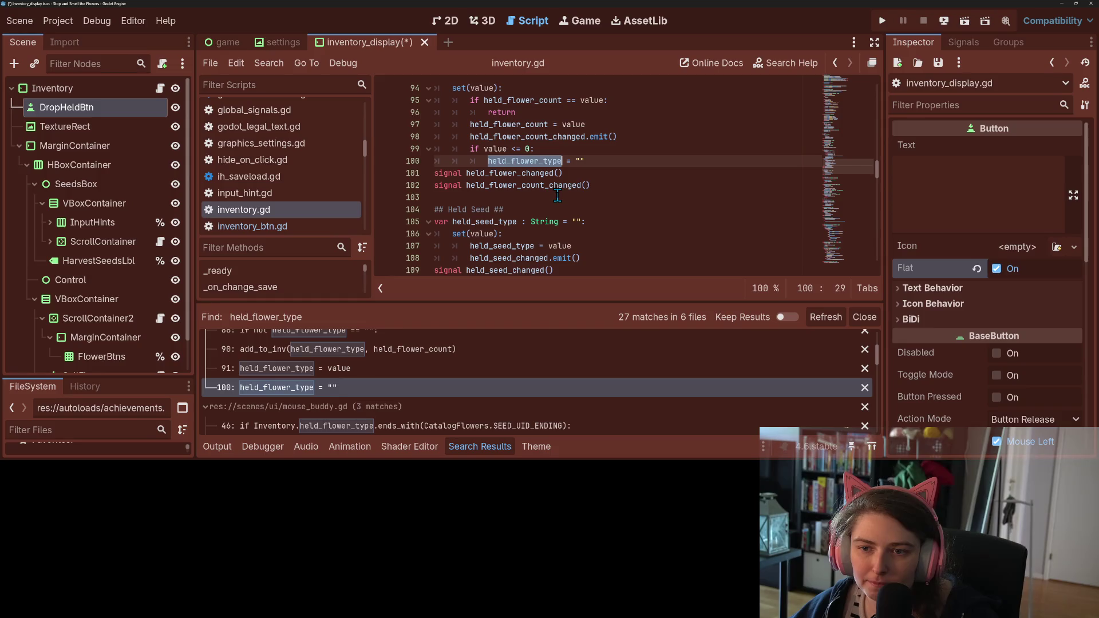
click(564, 153)
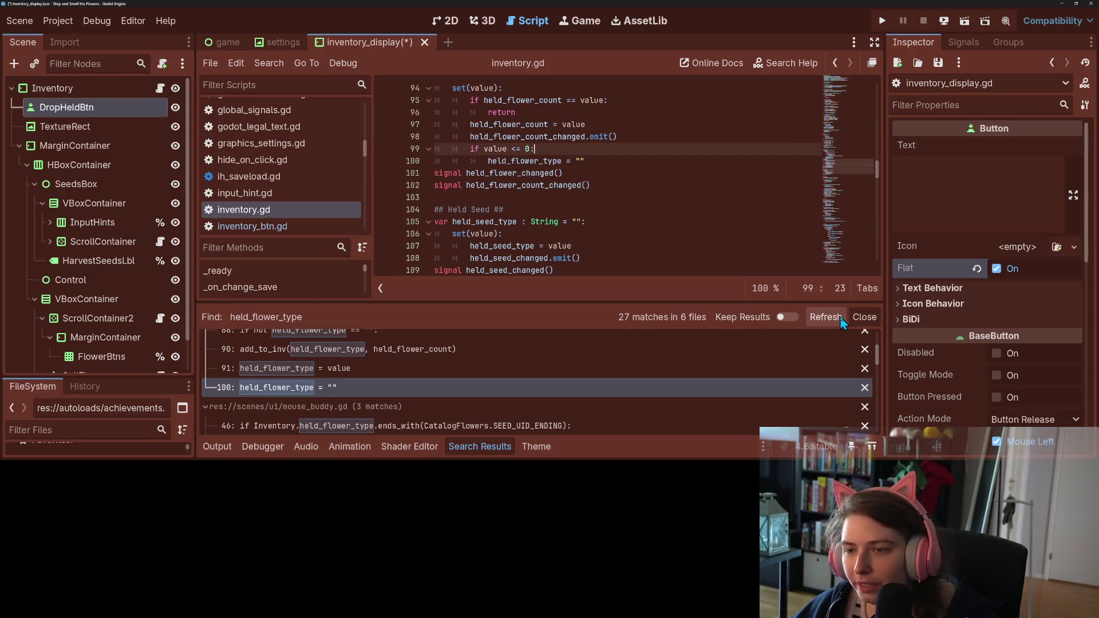
scroll(482, 390, down, 3)
scroll(481, 388, down, 3)
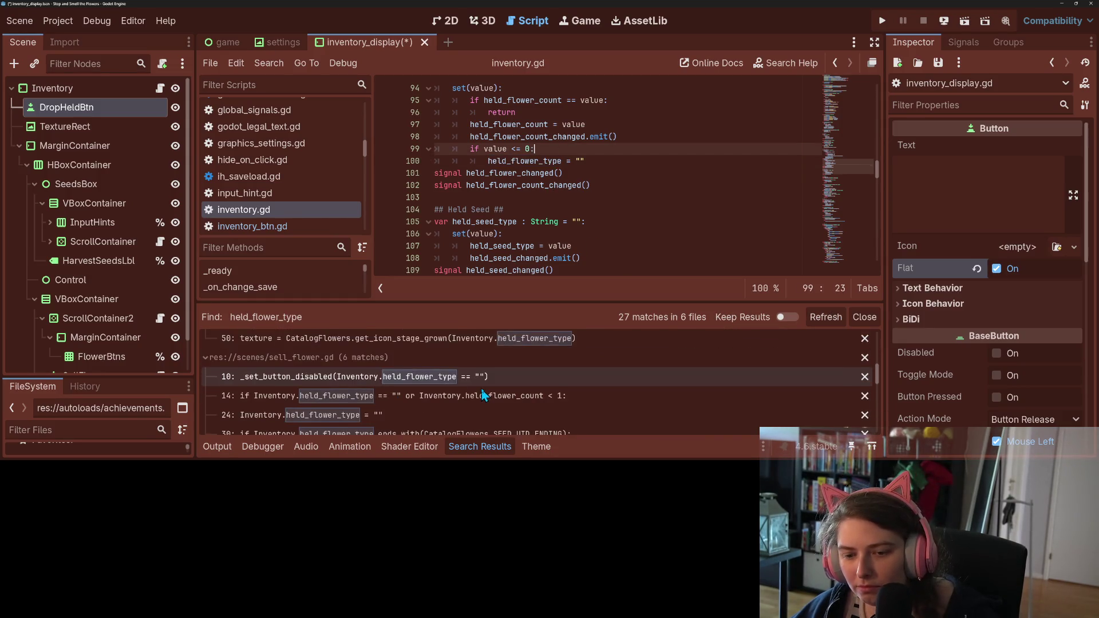
- Check the held_flower_type resets in sell_flower.gd line 24 and inventory_btn.gd line 114
click(422, 372)
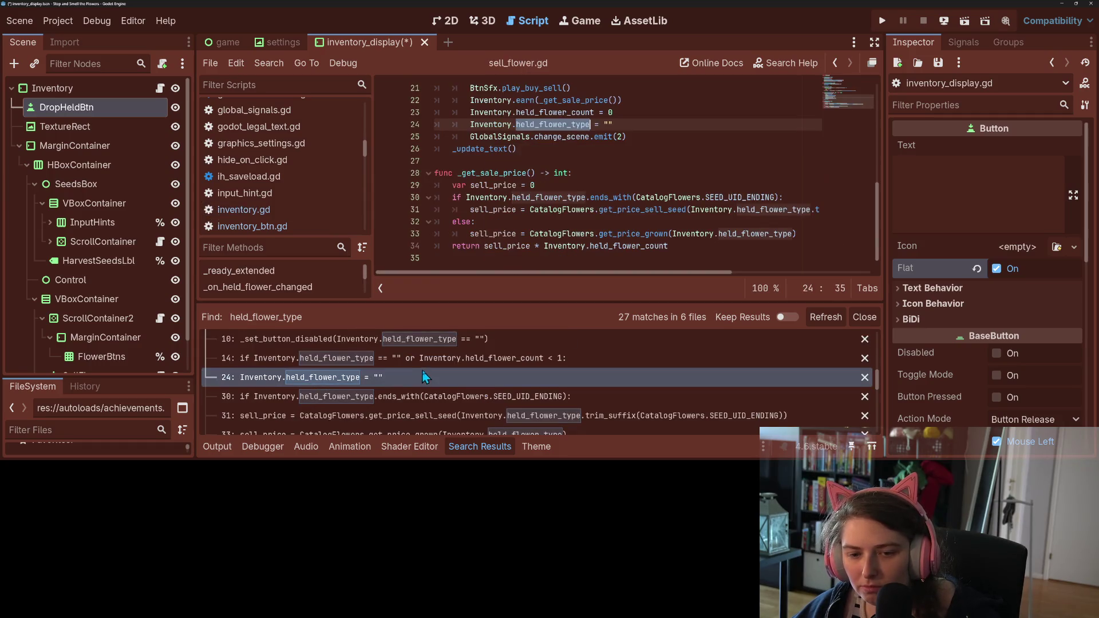
scroll(524, 226, up, 1)
click(524, 224)
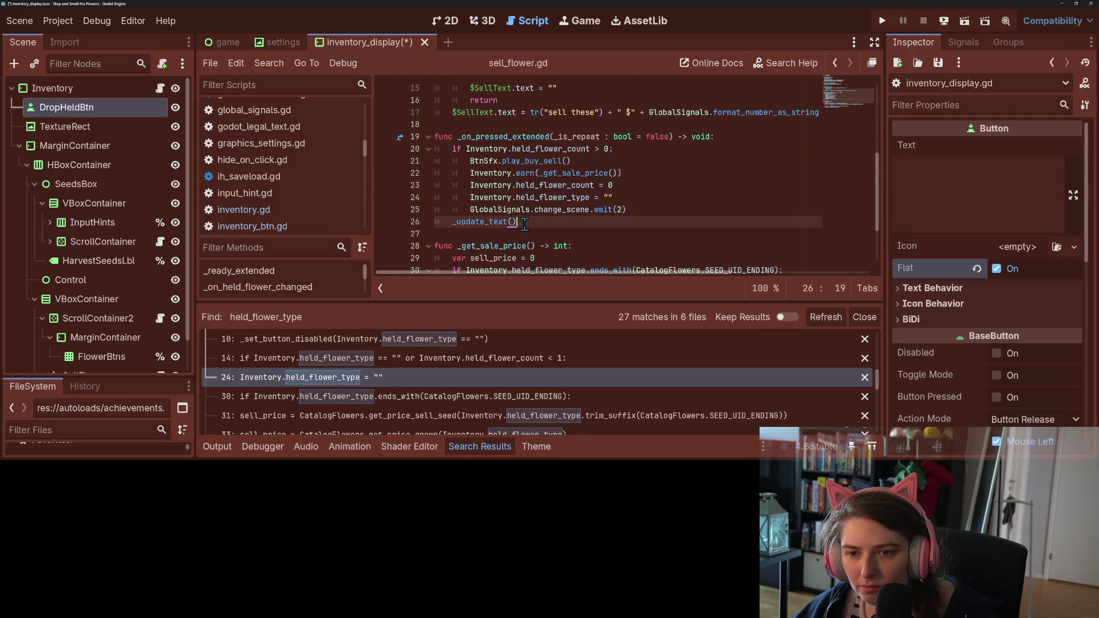
click(601, 200)
click(637, 194)
scroll(630, 206, up, 4)
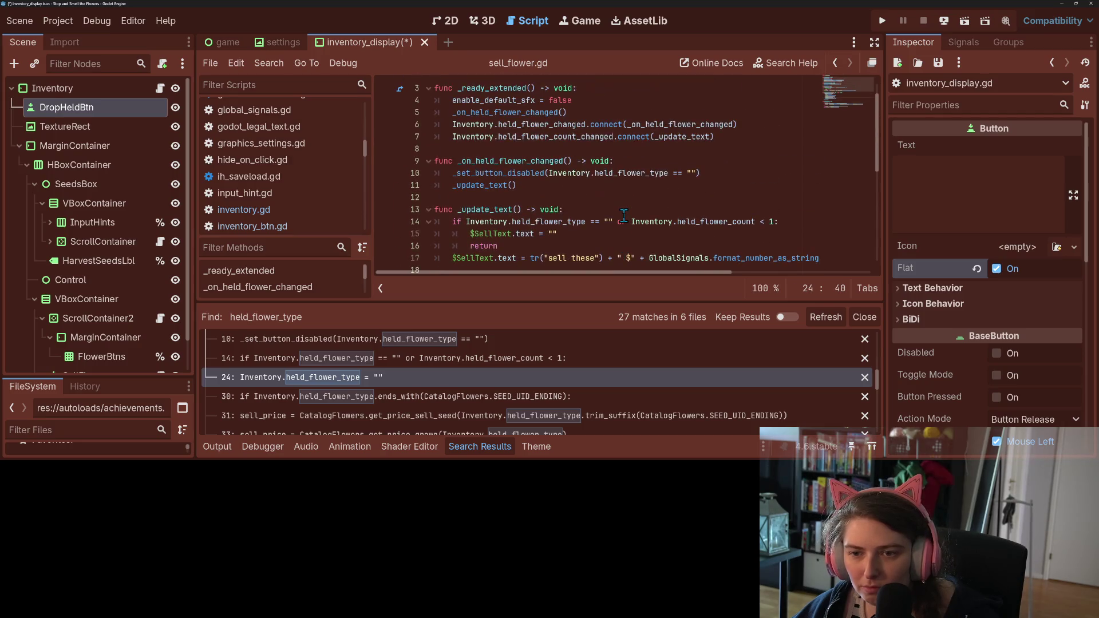
click(485, 448)
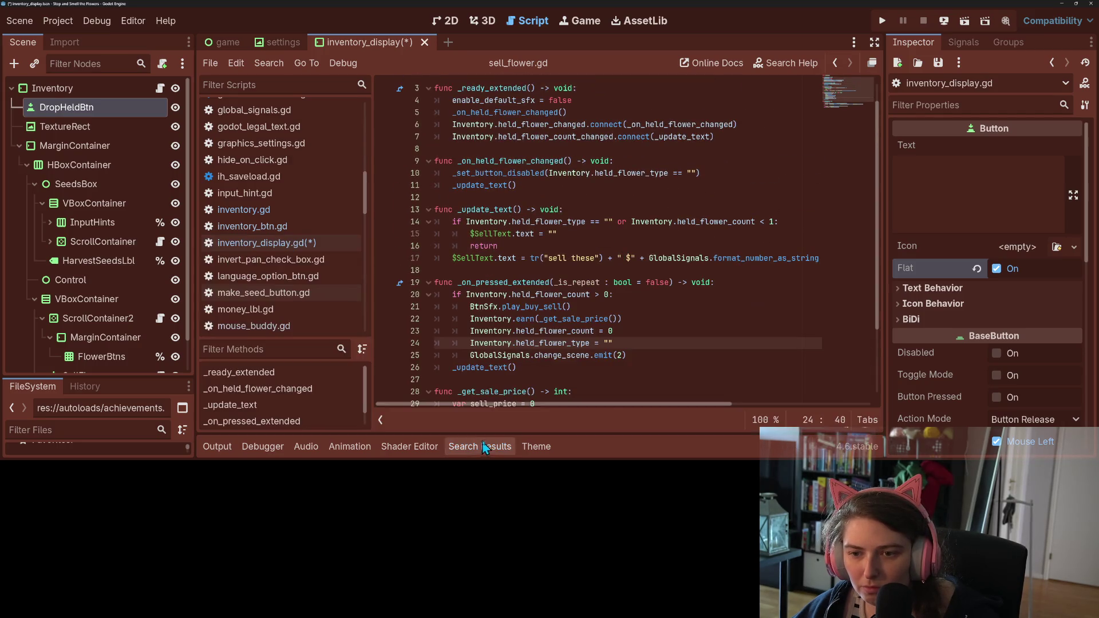
click(255, 228)
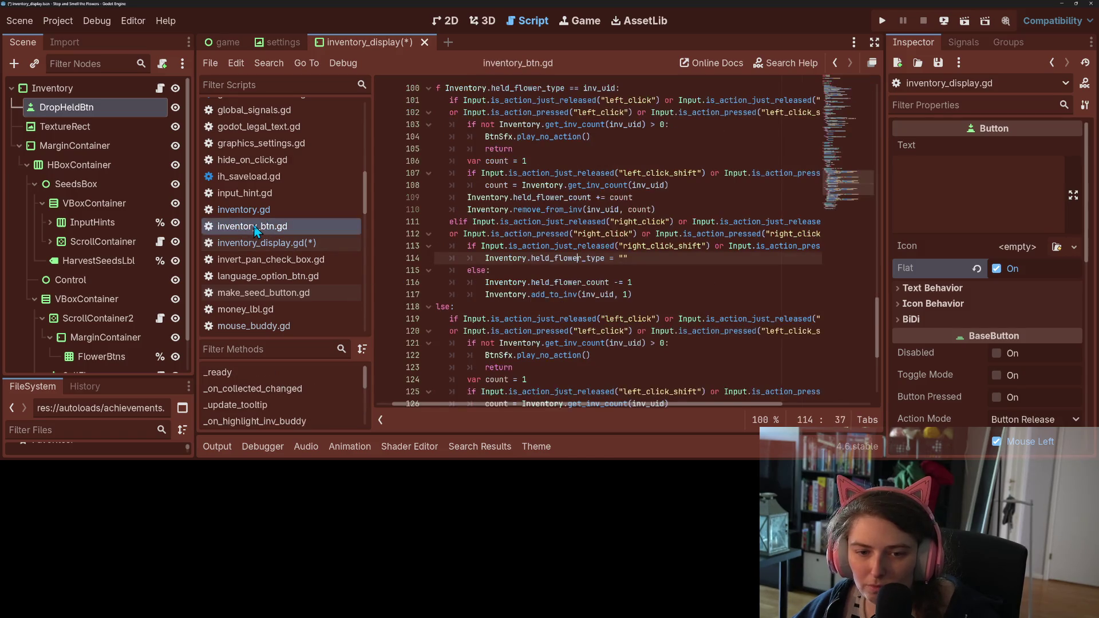
click(630, 270)
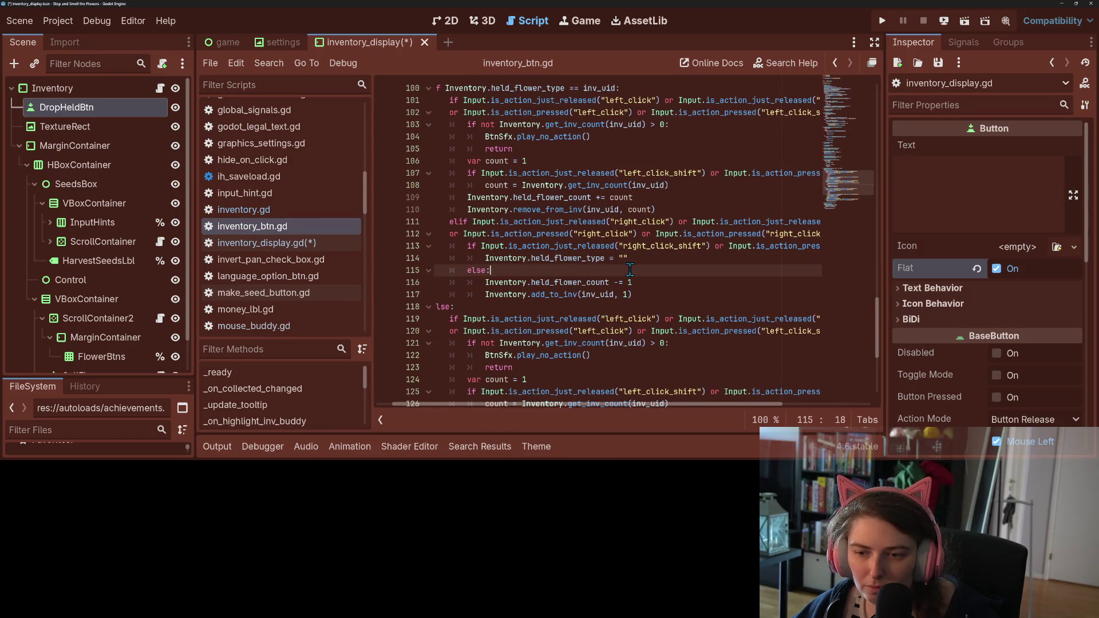
click(645, 259)
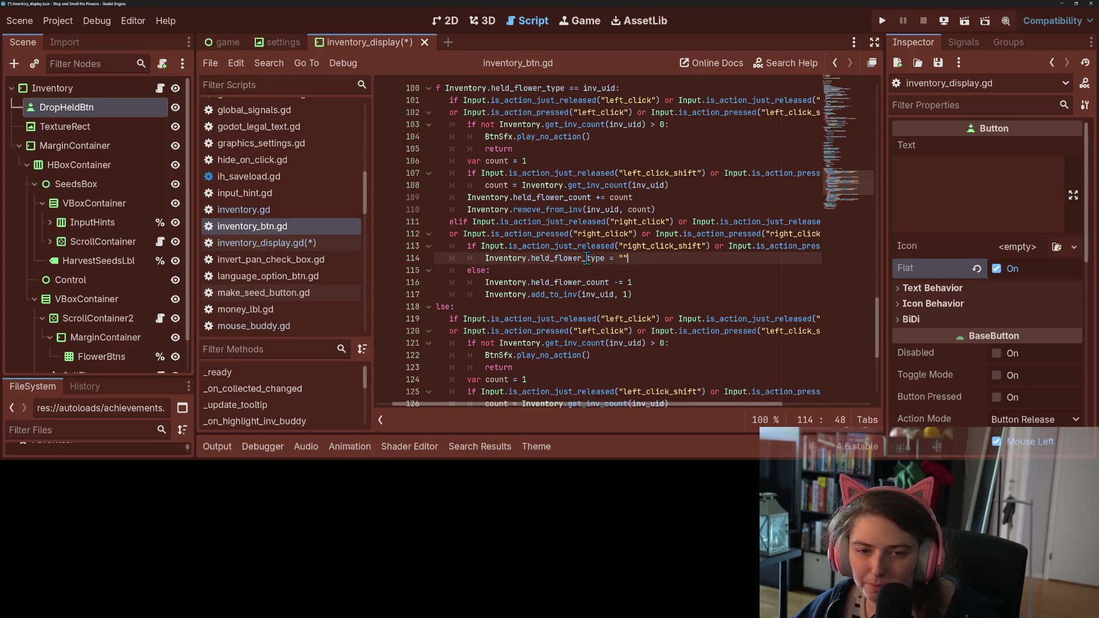
- Return to inventory_display.gd and save it with Ctrl+S
click(305, 245)
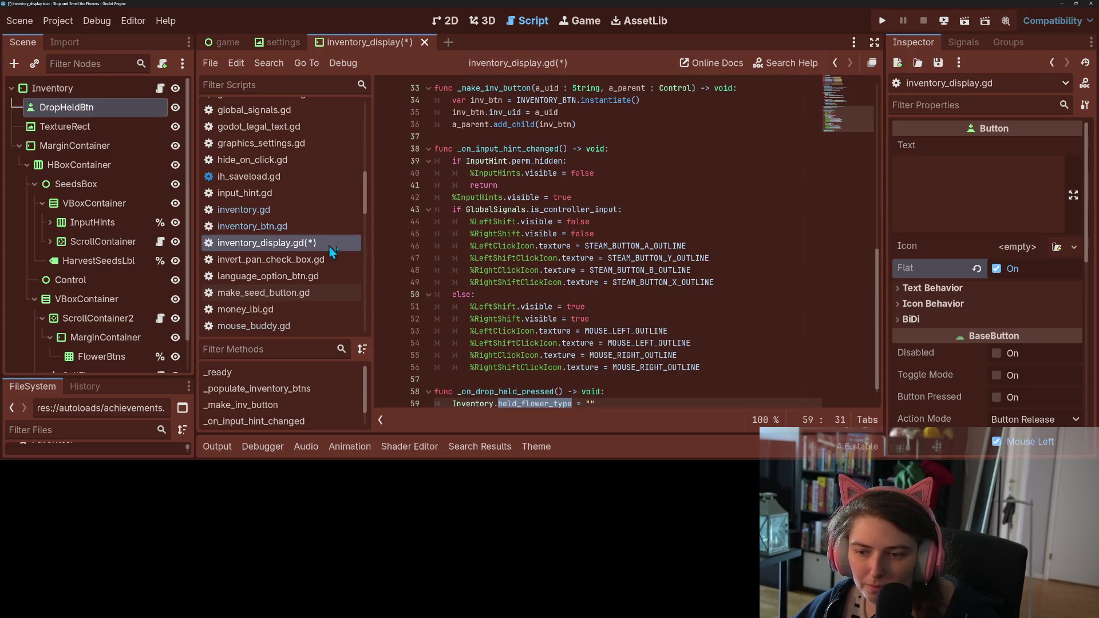
click(625, 337)
key(ctrl+s)
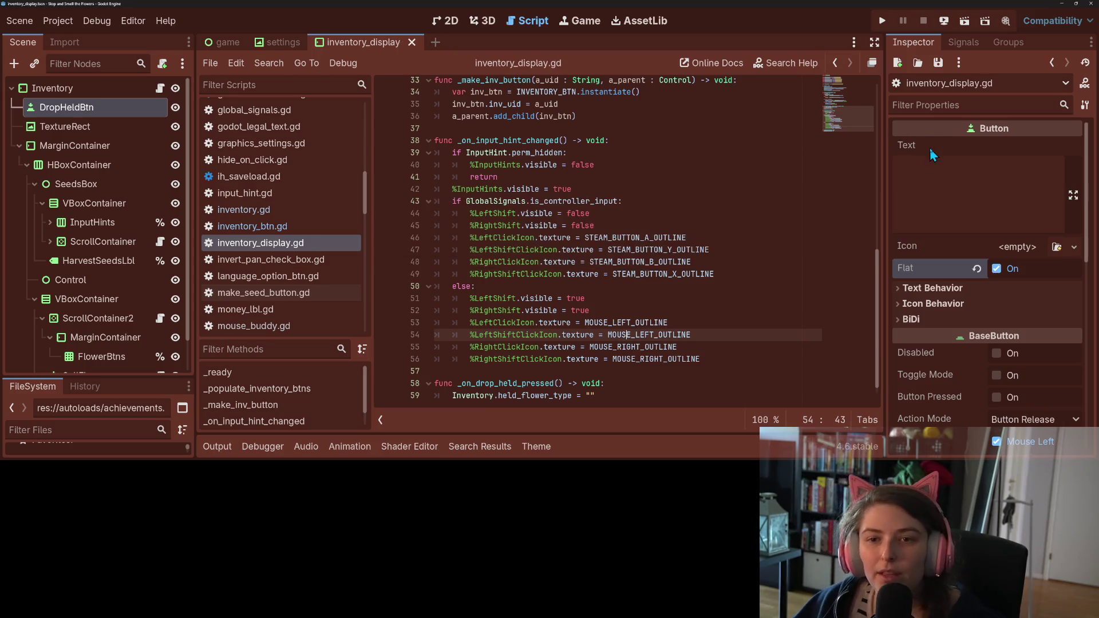
- Run the project, open the in-game Inventory, pick up Black-eyed Susans, then close the game
click(882, 22)
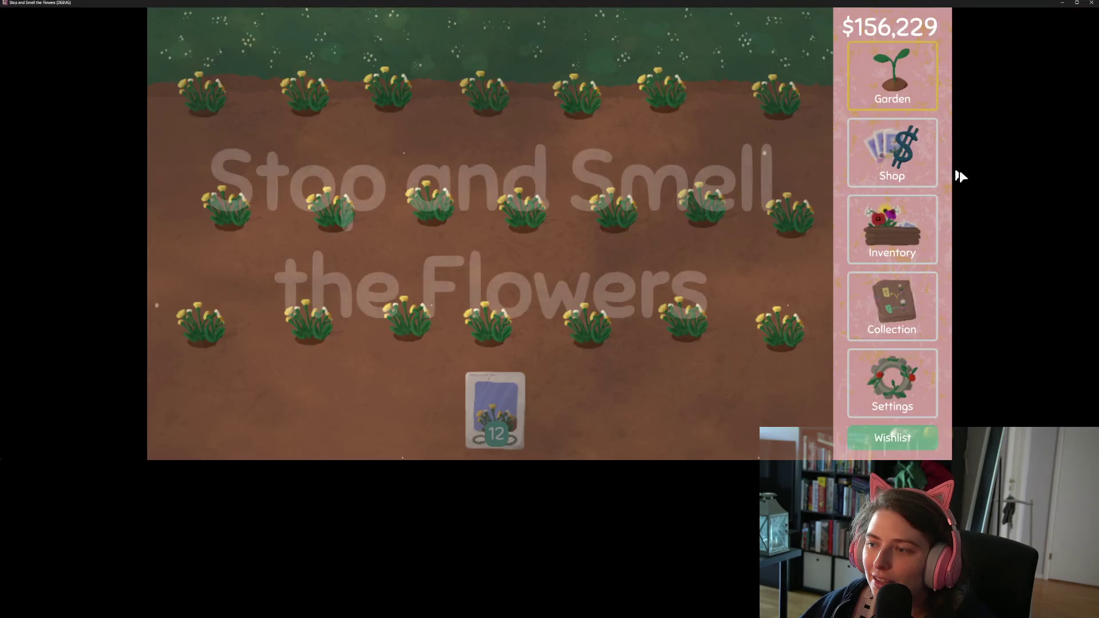
click(913, 226)
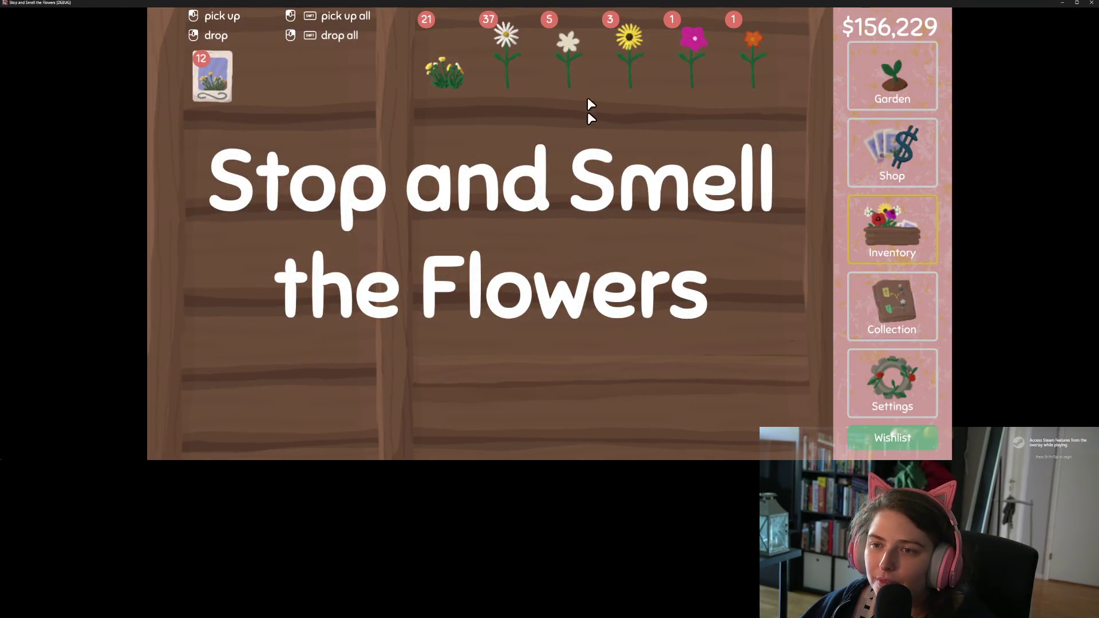
click(638, 55)
click(637, 55)
click(638, 55)
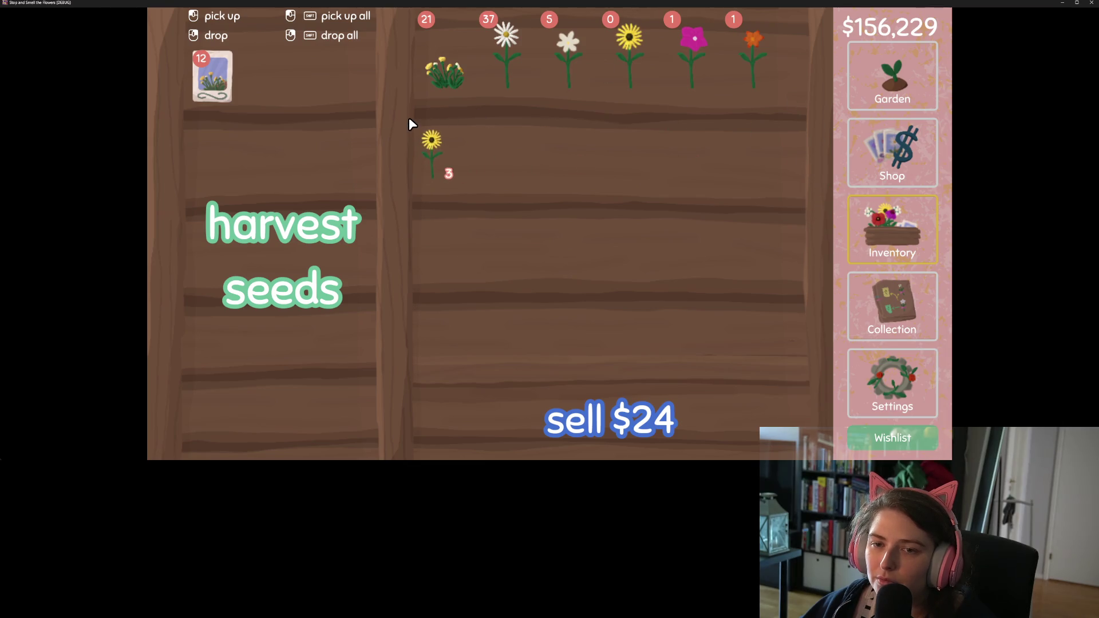
key(alt+F4)
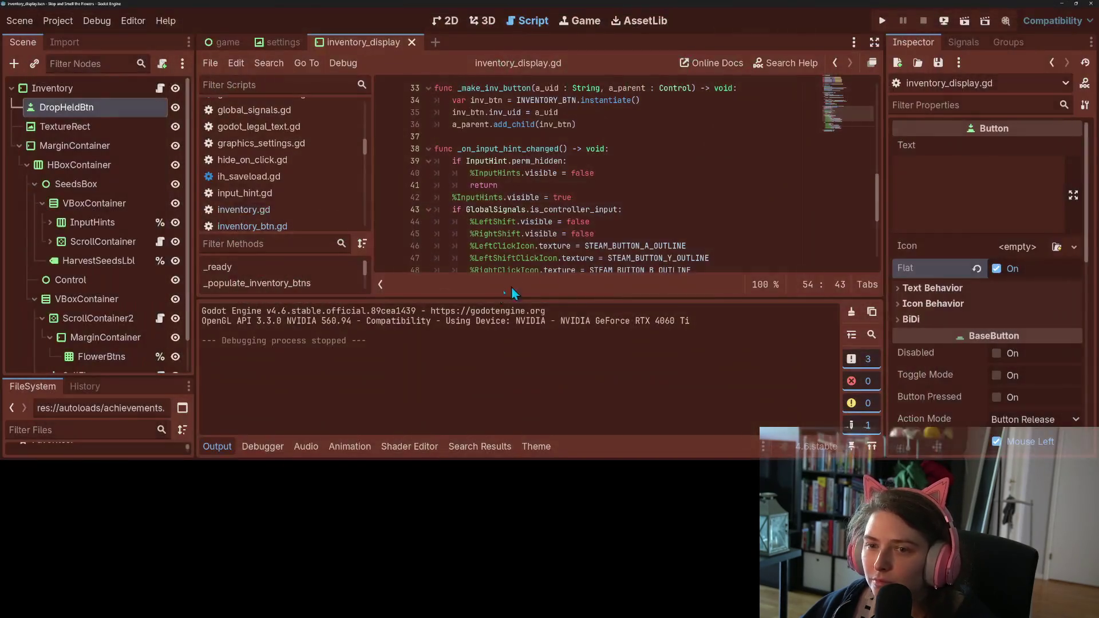
- Give DropHeldBtn Button Mask Mouse Right, Action Mode Button Press and Keep Pressed Outside, then save
click(215, 444)
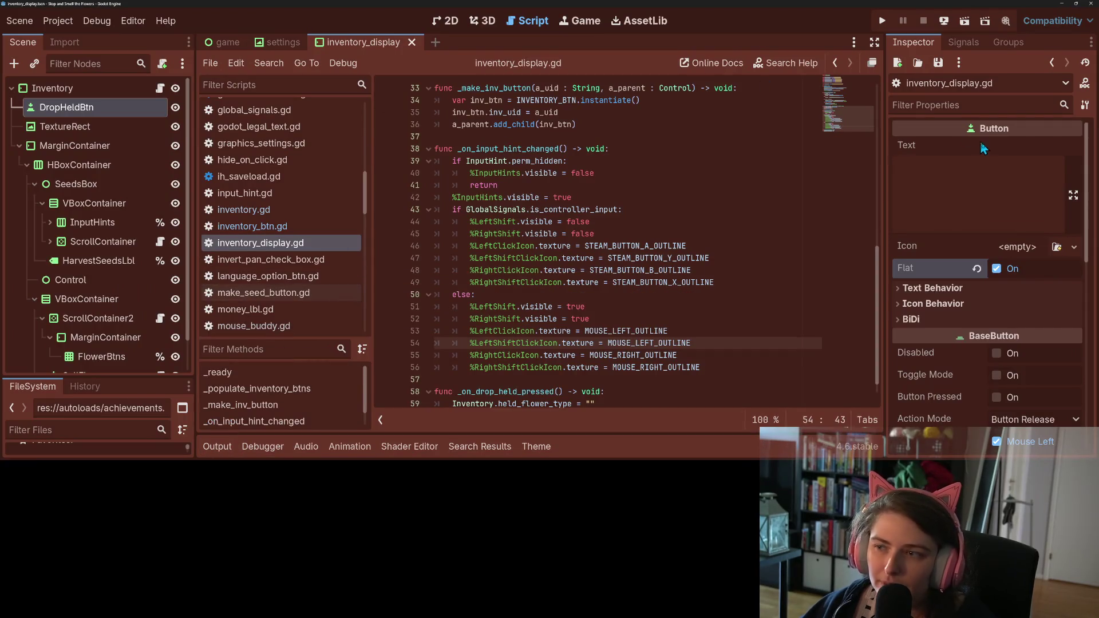
scroll(960, 327, down, 2)
scroll(960, 326, down, 3)
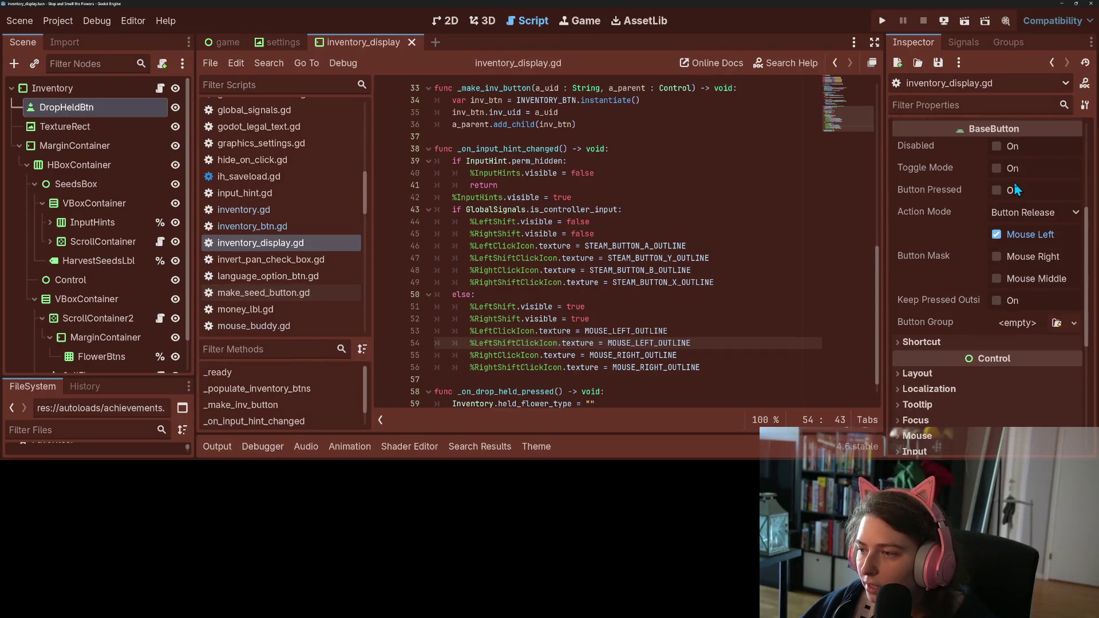
click(1015, 218)
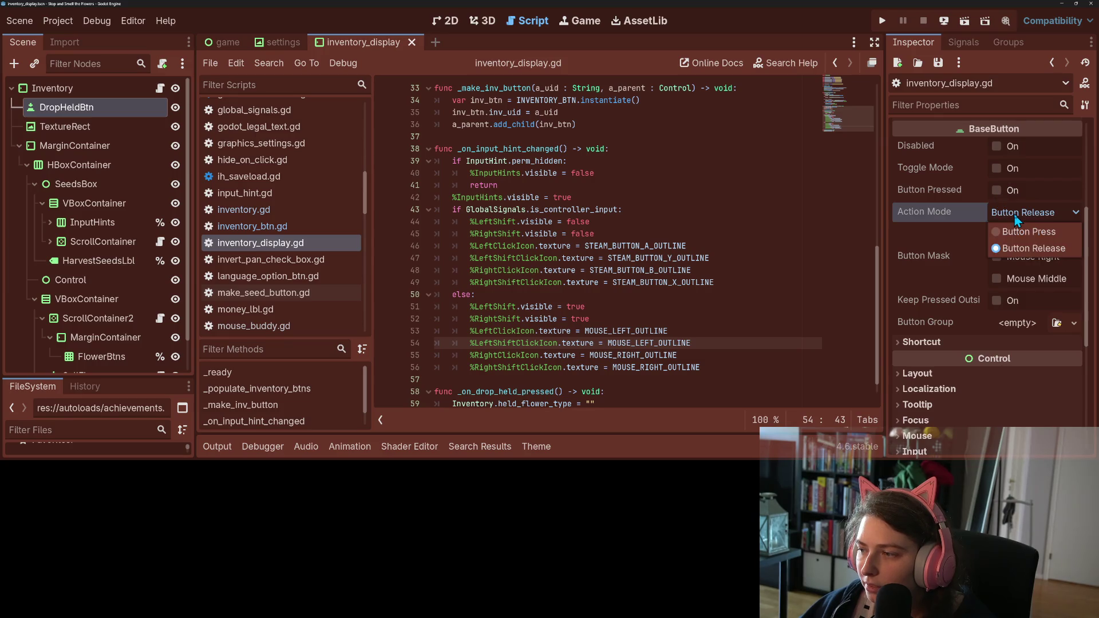
click(1014, 217)
click(1034, 256)
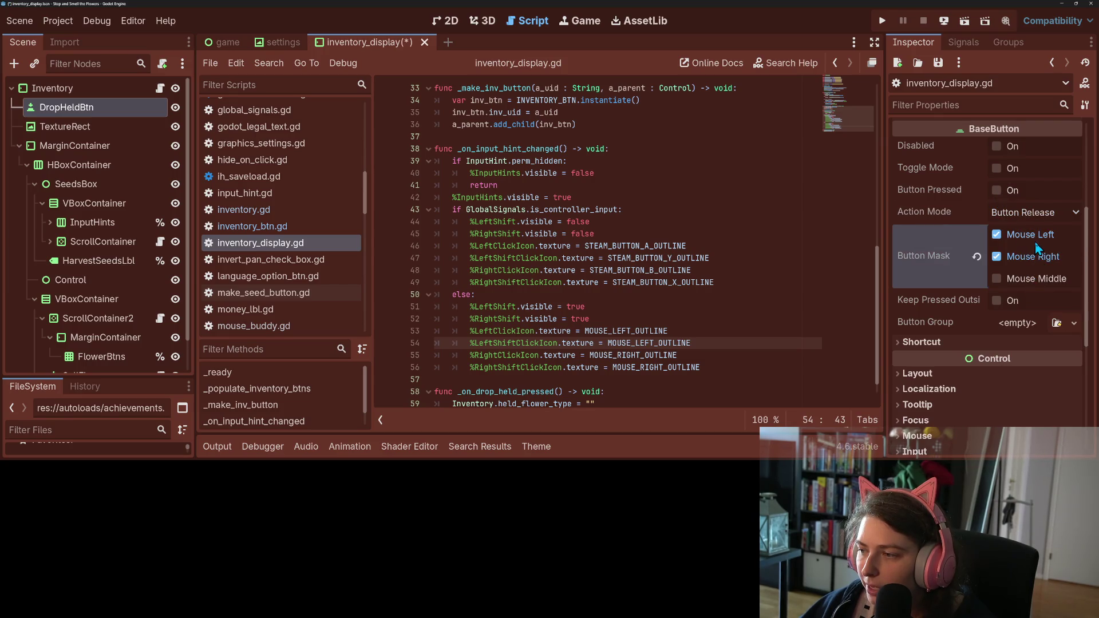
click(1020, 218)
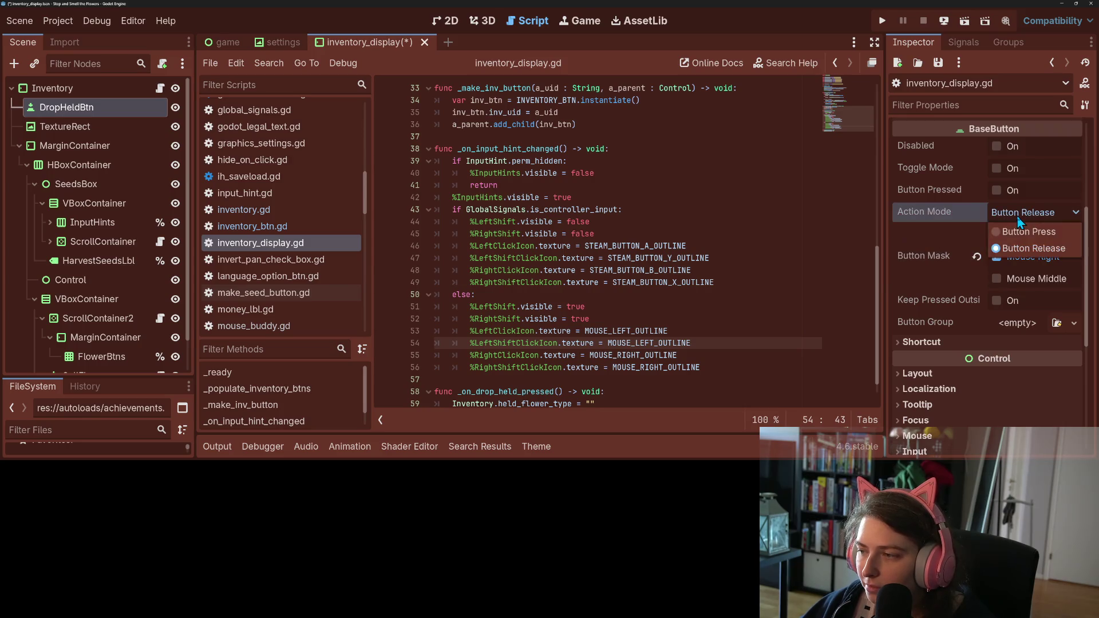
click(1022, 233)
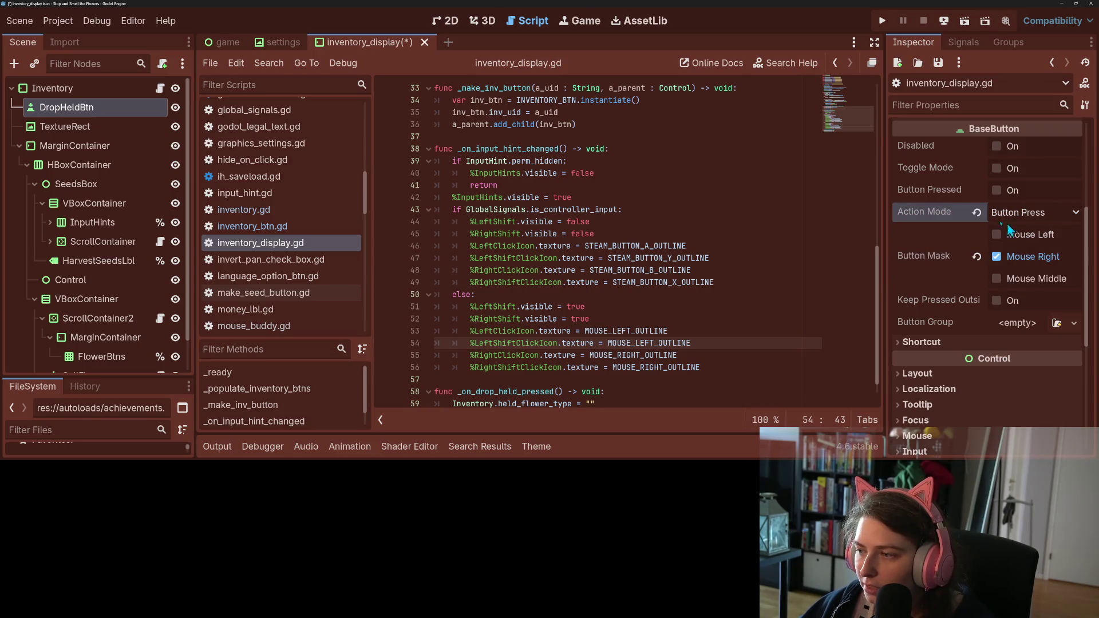
key(ctrl+s)
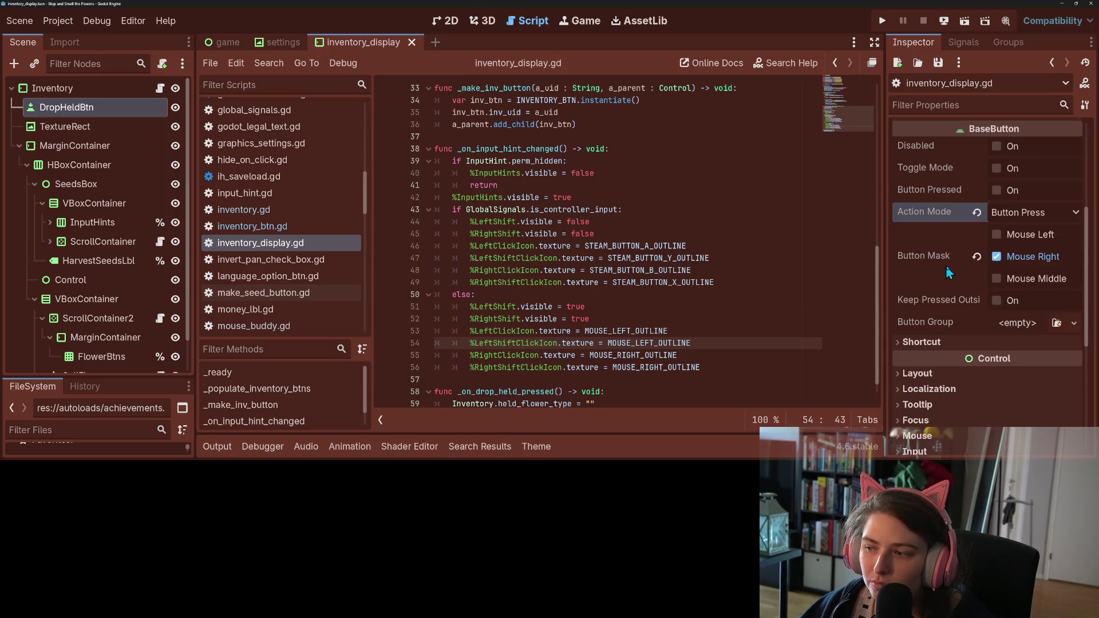
click(996, 302)
key(ctrl+s)
click(452, 22)
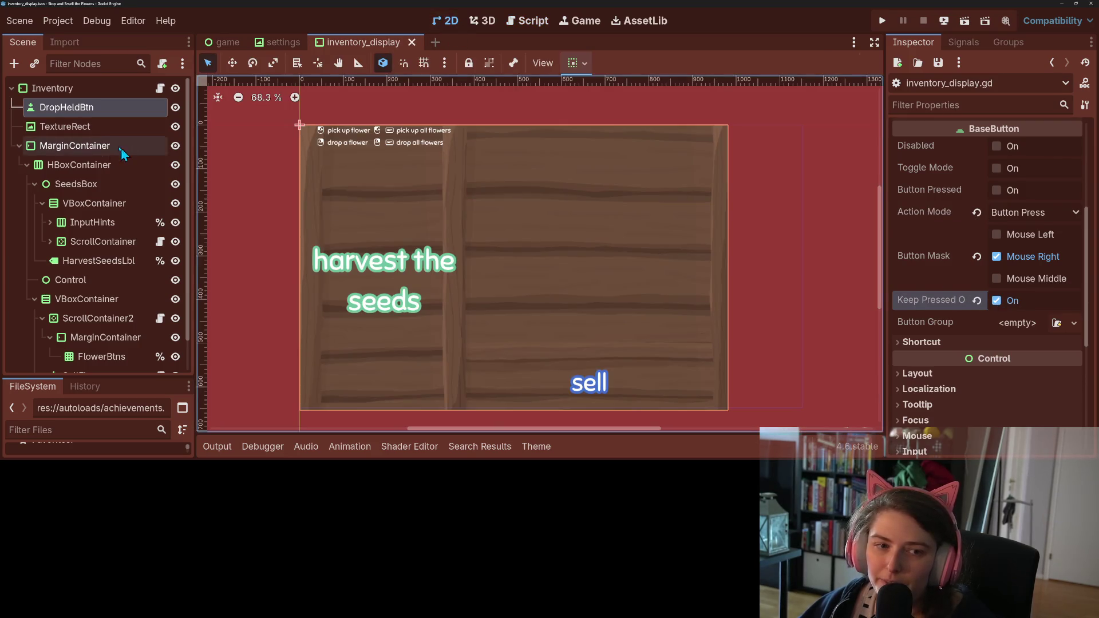
- Multi-select MarginContainer, HBoxContainer, SeedsBox, the InputHints nodes and the left/right/left-shift click icons and labels
click(75, 147)
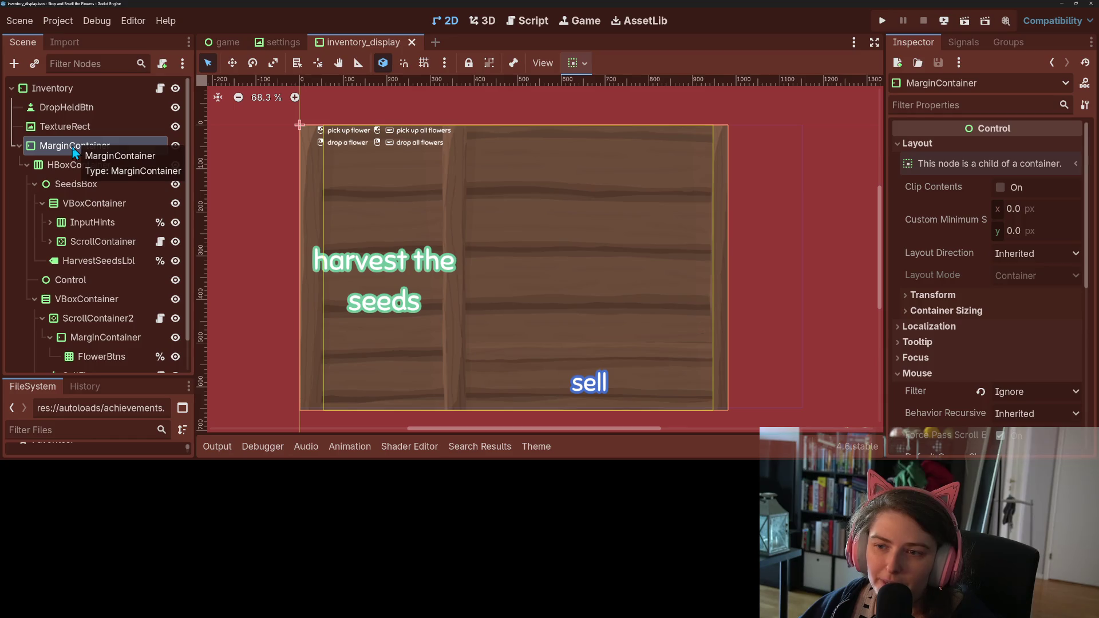
ctrl+click(73, 166)
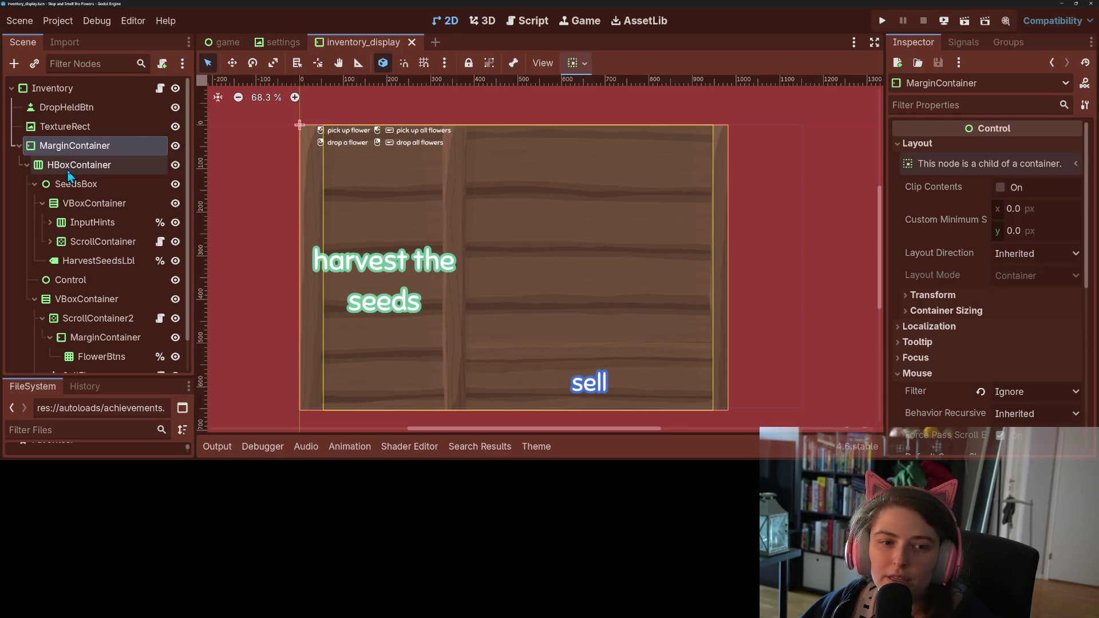
ctrl+click(90, 189)
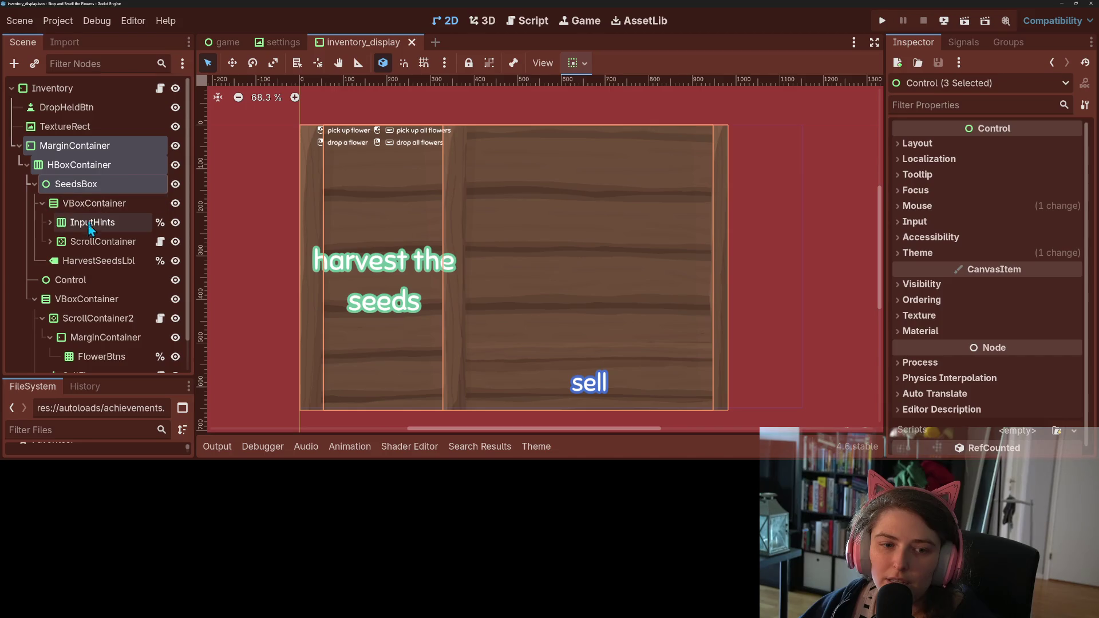
ctrl+click(92, 208)
click(50, 222)
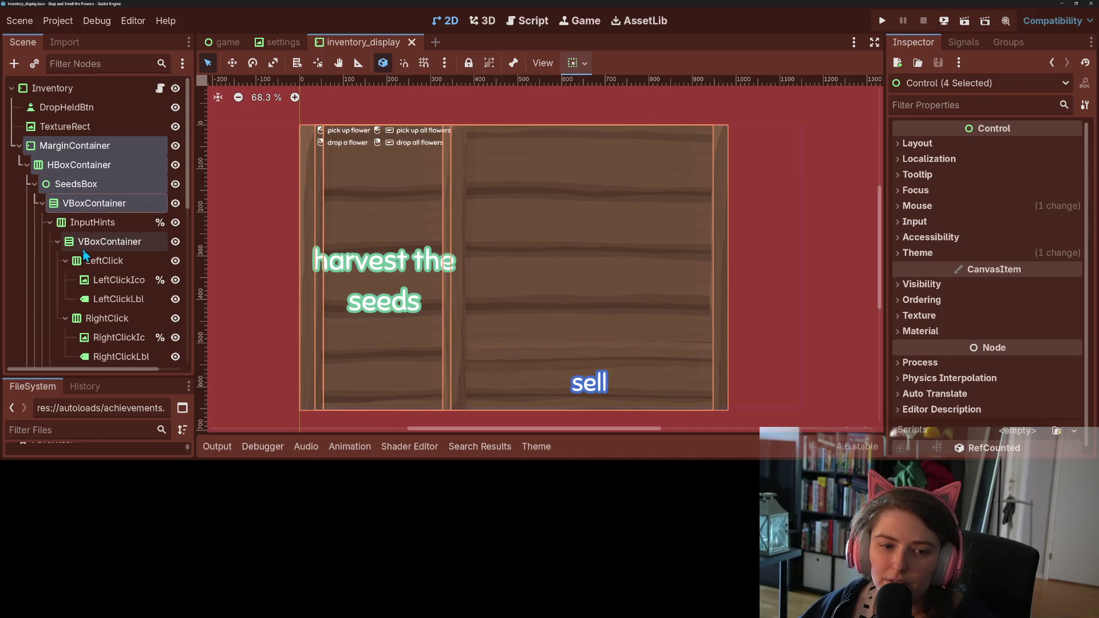
scroll(83, 254, down, 2)
ctrl+click(92, 186)
ctrl+click(109, 206)
ctrl+click(104, 225)
ctrl+click(94, 283)
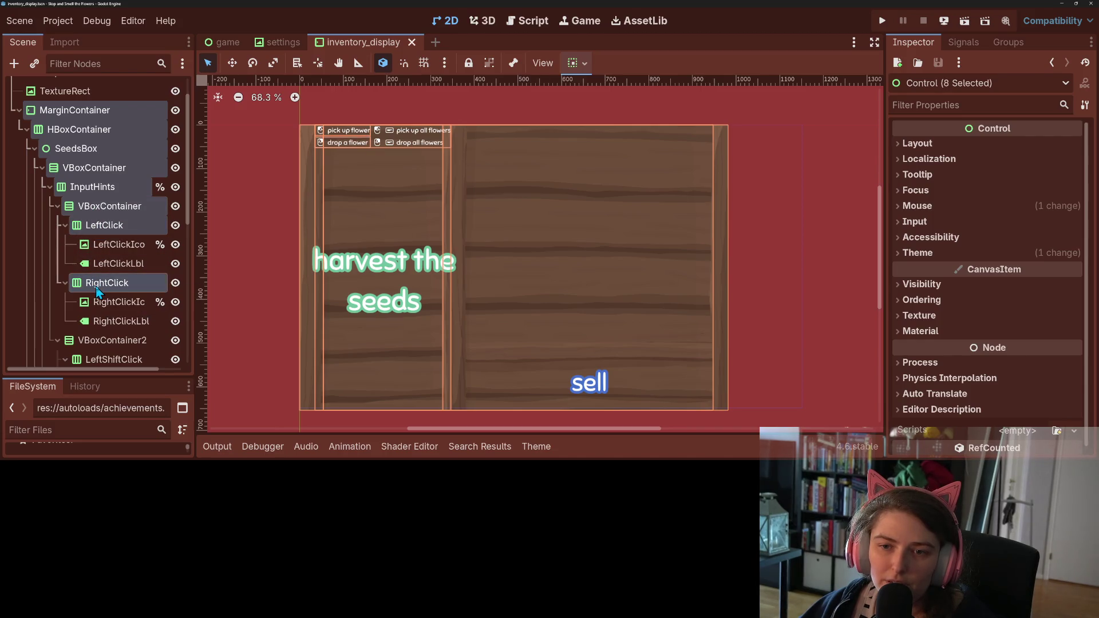
ctrl+click(106, 244)
ctrl+click(98, 265)
scroll(100, 288, down, 2)
ctrl+click(115, 231)
ctrl+click(109, 252)
ctrl+click(110, 270)
ctrl+click(112, 289)
ctrl+click(115, 308)
ctrl+click(106, 327)
ctrl+click(112, 346)
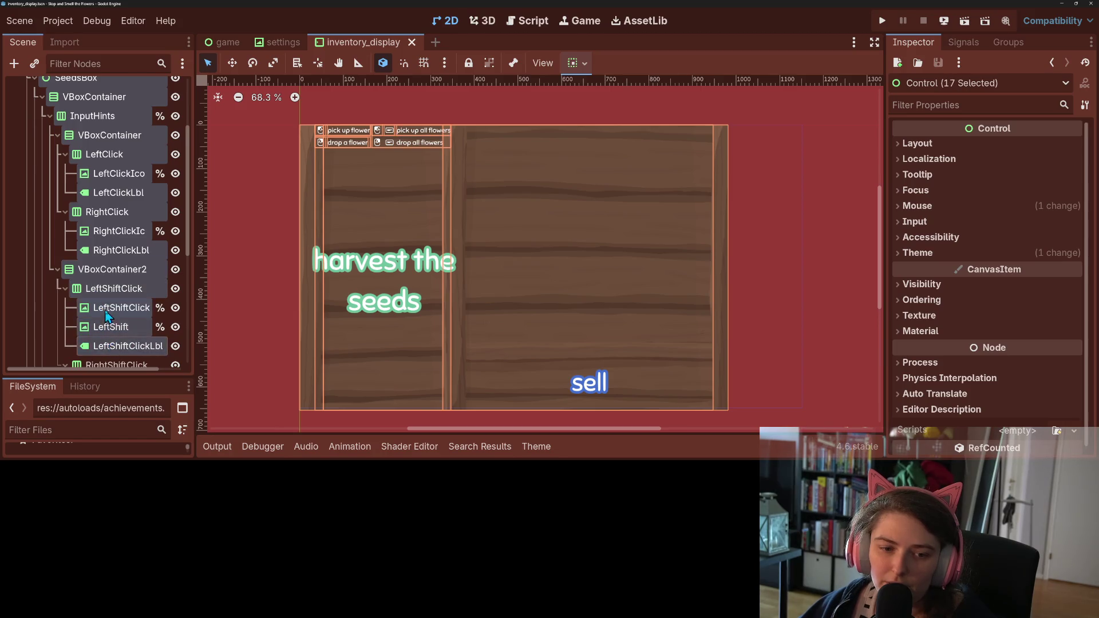
- Add the RightShiftClick nodes, both ScrollContainers, SeedBtns, HarvestSeedsLbl, Control, FlowerBtns and SellText to the selection
scroll(109, 344, down, 3)
ctrl+click(98, 261)
ctrl+click(117, 278)
ctrl+click(114, 297)
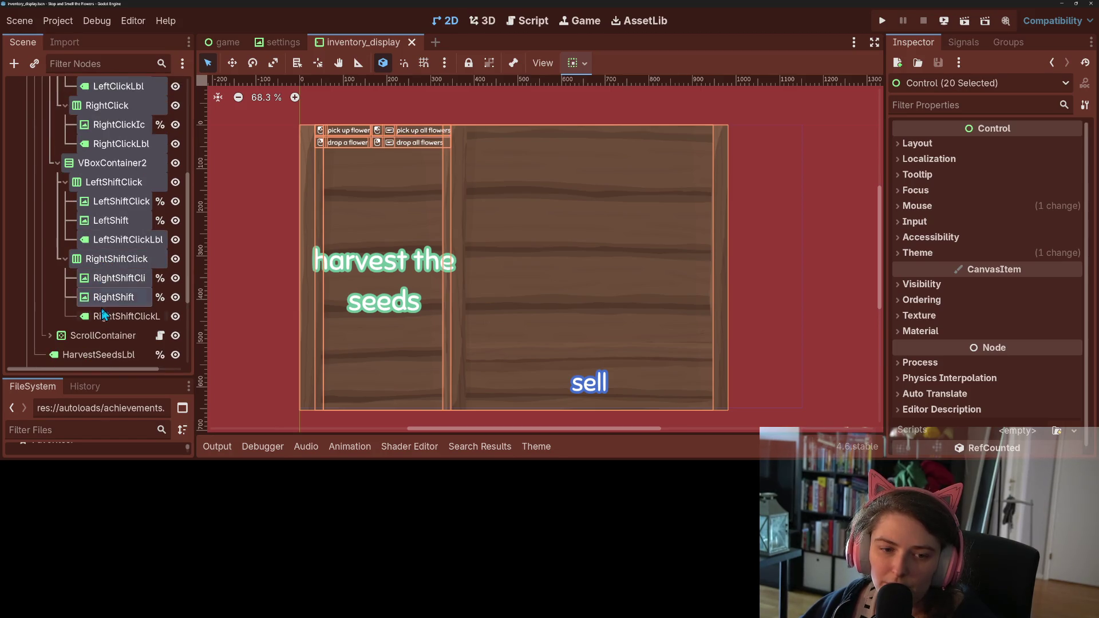
ctrl+click(123, 317)
ctrl+click(56, 338)
scroll(64, 303, down, 3)
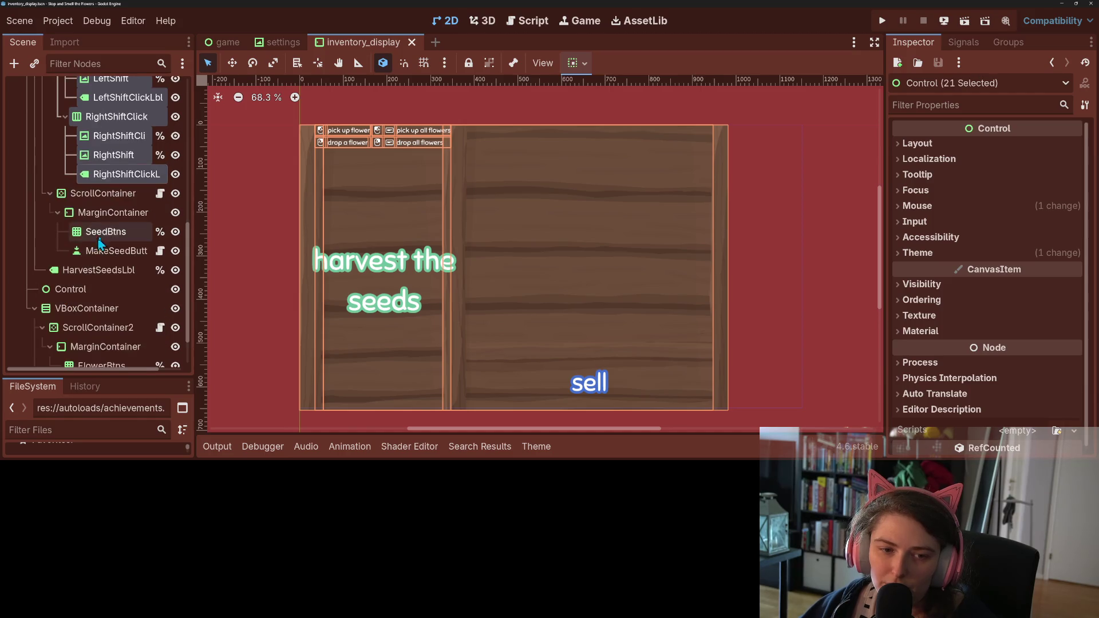
ctrl+click(93, 213)
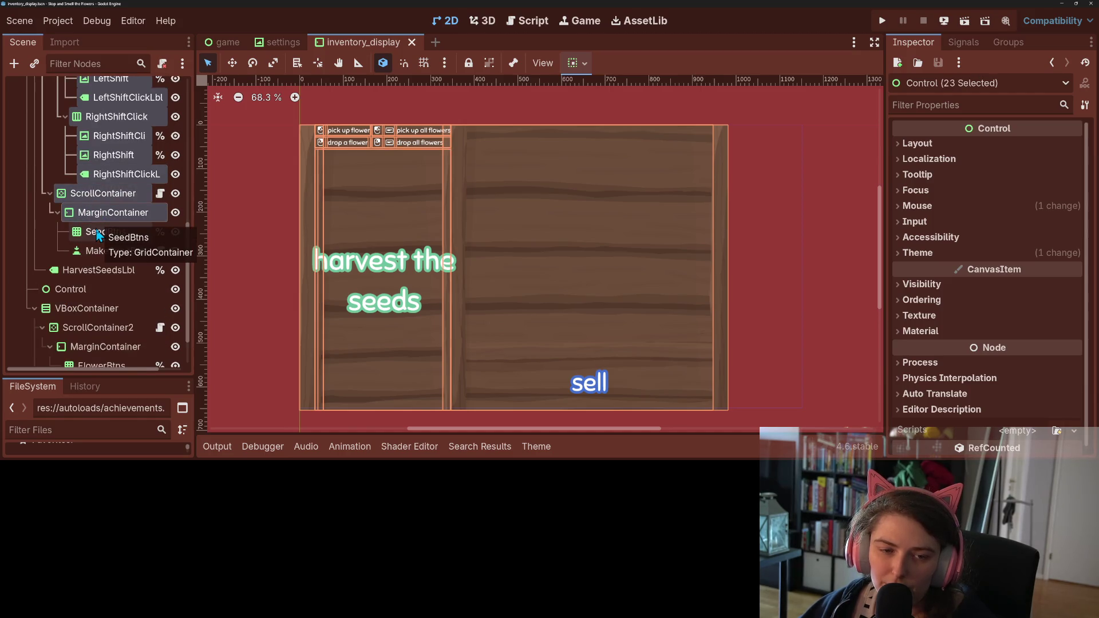
ctrl+click(96, 232)
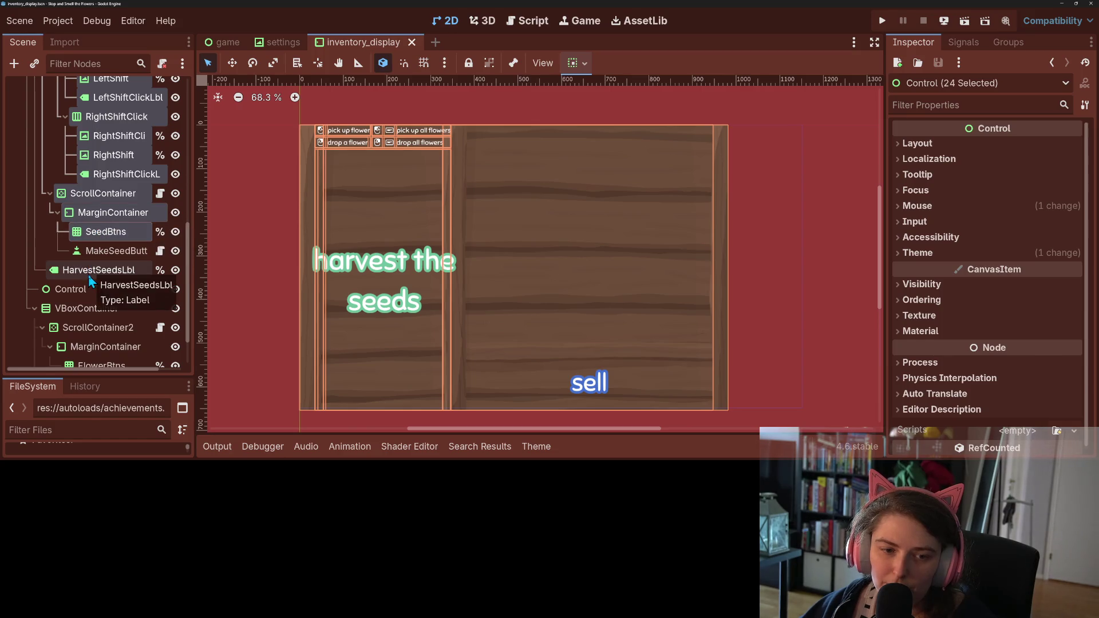
scroll(93, 309, down, 3)
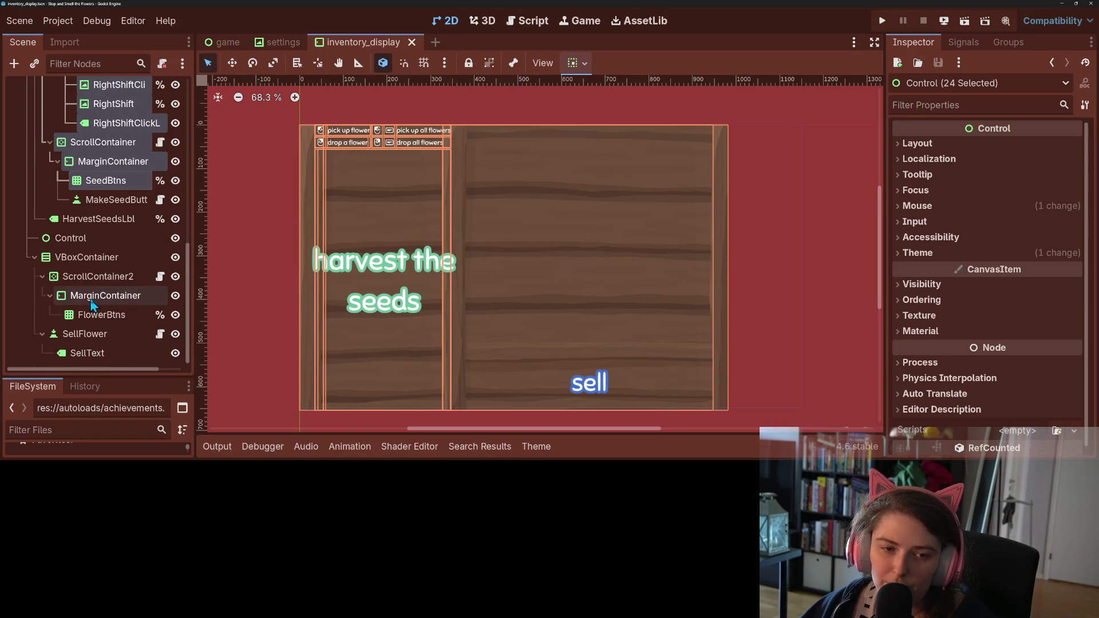
ctrl+click(81, 220)
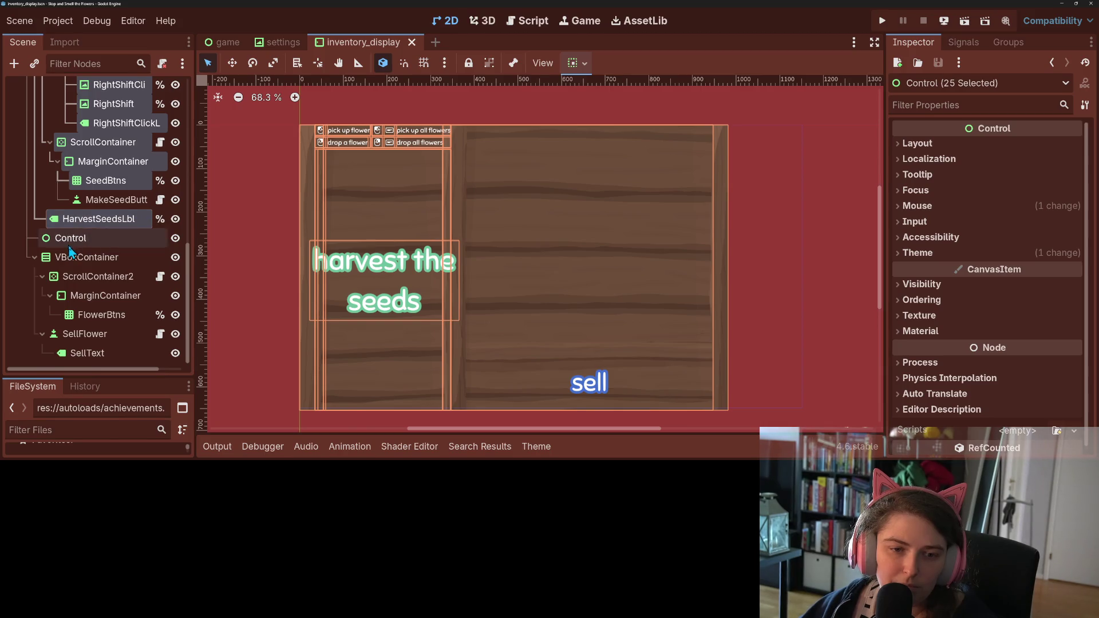
ctrl+click(72, 243)
ctrl+click(70, 259)
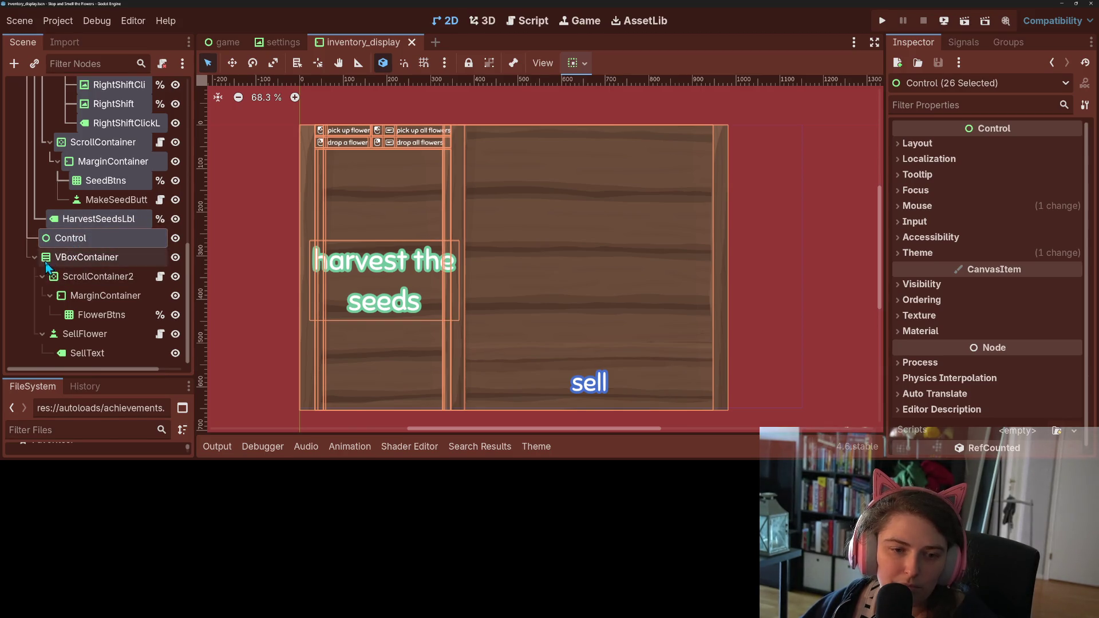
ctrl+click(72, 278)
ctrl+click(79, 296)
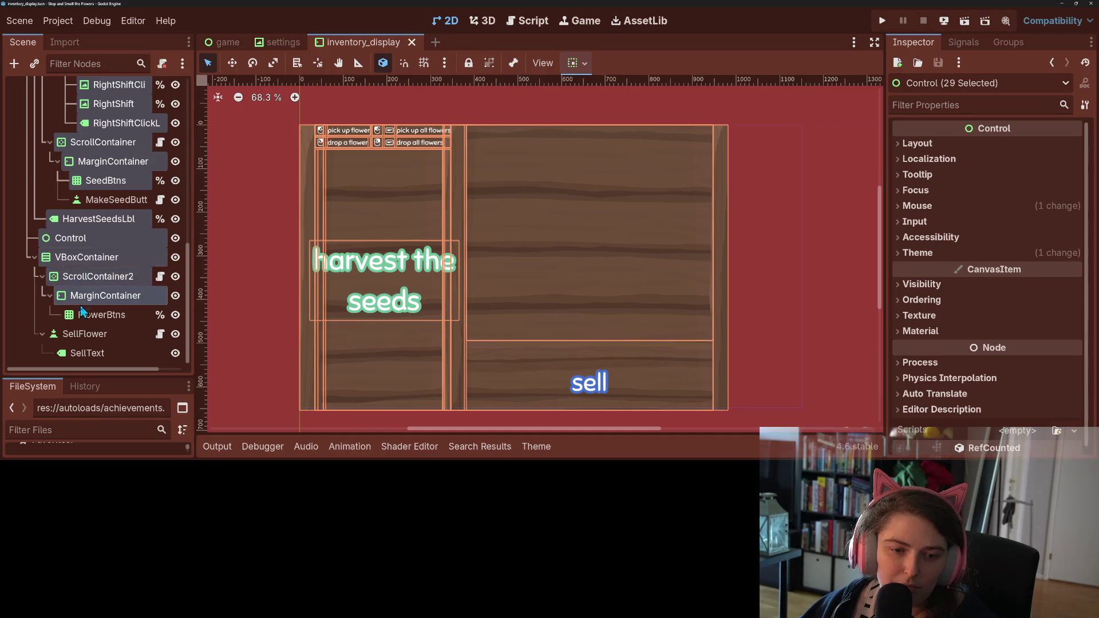
ctrl+click(84, 318)
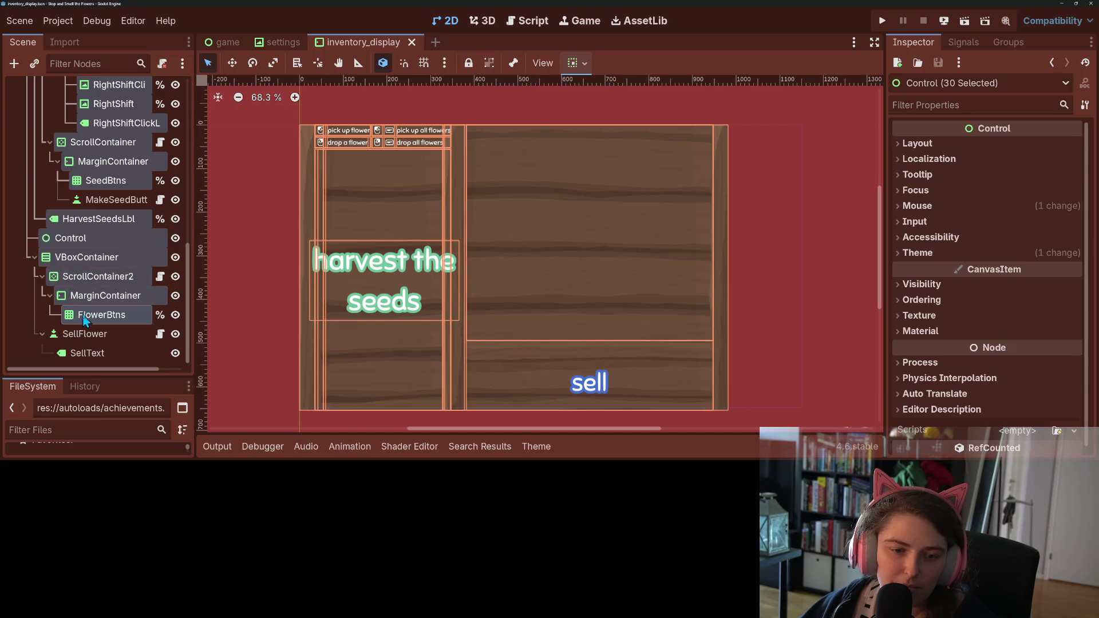
ctrl+click(87, 352)
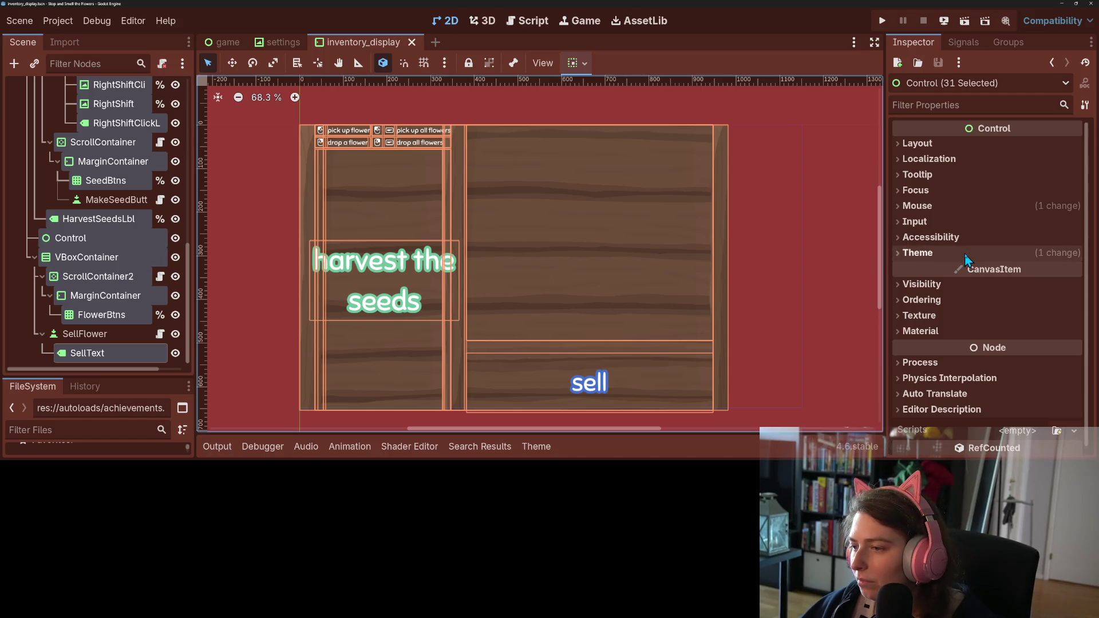
- Set the selected nodes' Mouse Filter to Ignore, then clear the selection and save the scene
click(928, 206)
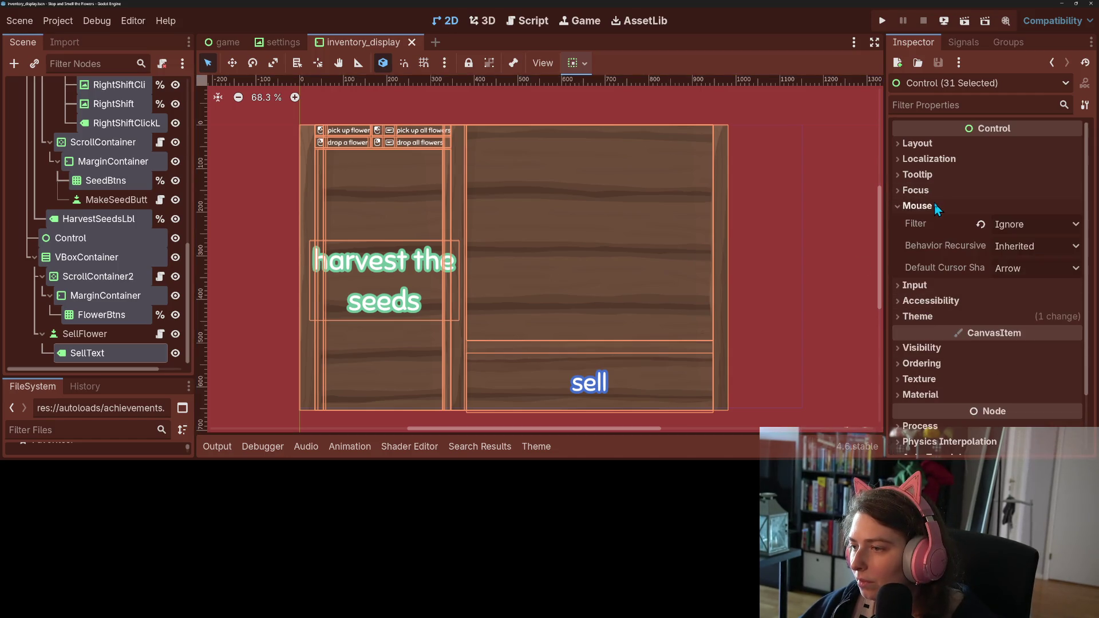
click(1011, 224)
click(1023, 245)
click(1023, 224)
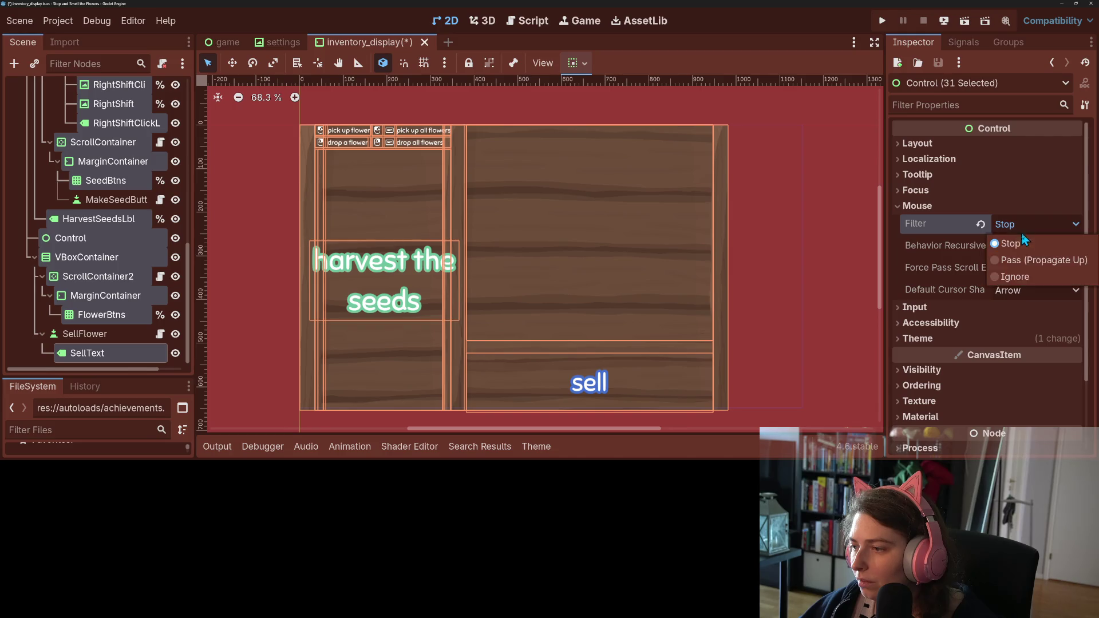
click(1022, 277)
key(ctrl+s)
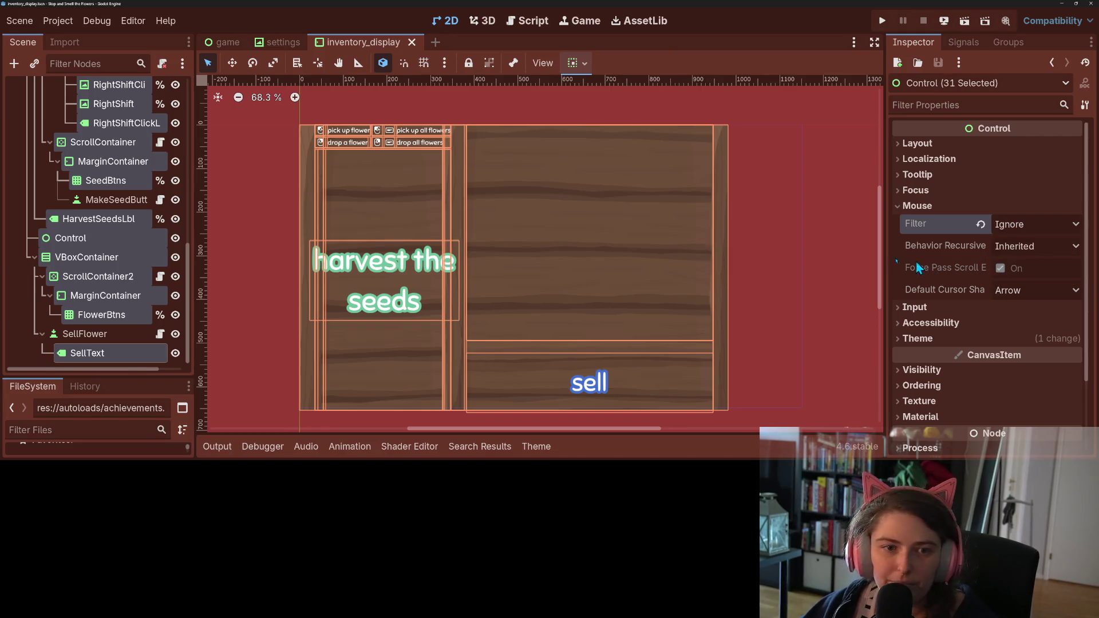
scroll(128, 269, up, 10)
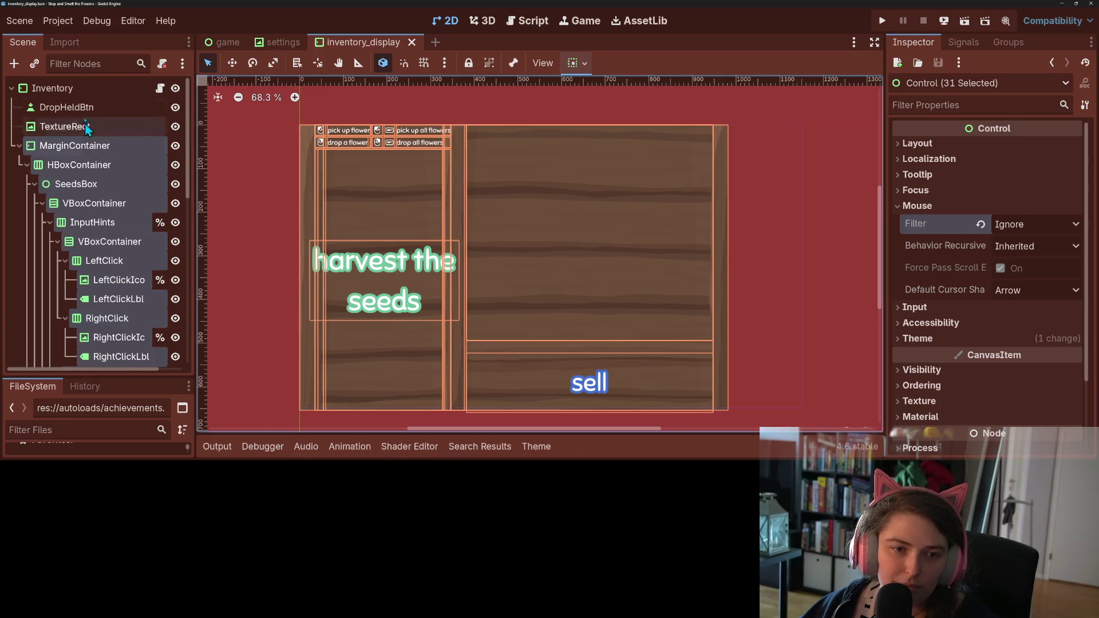
click(795, 201)
key(ctrl+s)
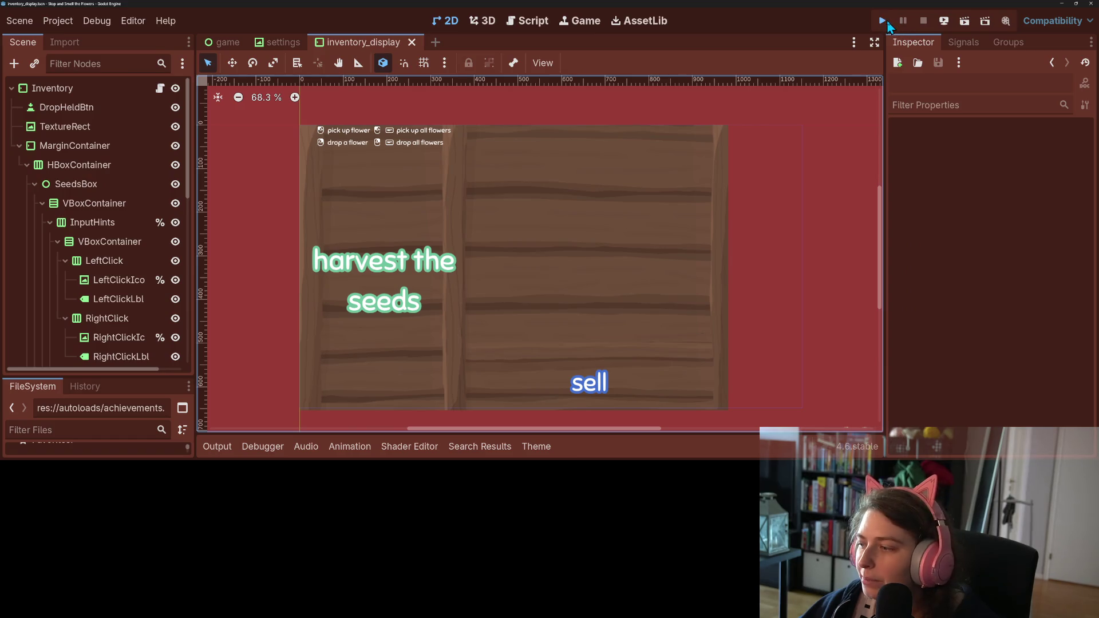
- Run the game, open the inventory, harvest a held pink flower into seeds, then pick up a yellow flower
click(886, 25)
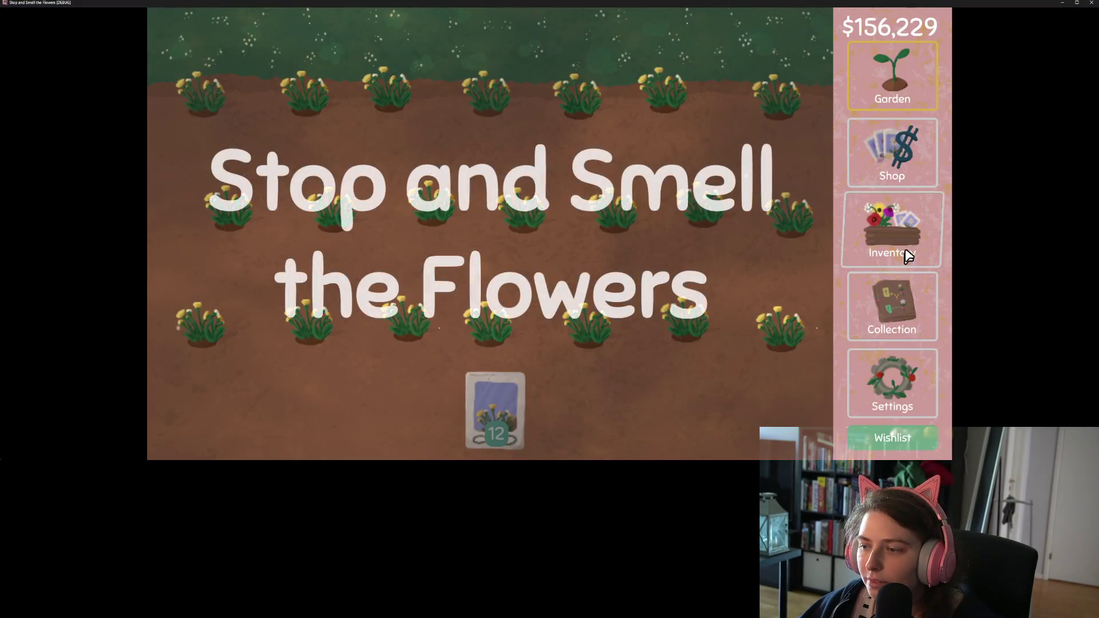
click(905, 247)
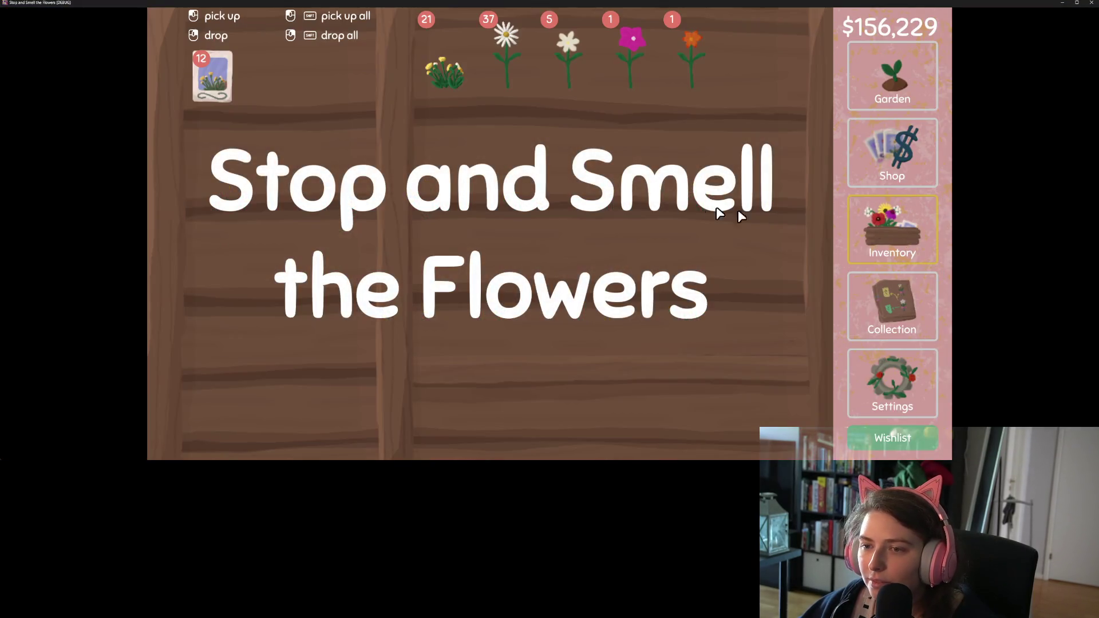
click(635, 38)
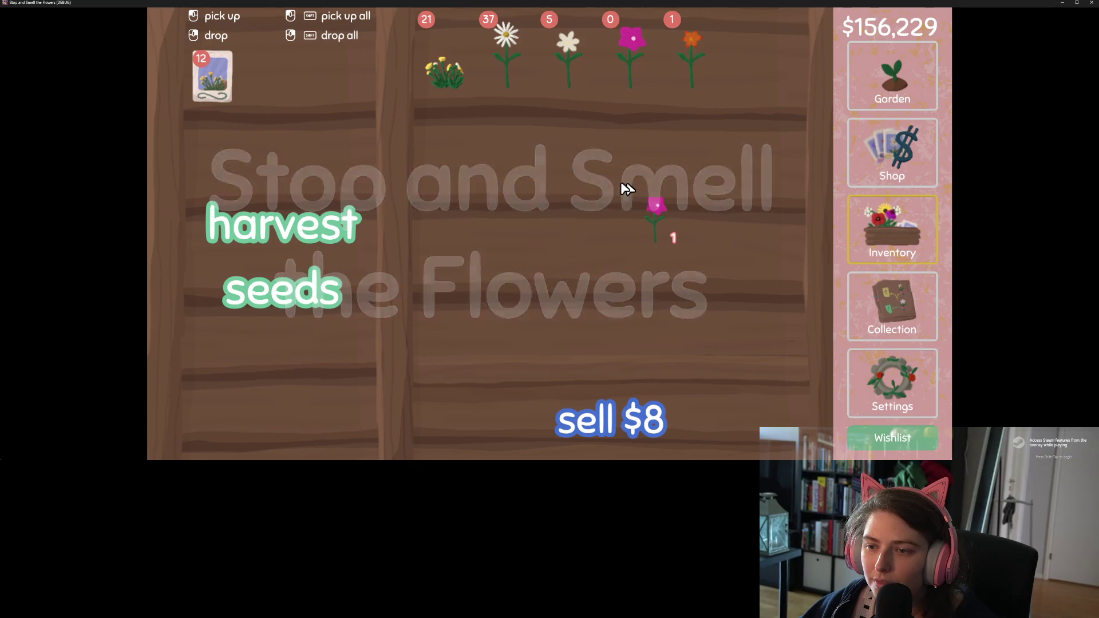
click(367, 139)
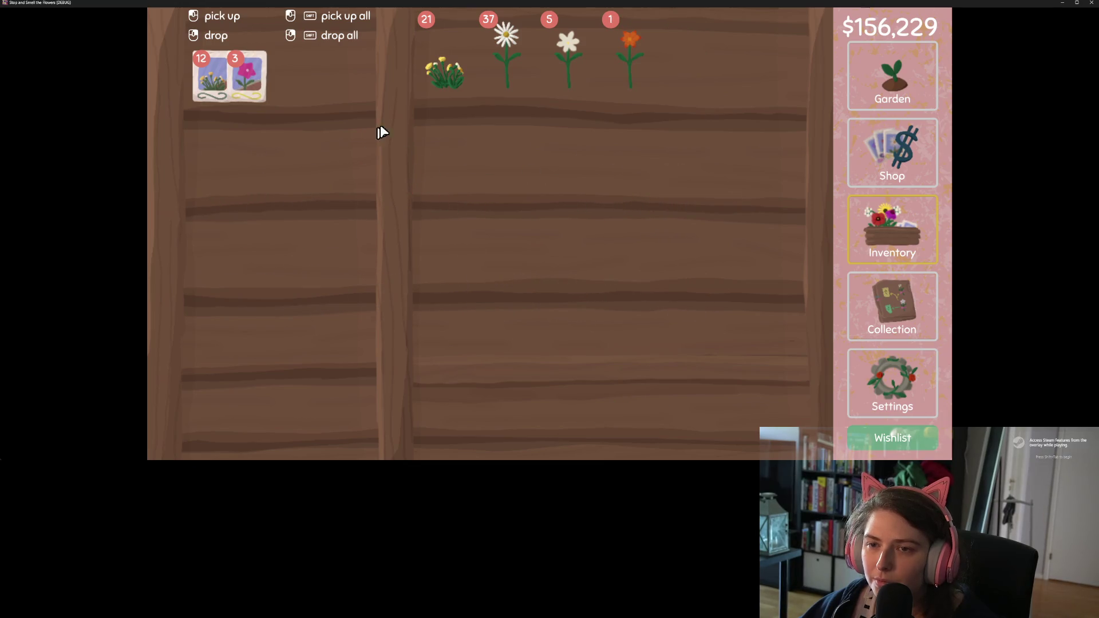
click(450, 75)
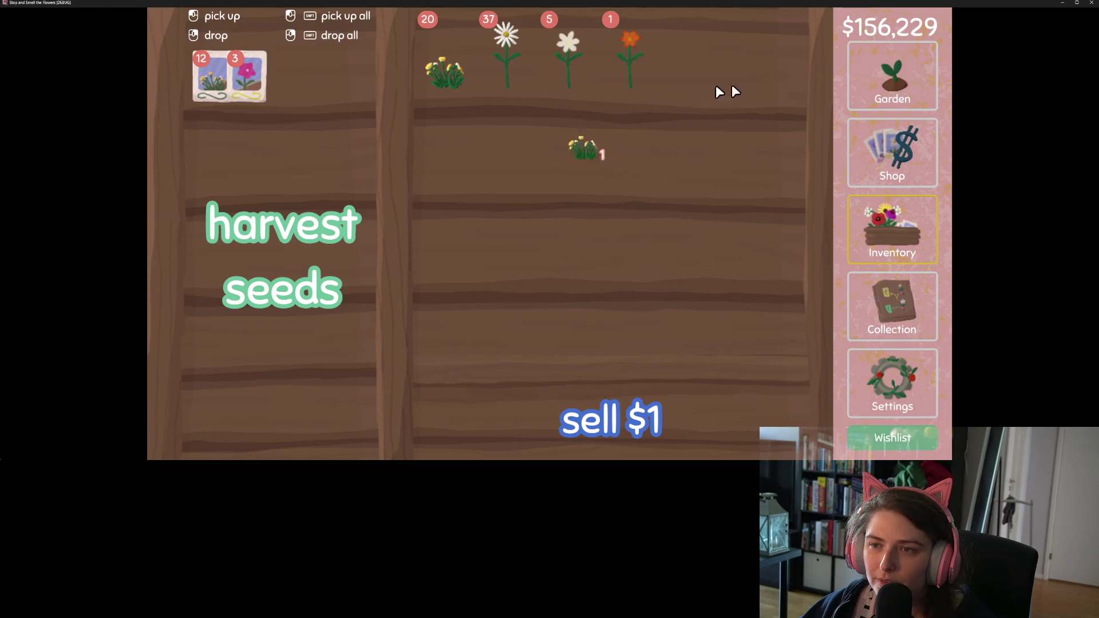
mouse_move(819, 5)
mouse_down()
mouse_move(837, 117)
mouse_move(787, 214)
mouse_up()
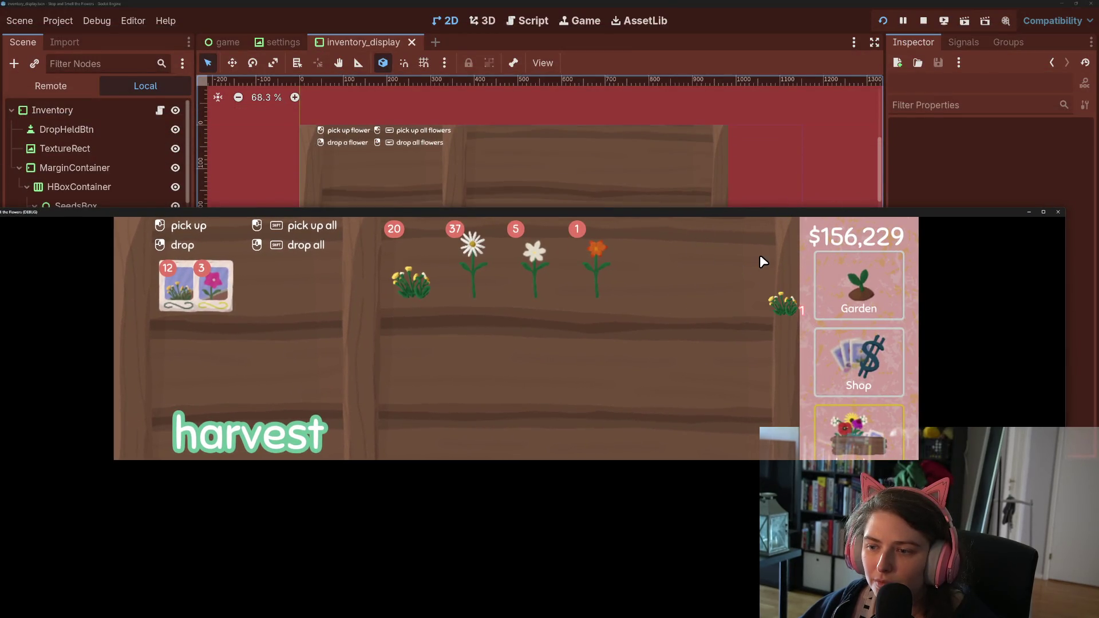
- Close the running game and switch to the inventory_display.gd script
click(1059, 213)
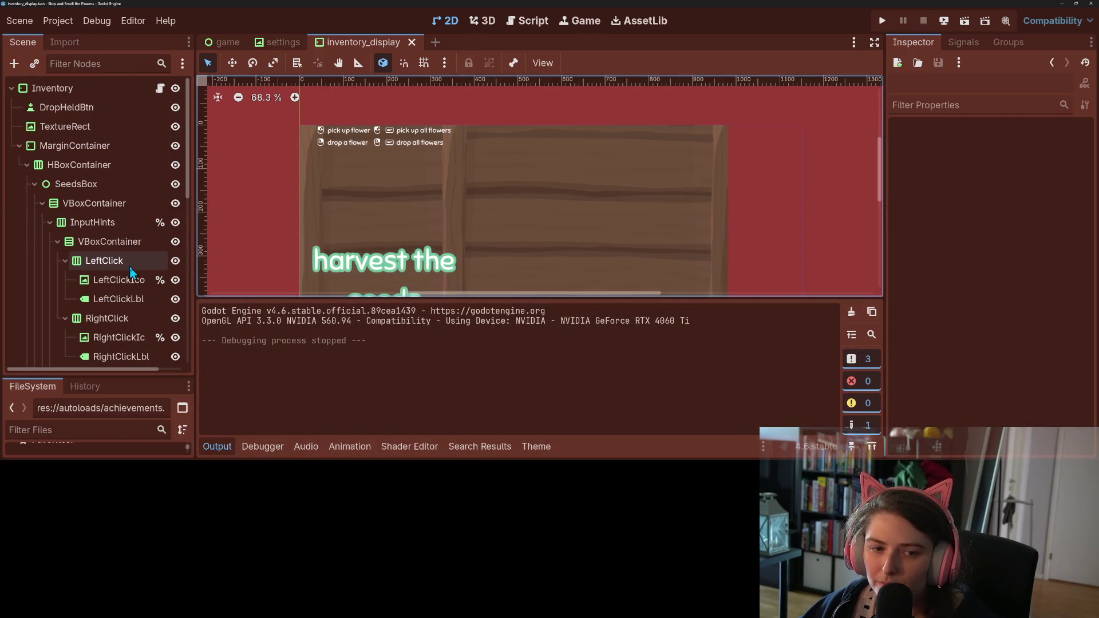
click(510, 22)
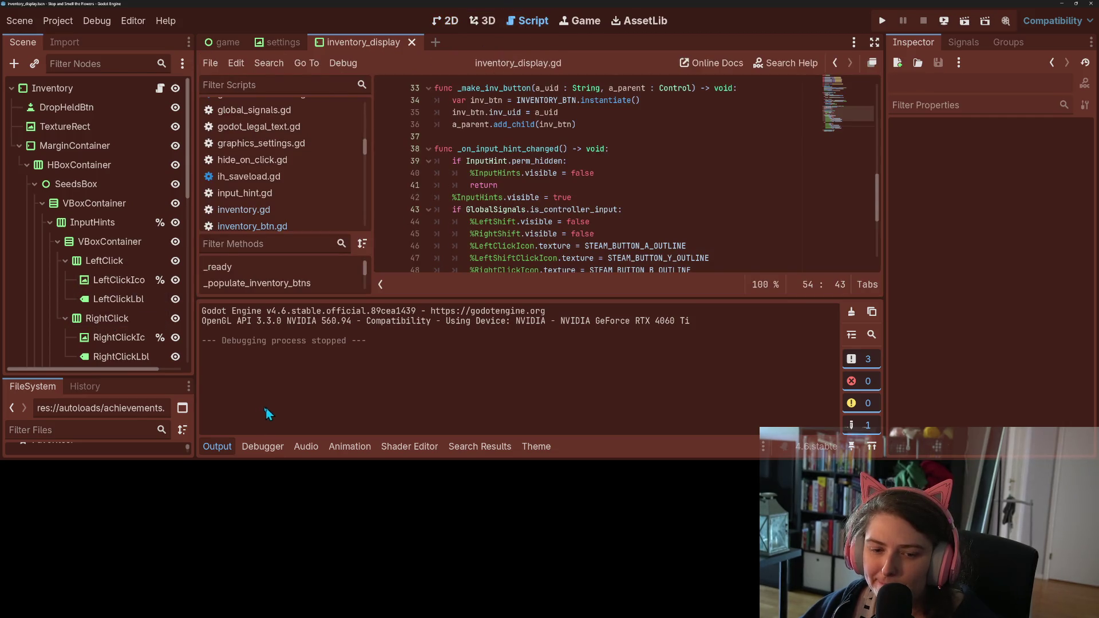